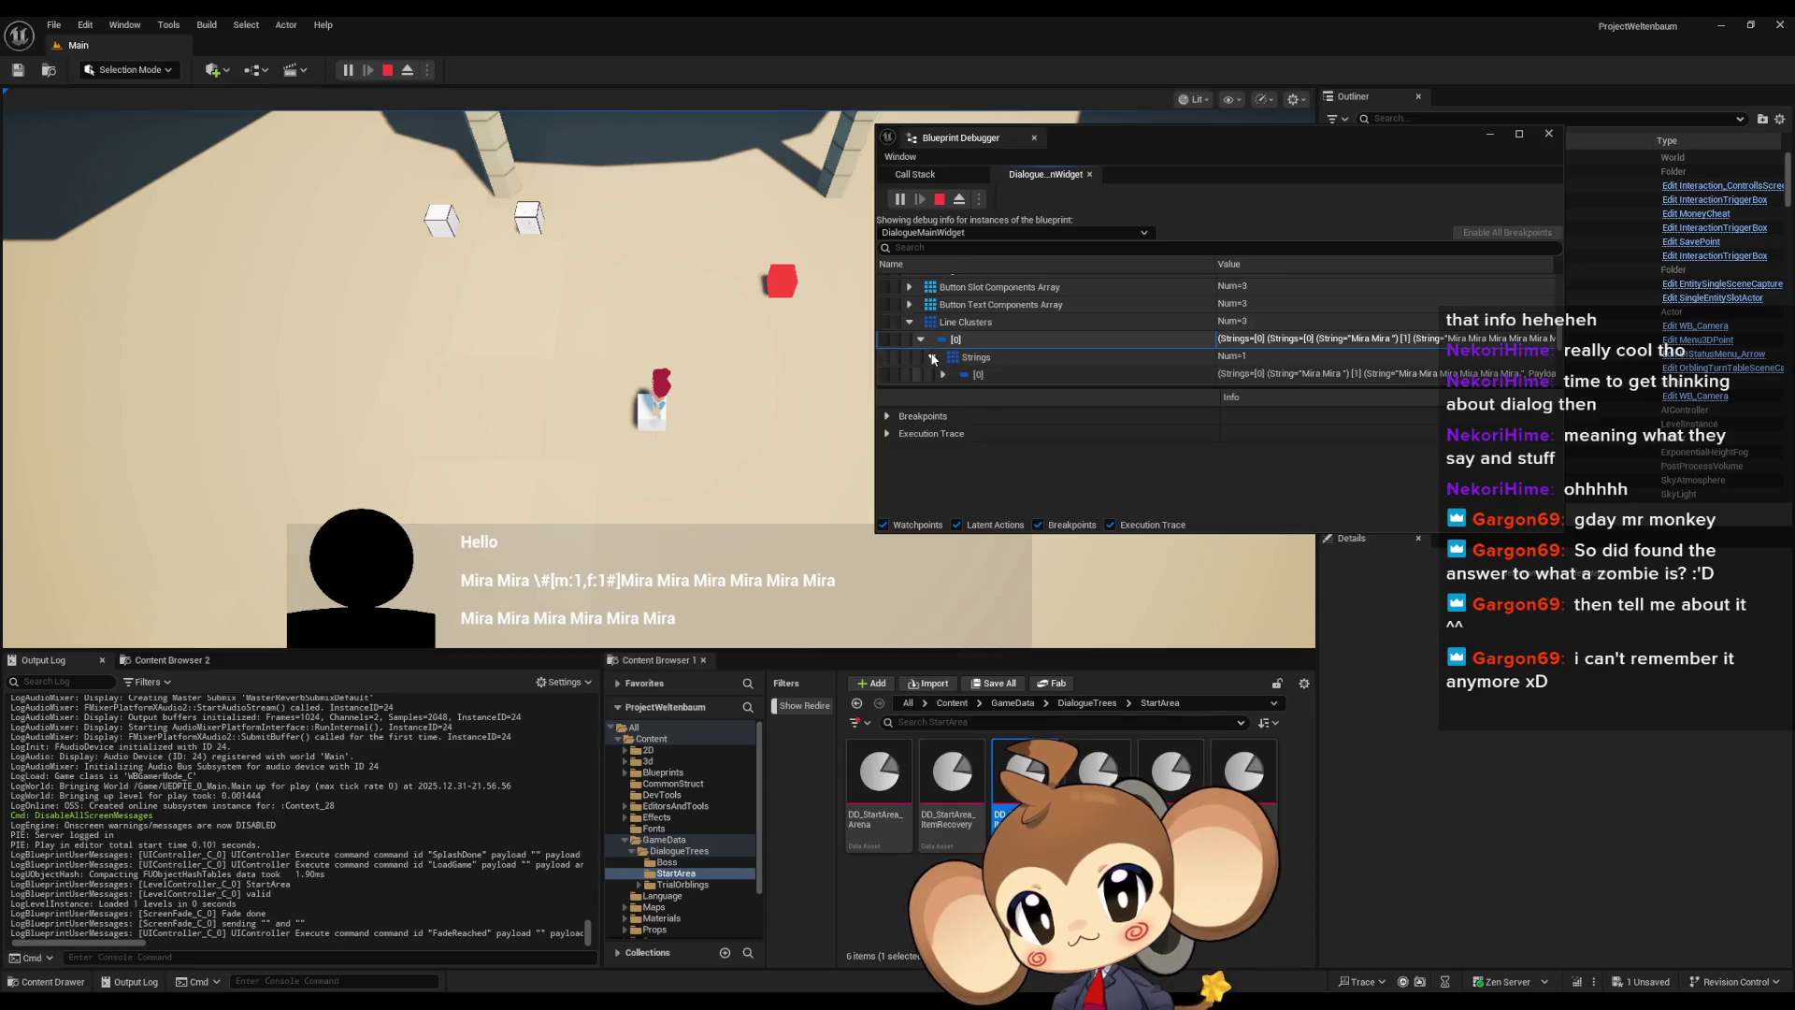
# Expand Line Clusters [0] > Strings to view the first entry's String and Payload, then collapse it
pyautogui.click(944, 330)
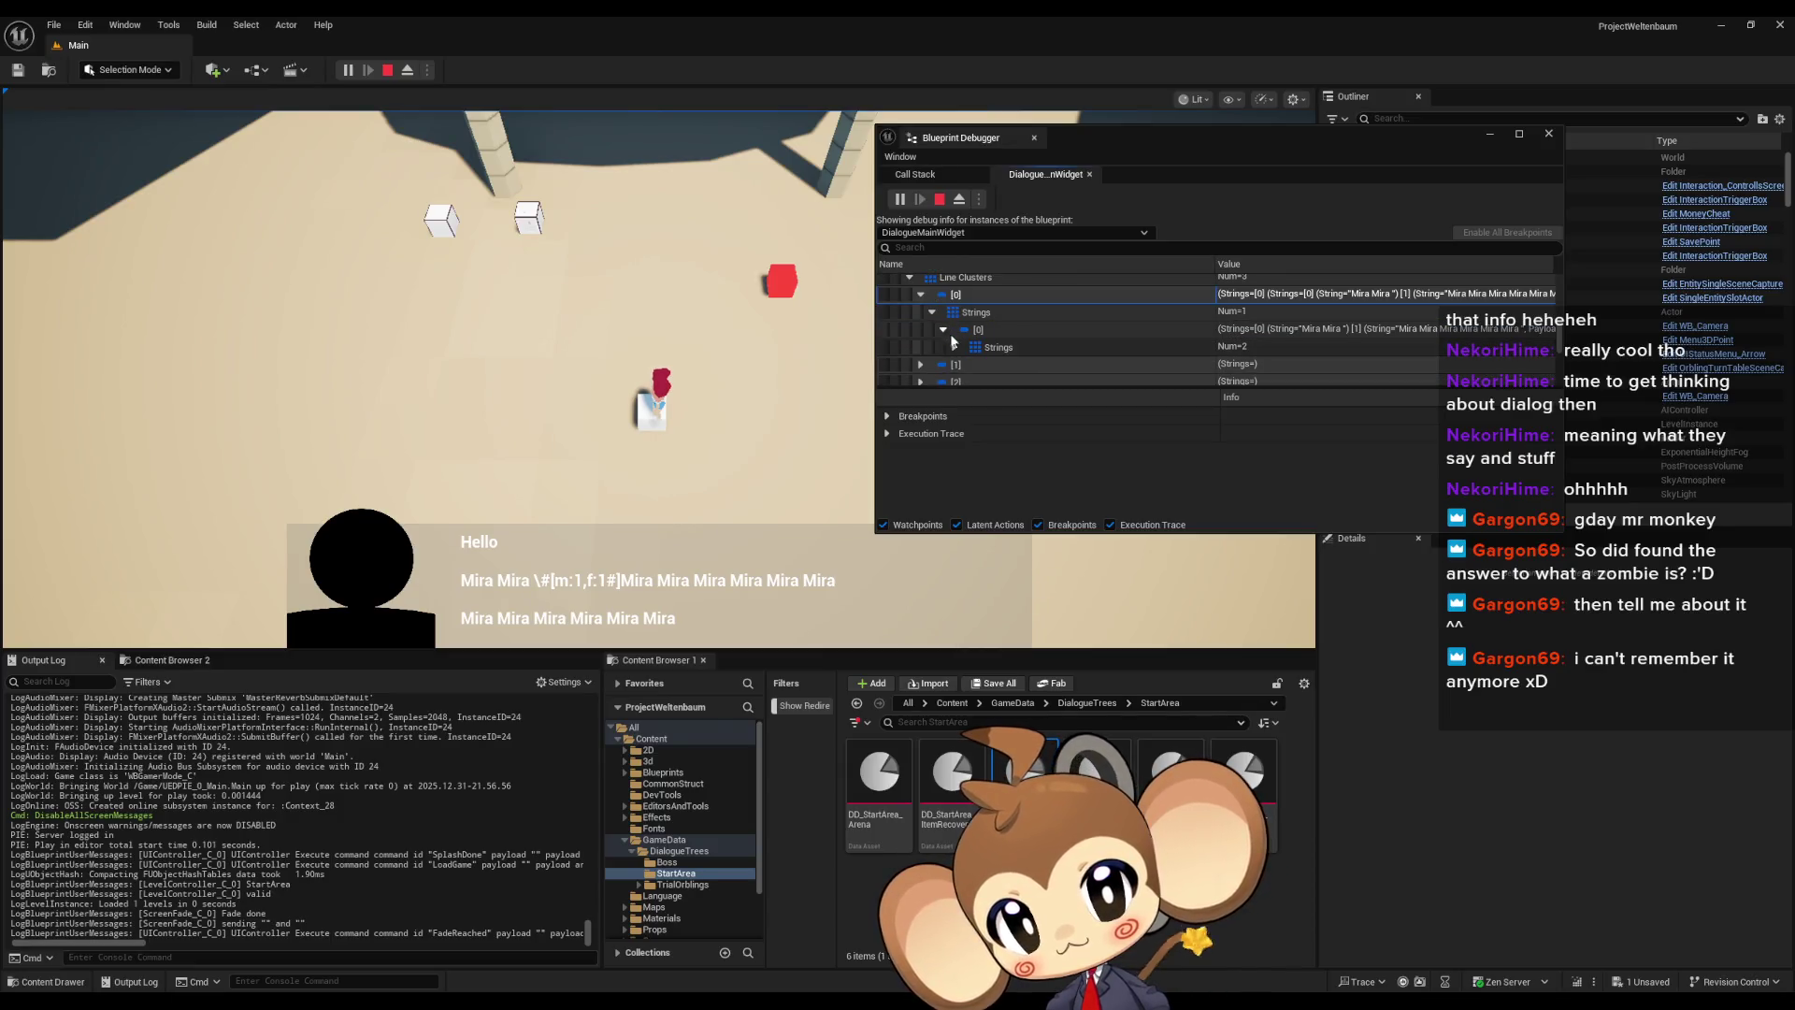
pyautogui.click(954, 347)
pyautogui.scroll(-1, 991, 341)
pyautogui.click(1305, 343)
pyautogui.click(967, 342)
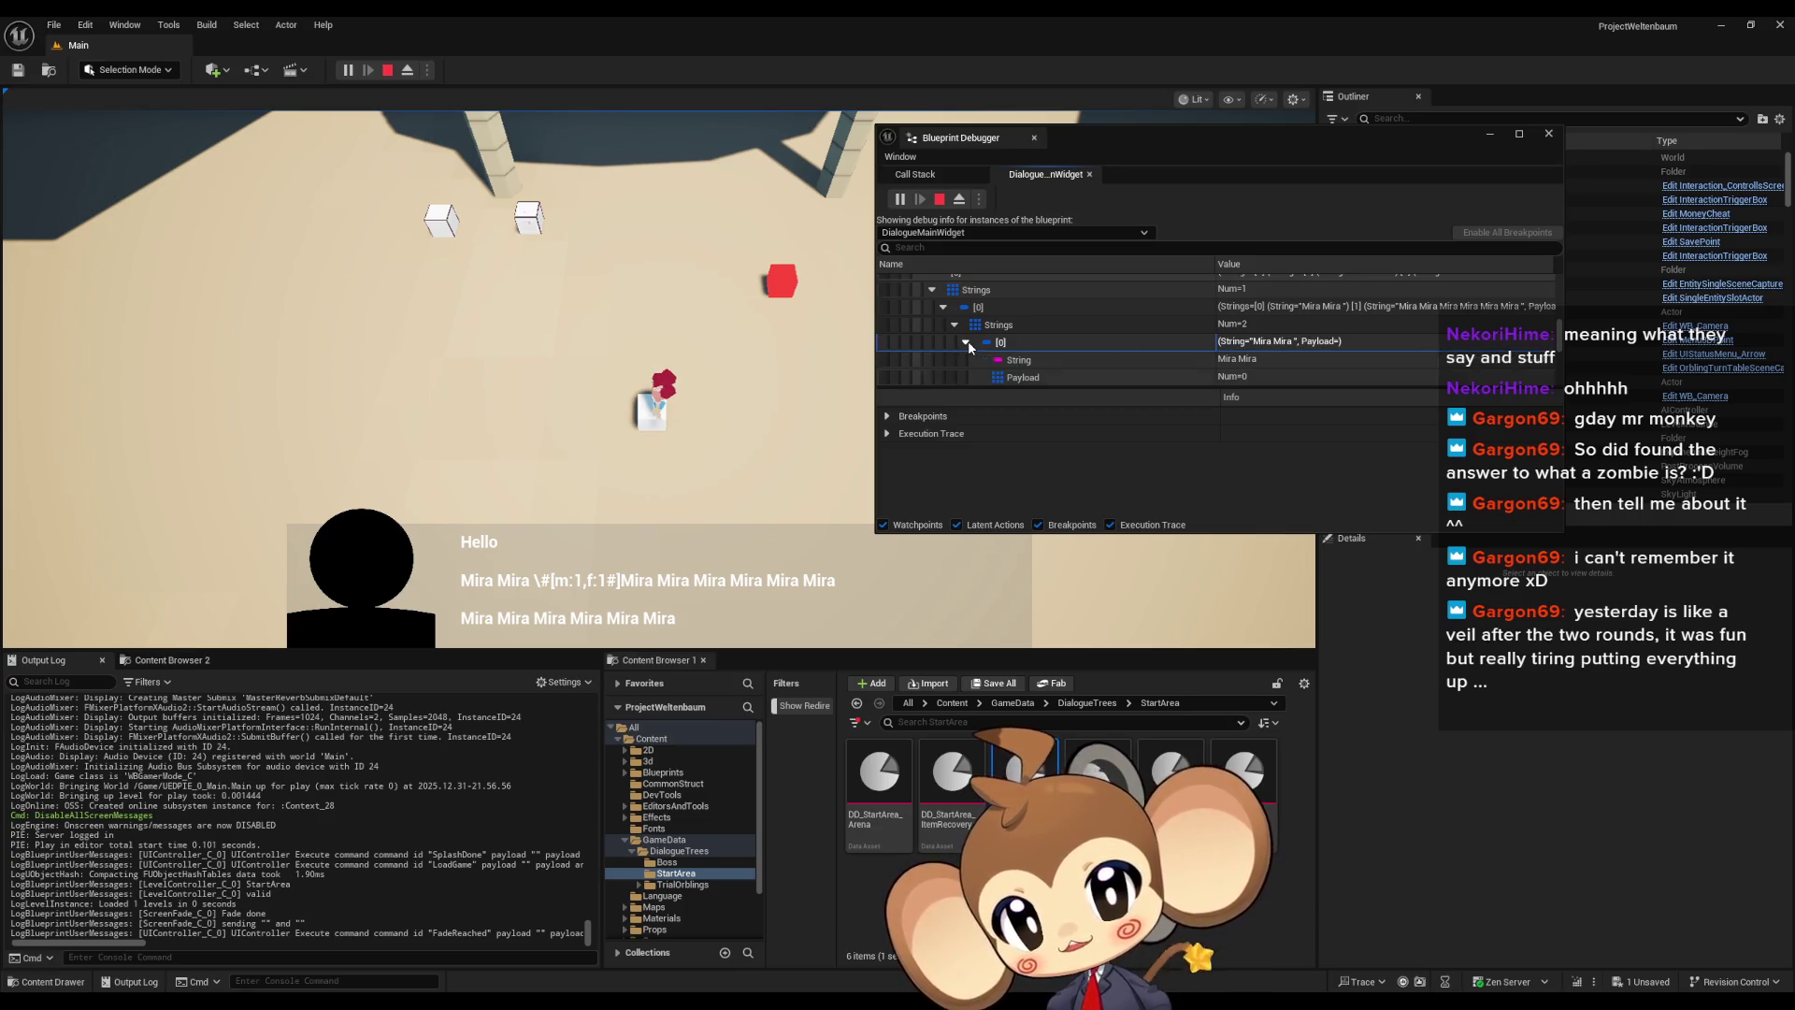
pyautogui.click(954, 325)
pyautogui.click(942, 309)
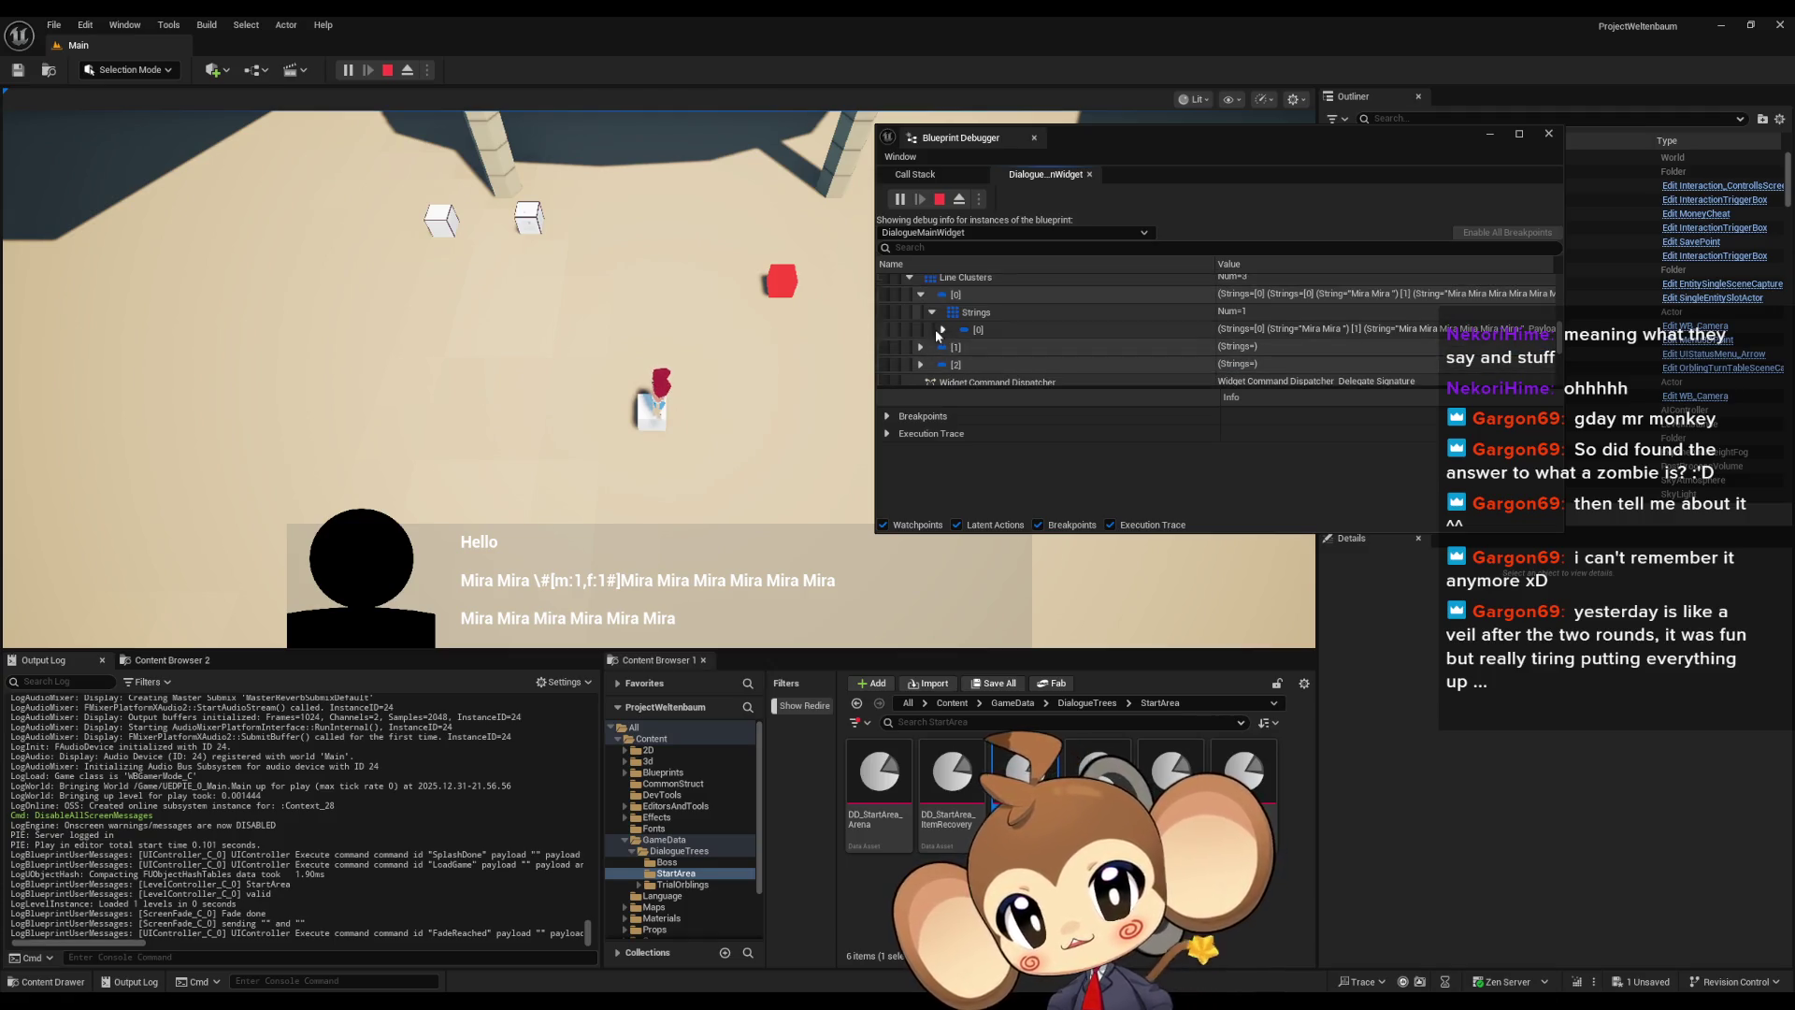
pyautogui.click(933, 312)
pyautogui.click(921, 295)
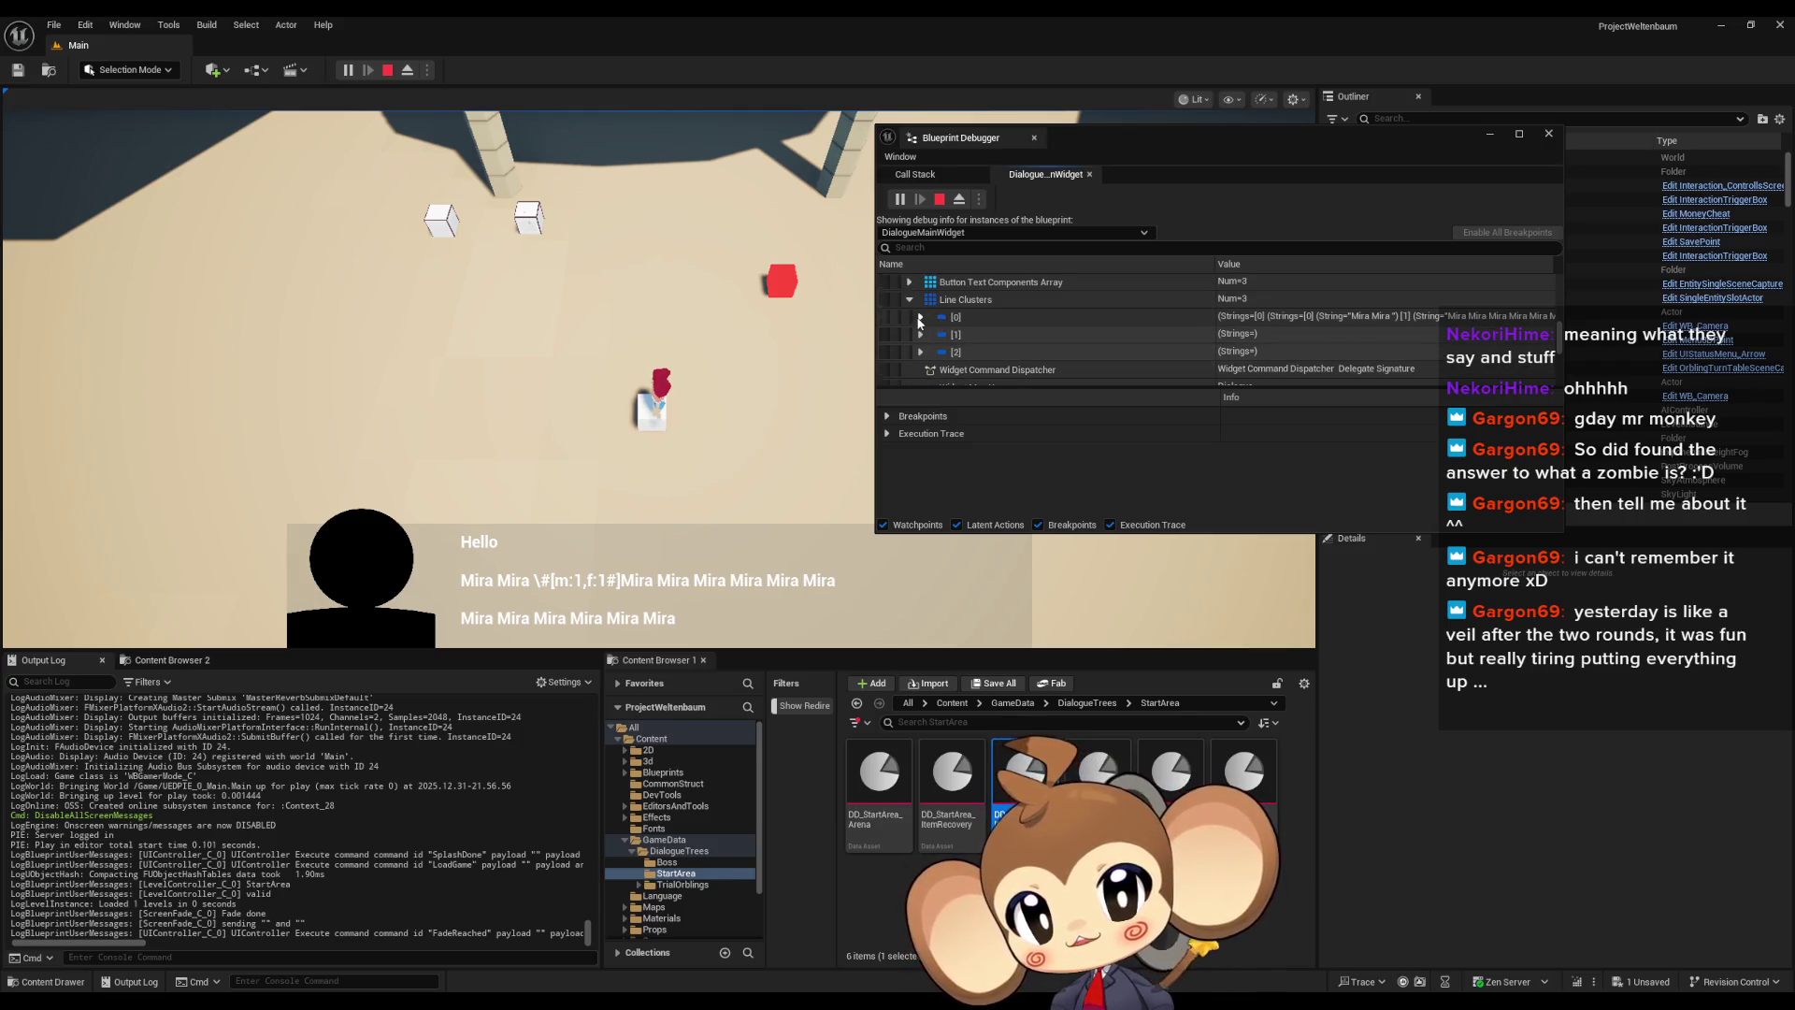
# Re-expand the first cluster's inner Strings list with two entries, then stop the play session
pyautogui.click(921, 317)
pyautogui.click(932, 335)
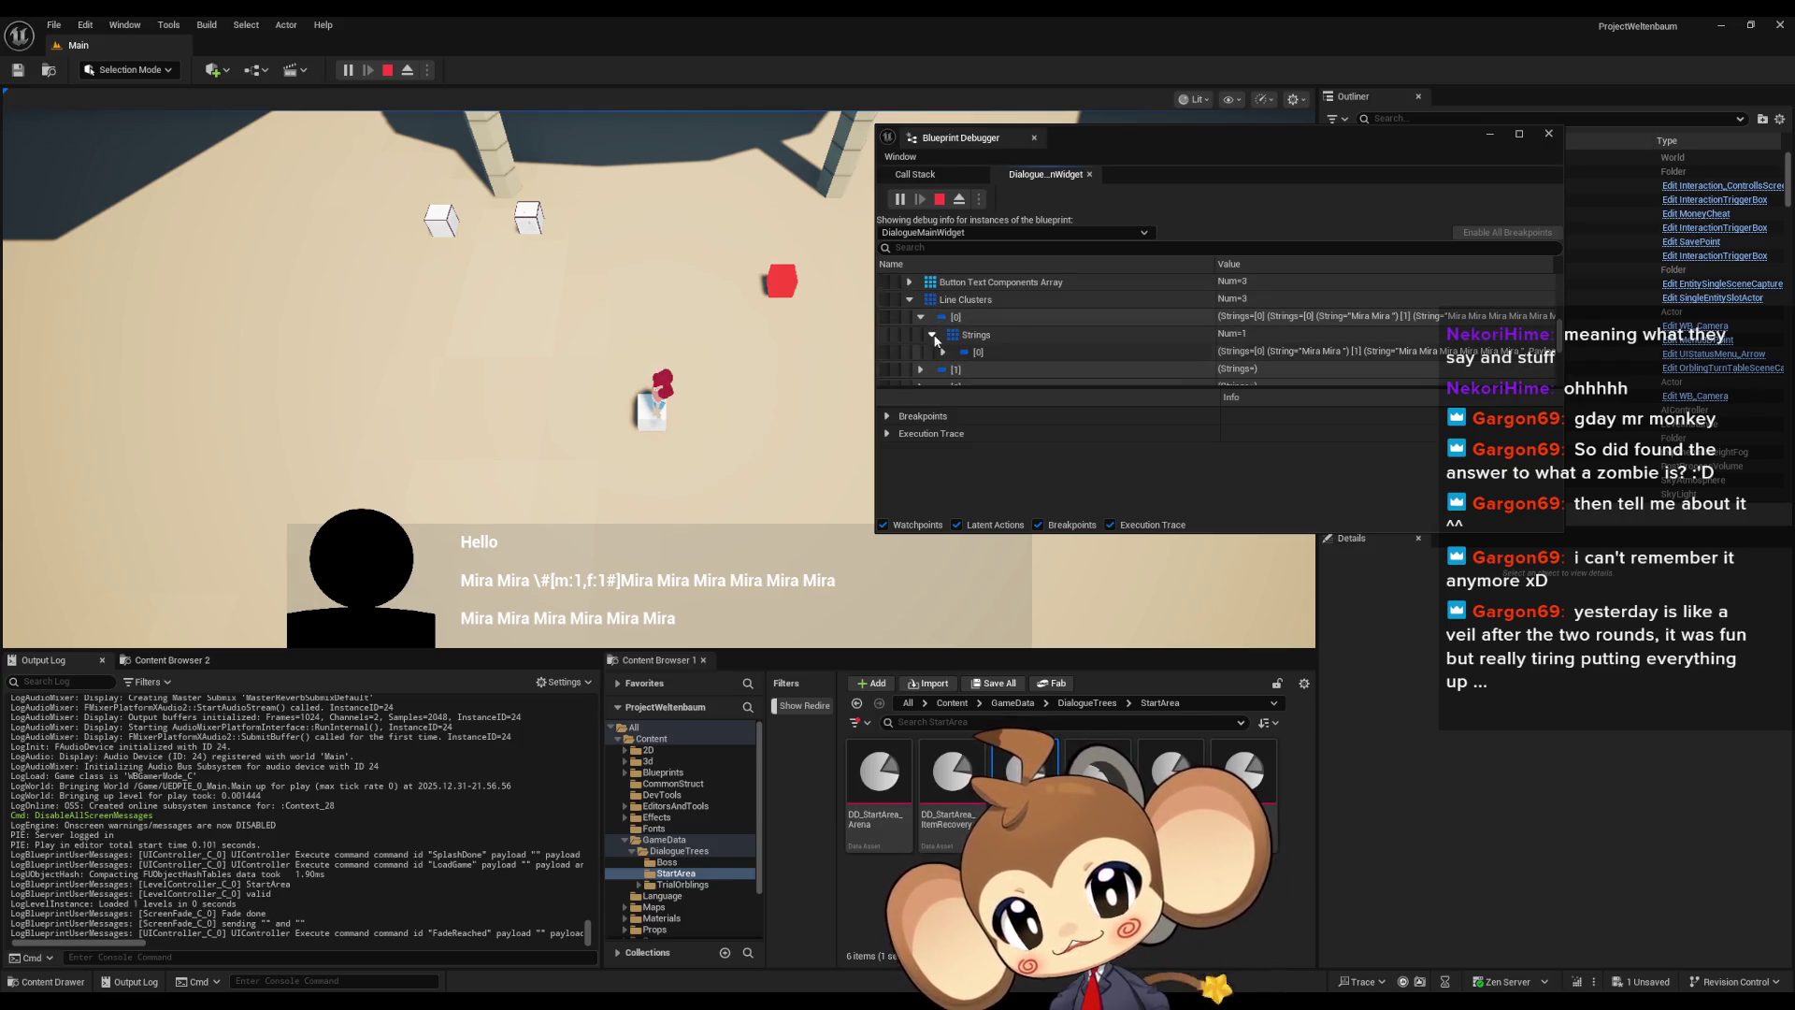
pyautogui.click(977, 354)
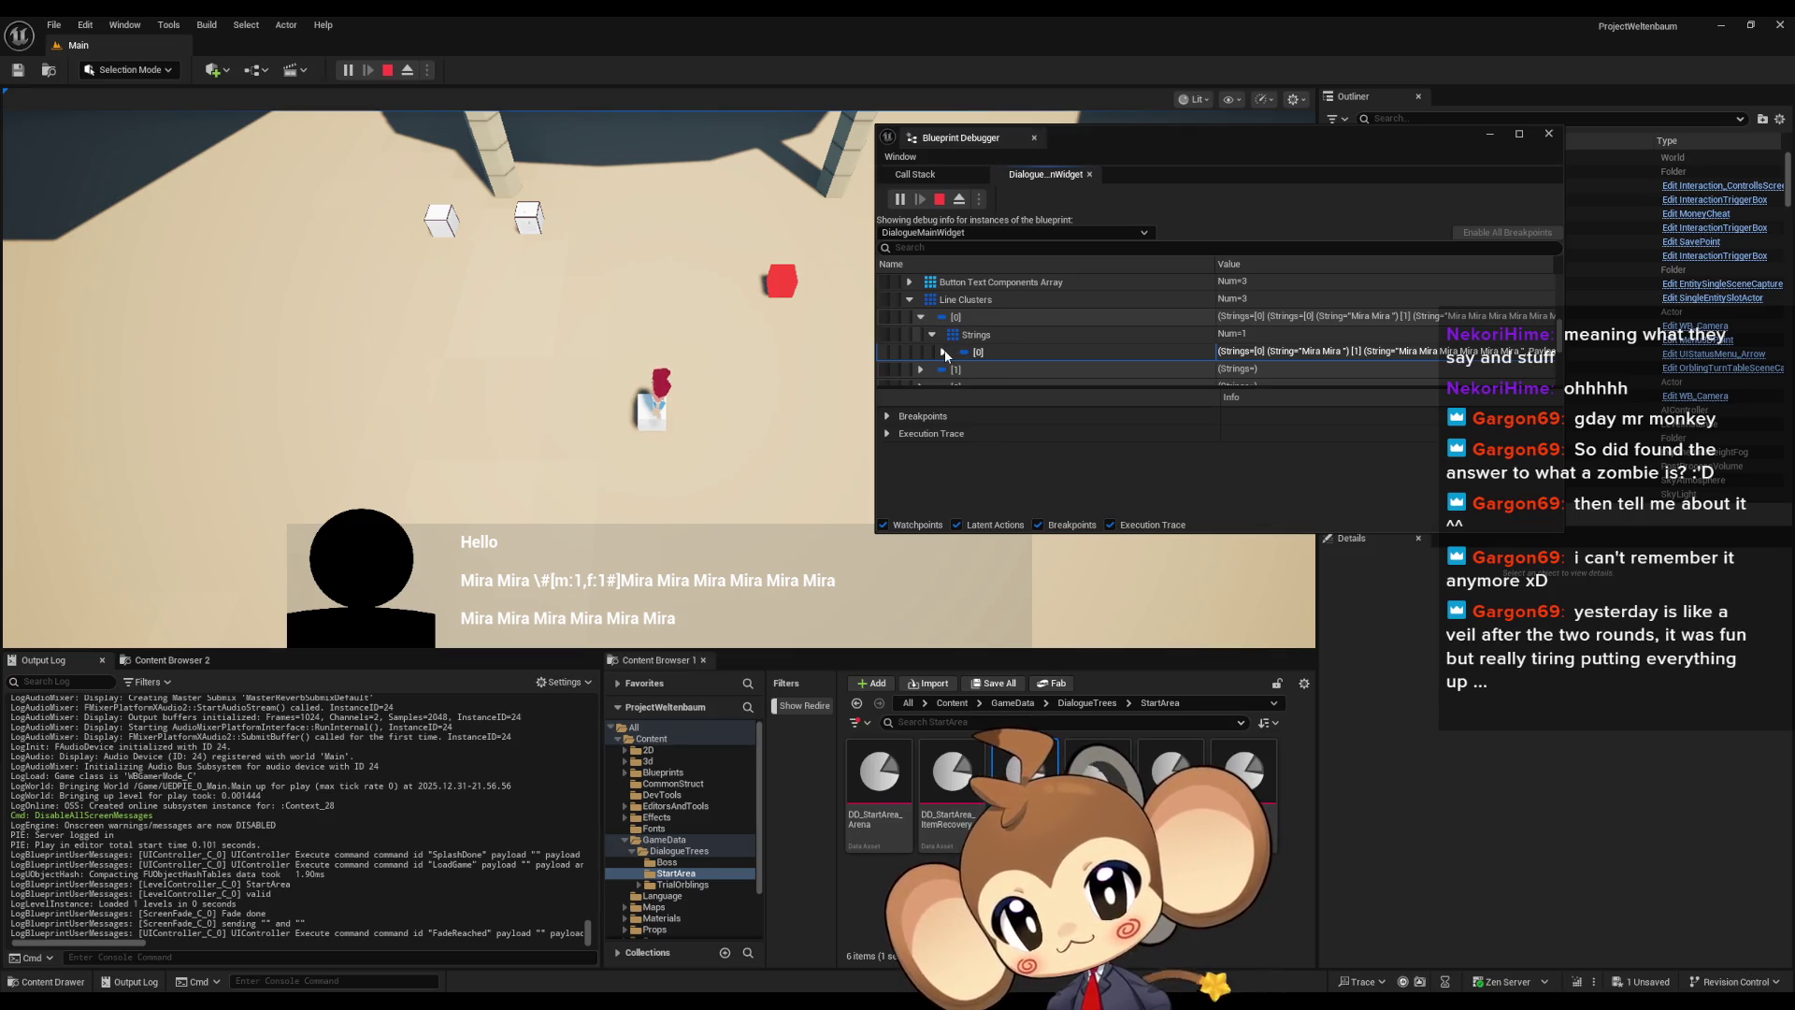
pyautogui.click(943, 352)
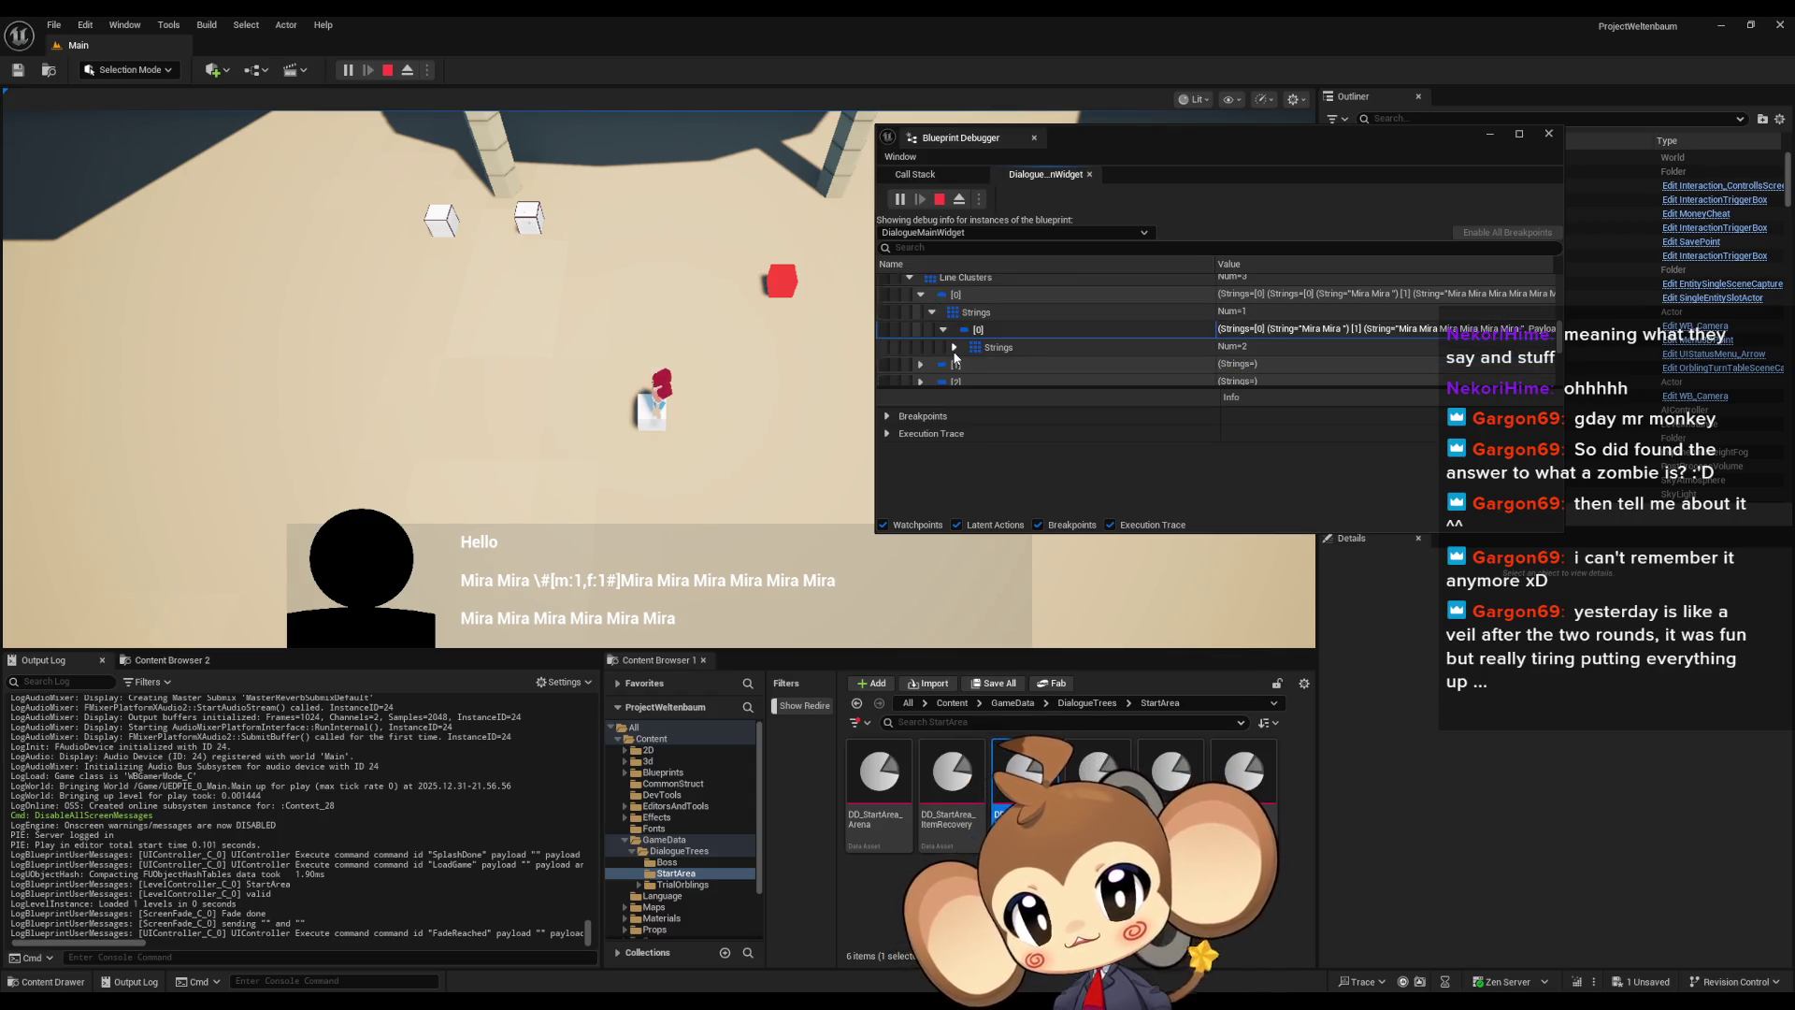
pyautogui.scroll(1, 953, 351)
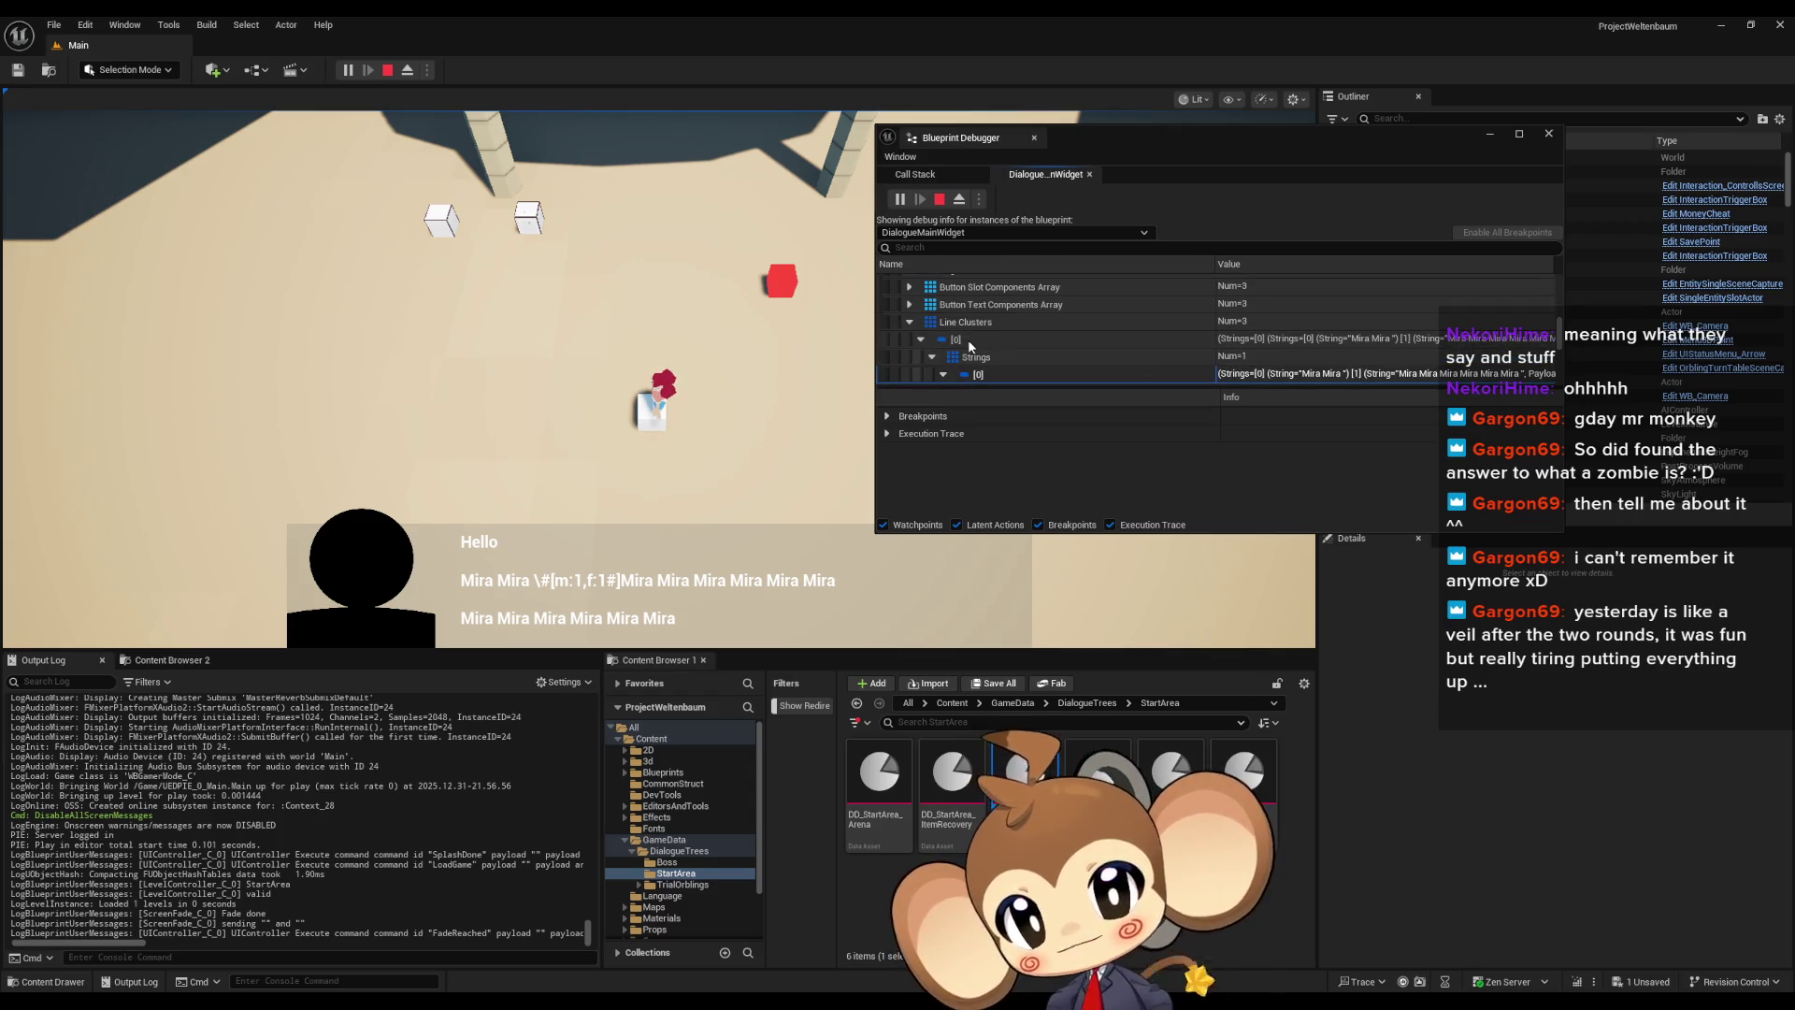
pyautogui.scroll(-1, 983, 341)
pyautogui.doubleClick(985, 346)
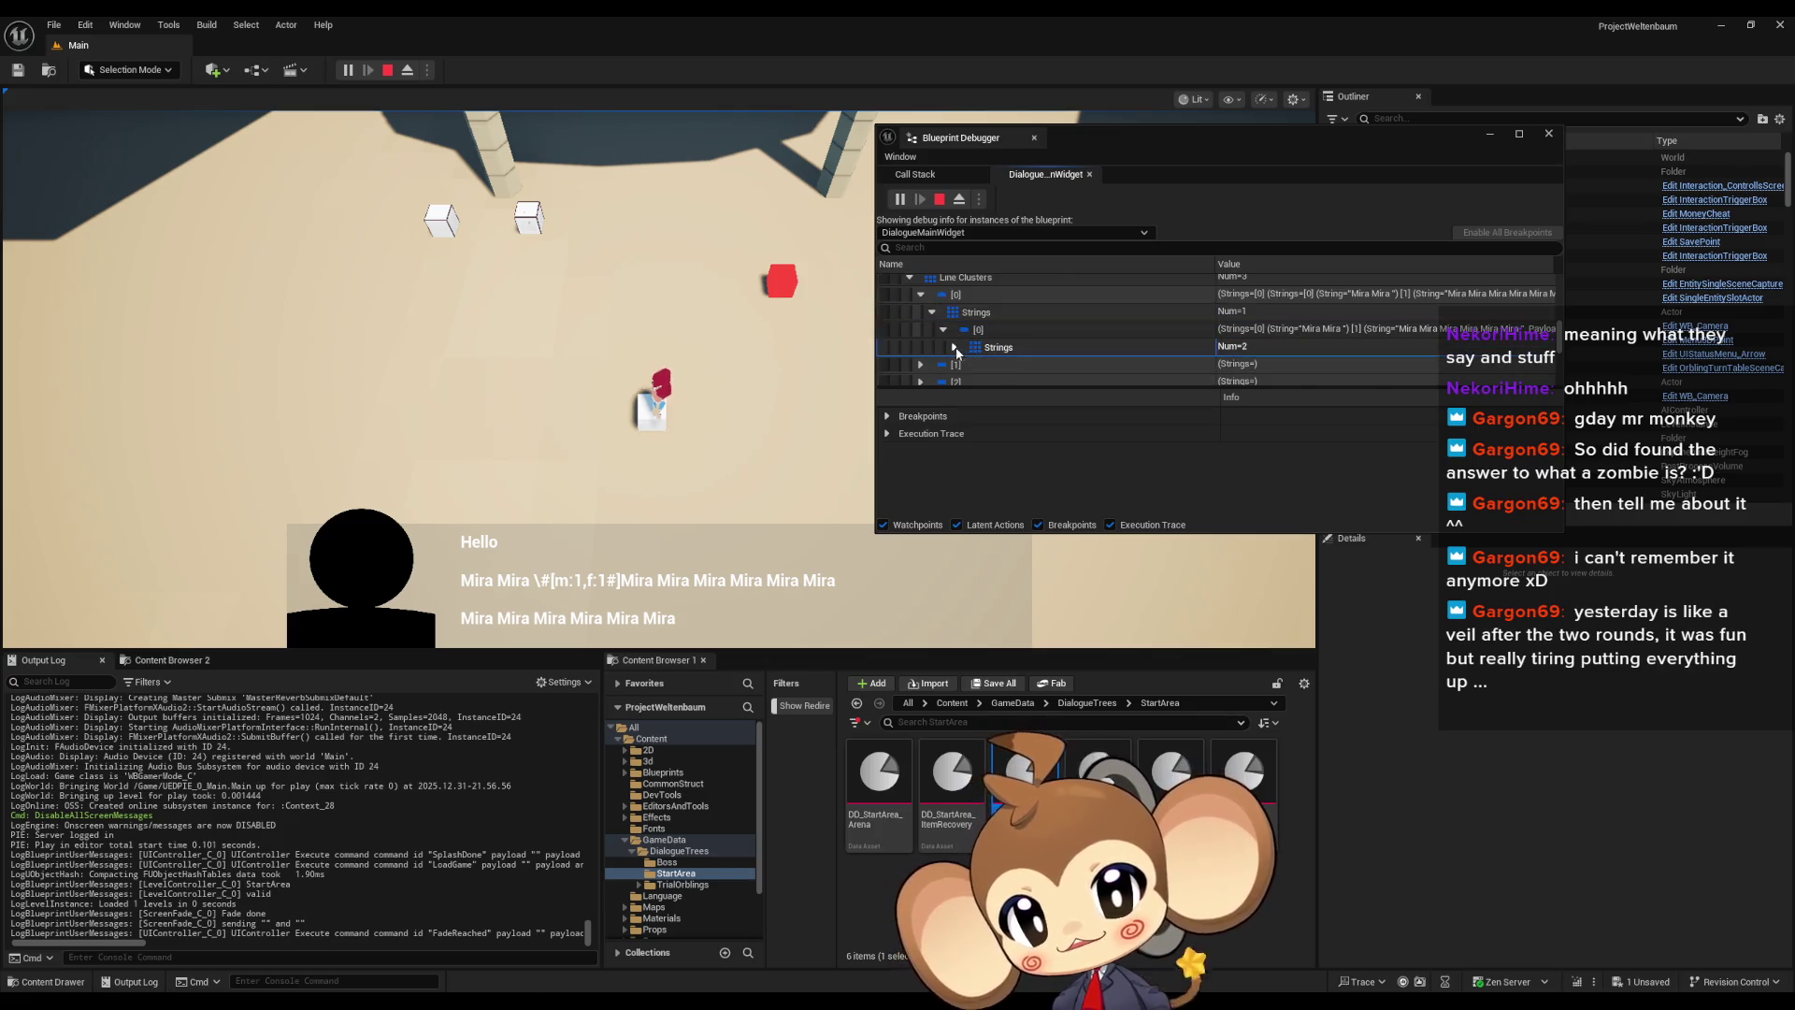
pyautogui.scroll(-1, 978, 339)
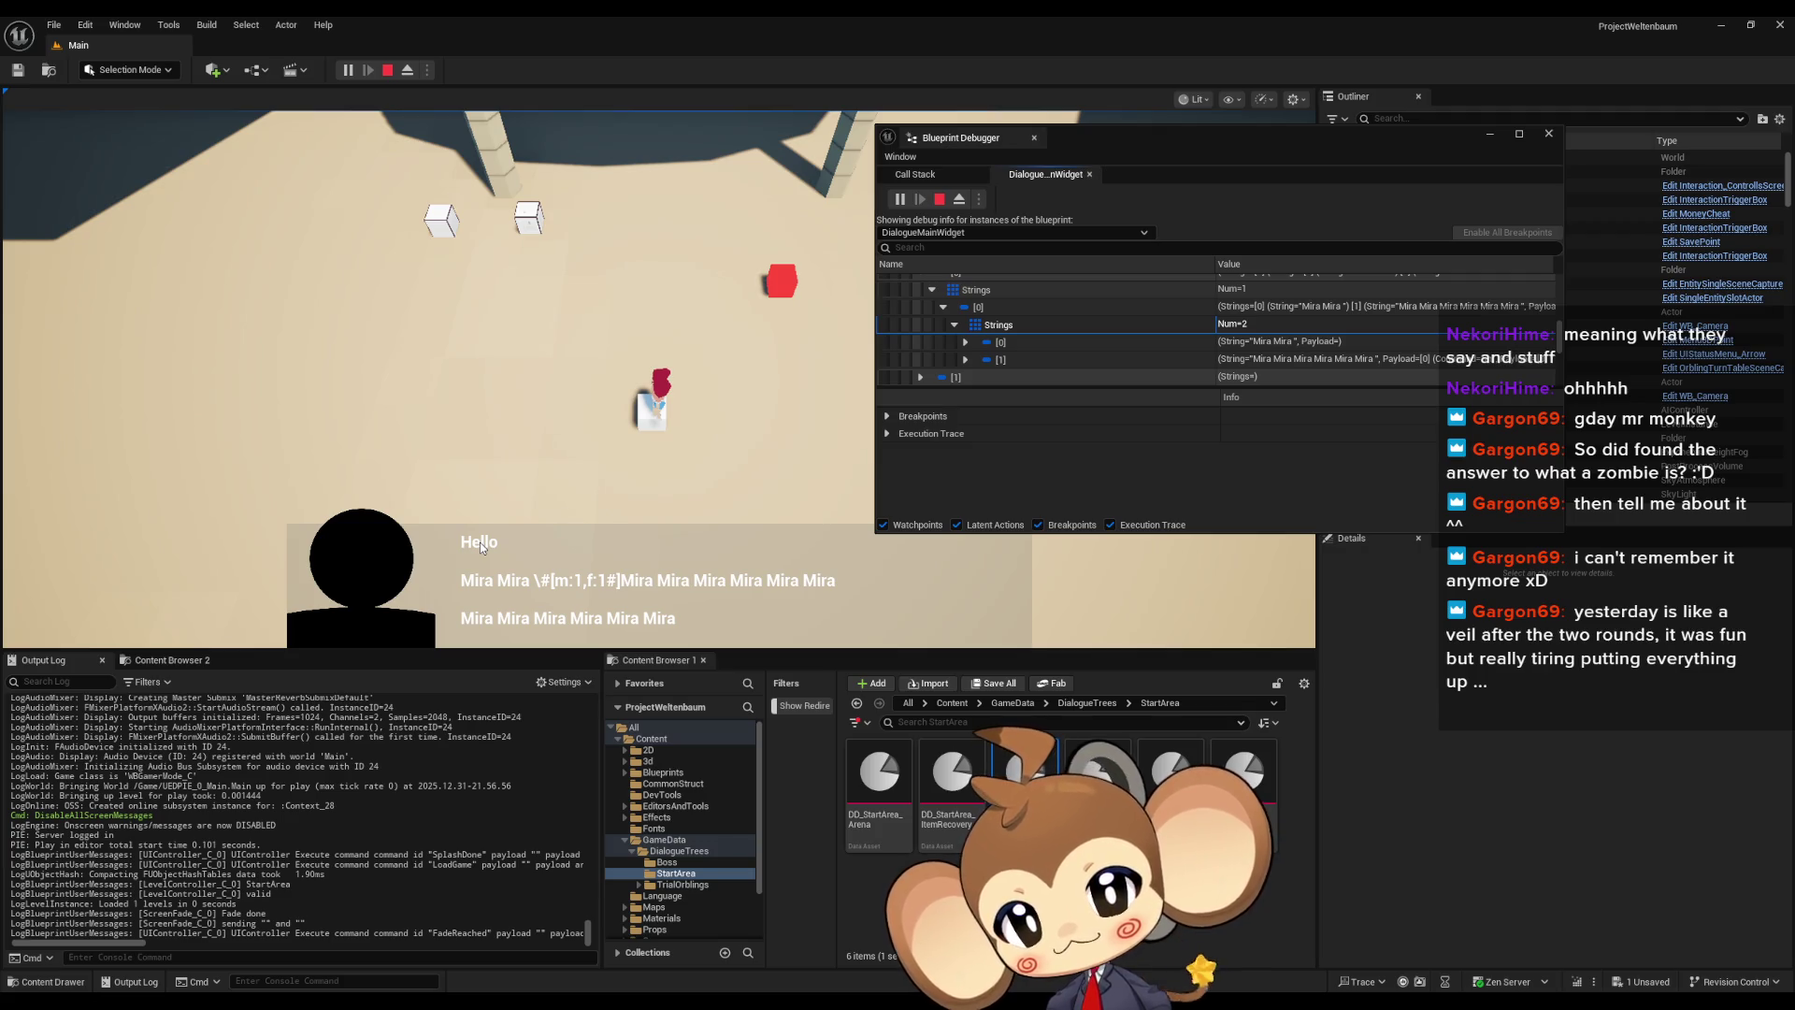
pyautogui.click(955, 324)
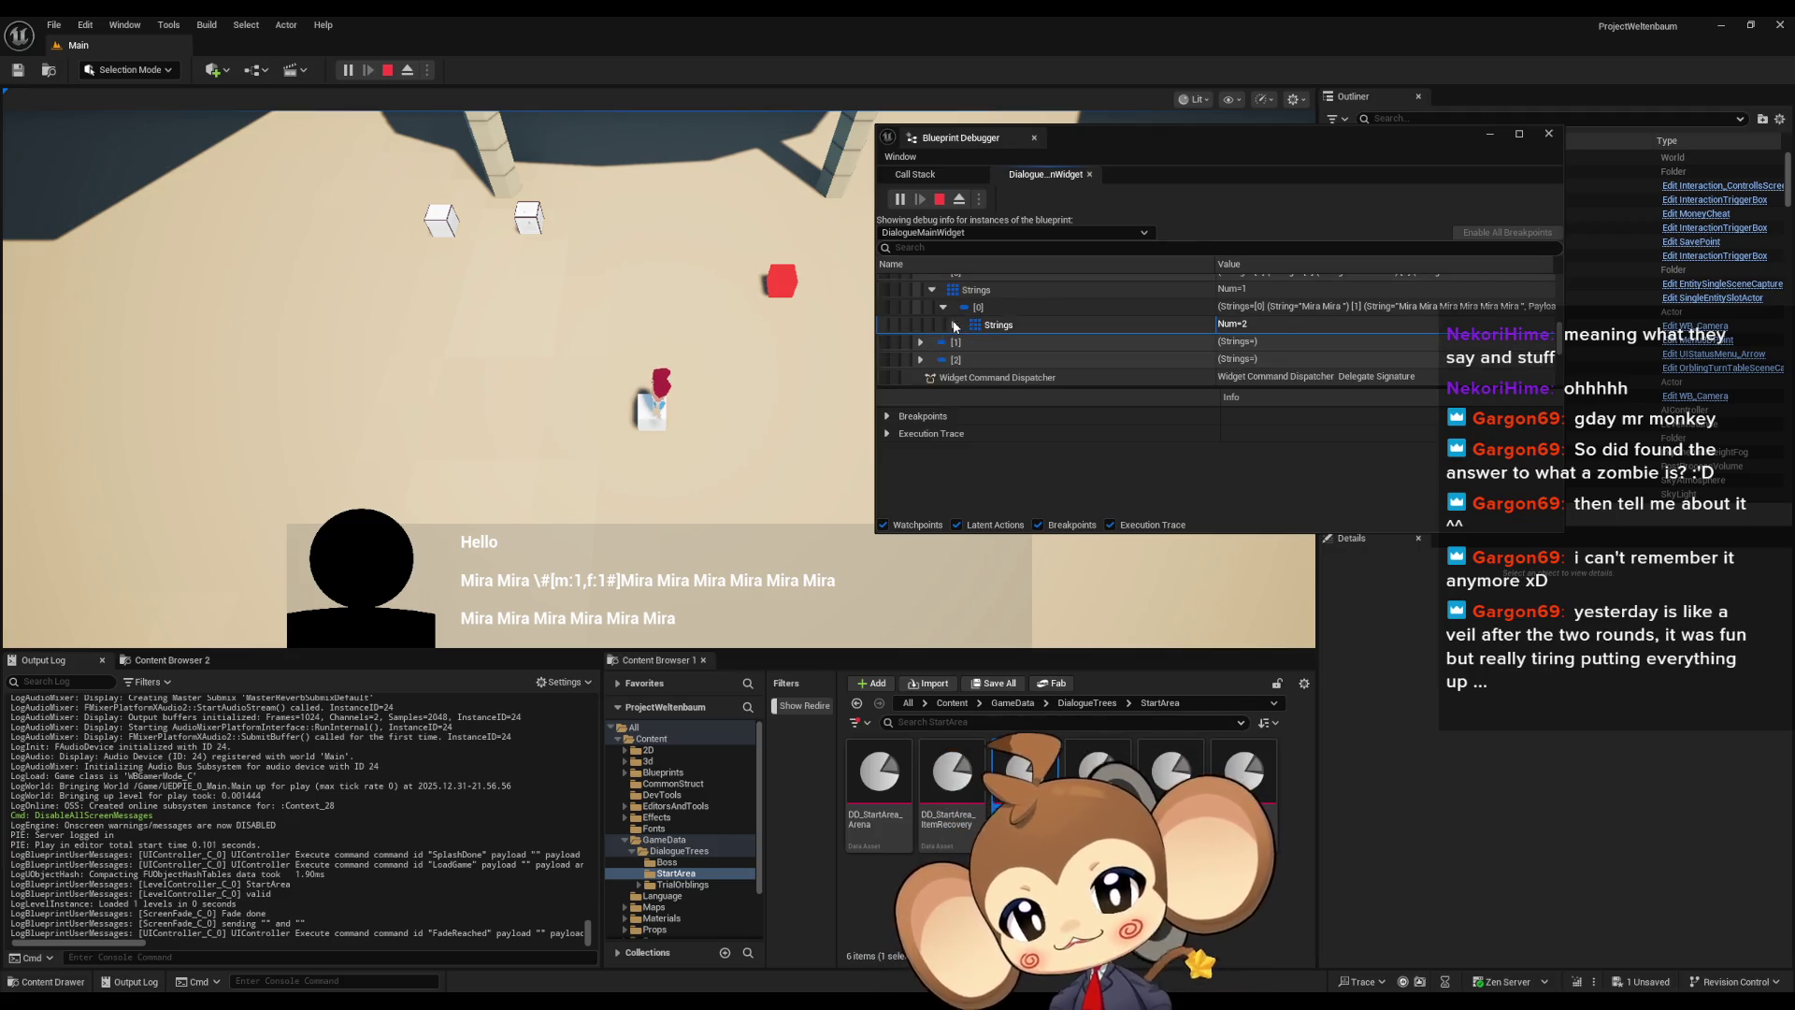
pyautogui.click(944, 309)
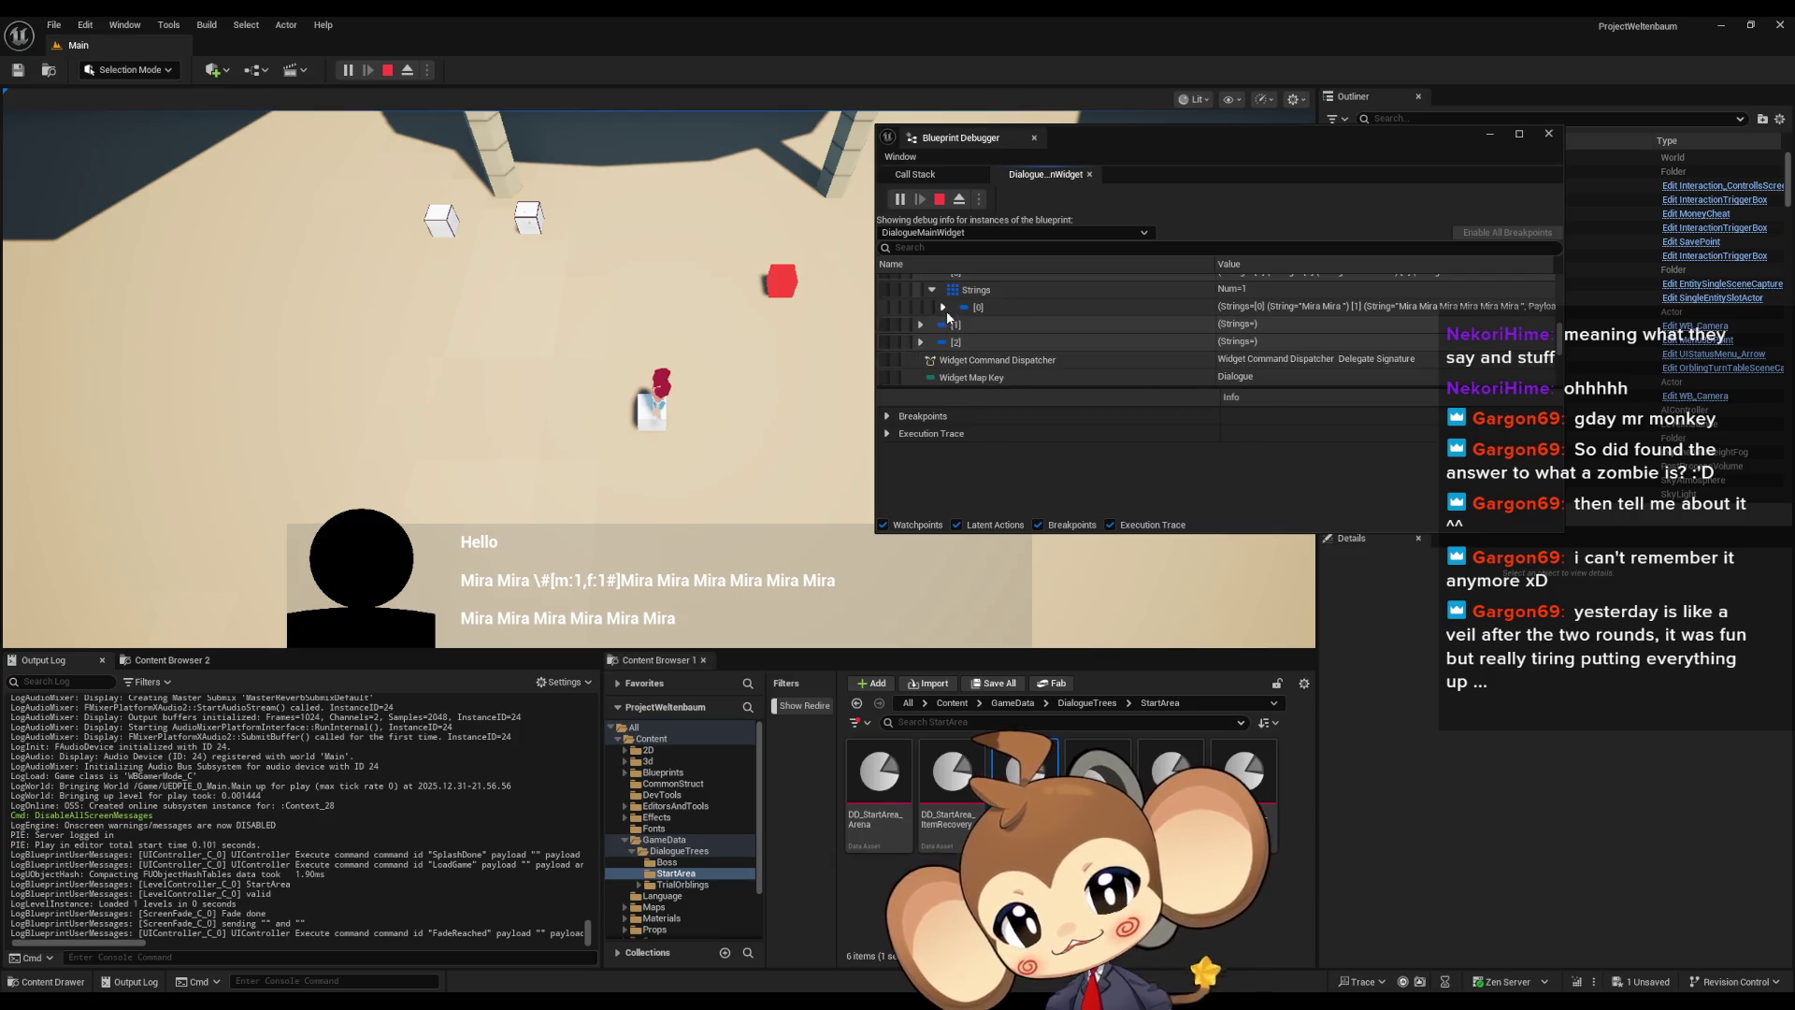
pyautogui.click(1012, 307)
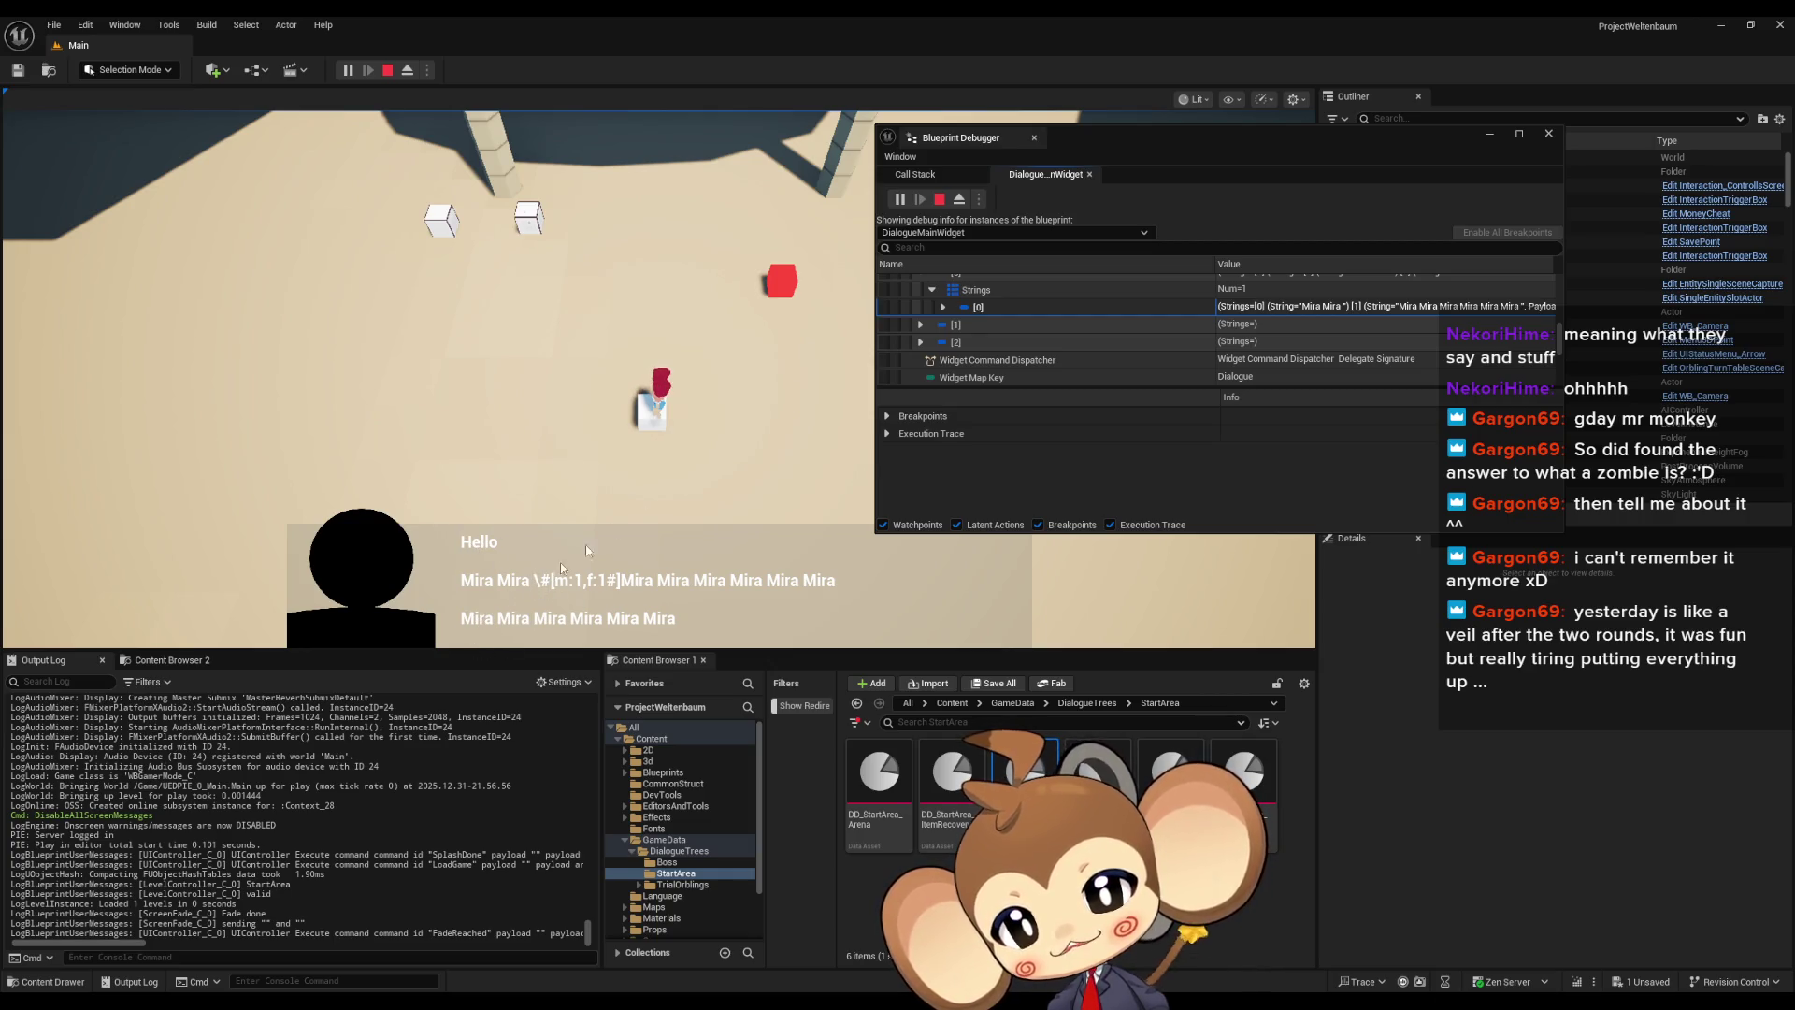
pyautogui.click(939, 199)
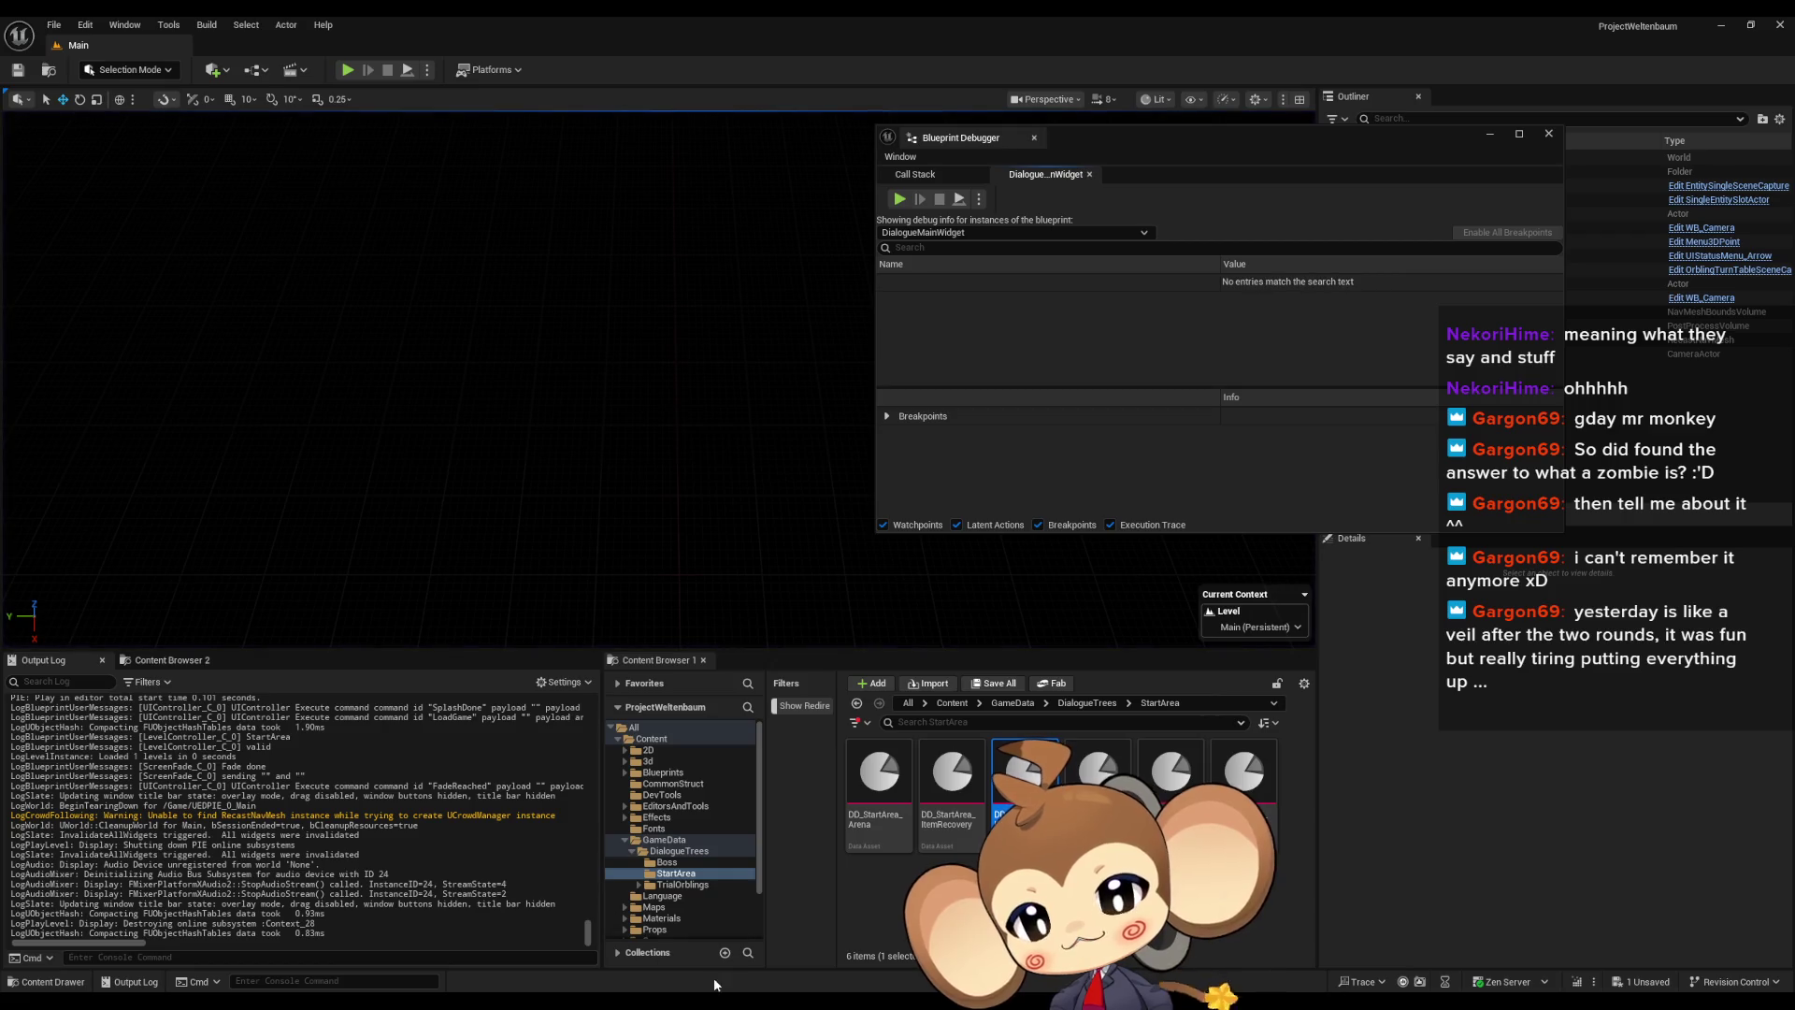
# Bring the DialogueMainWidget editor forward and select the Local String Data Element node
pyautogui.moveTo(715, 1001)
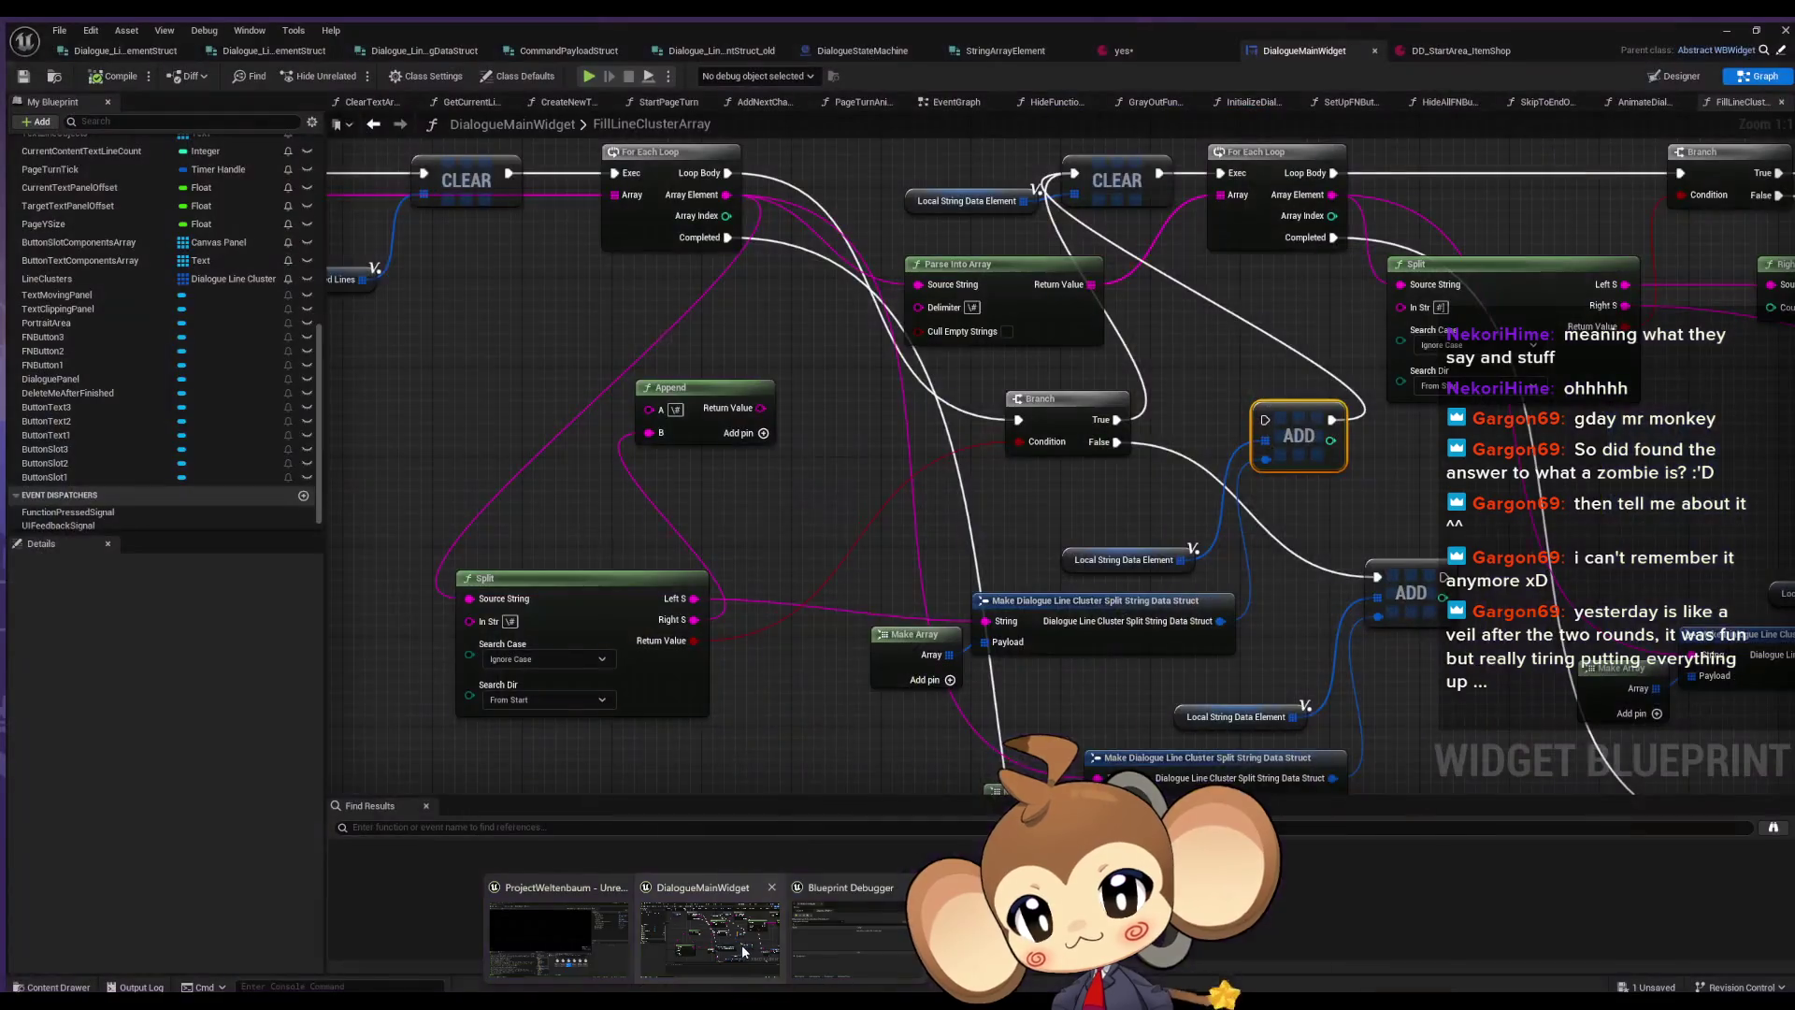
pyautogui.click(759, 938)
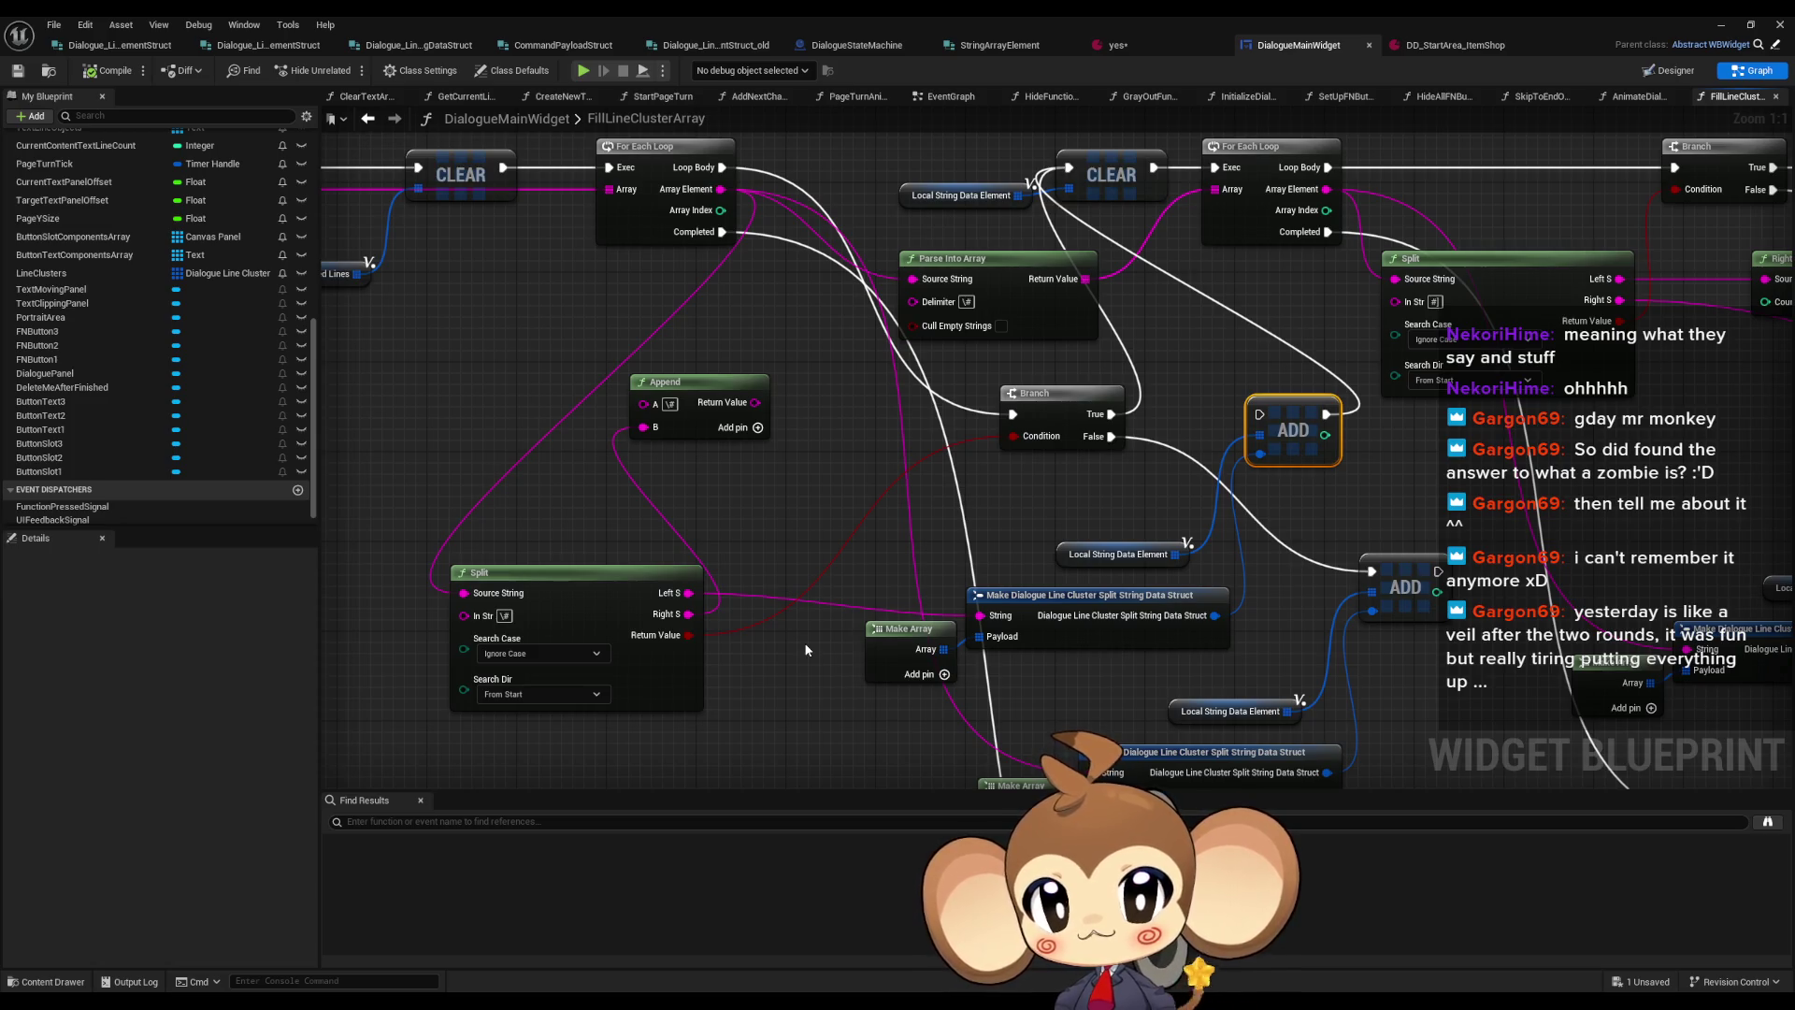
pyautogui.moveTo(1263, 519); pyautogui.dragTo(1191, 575)
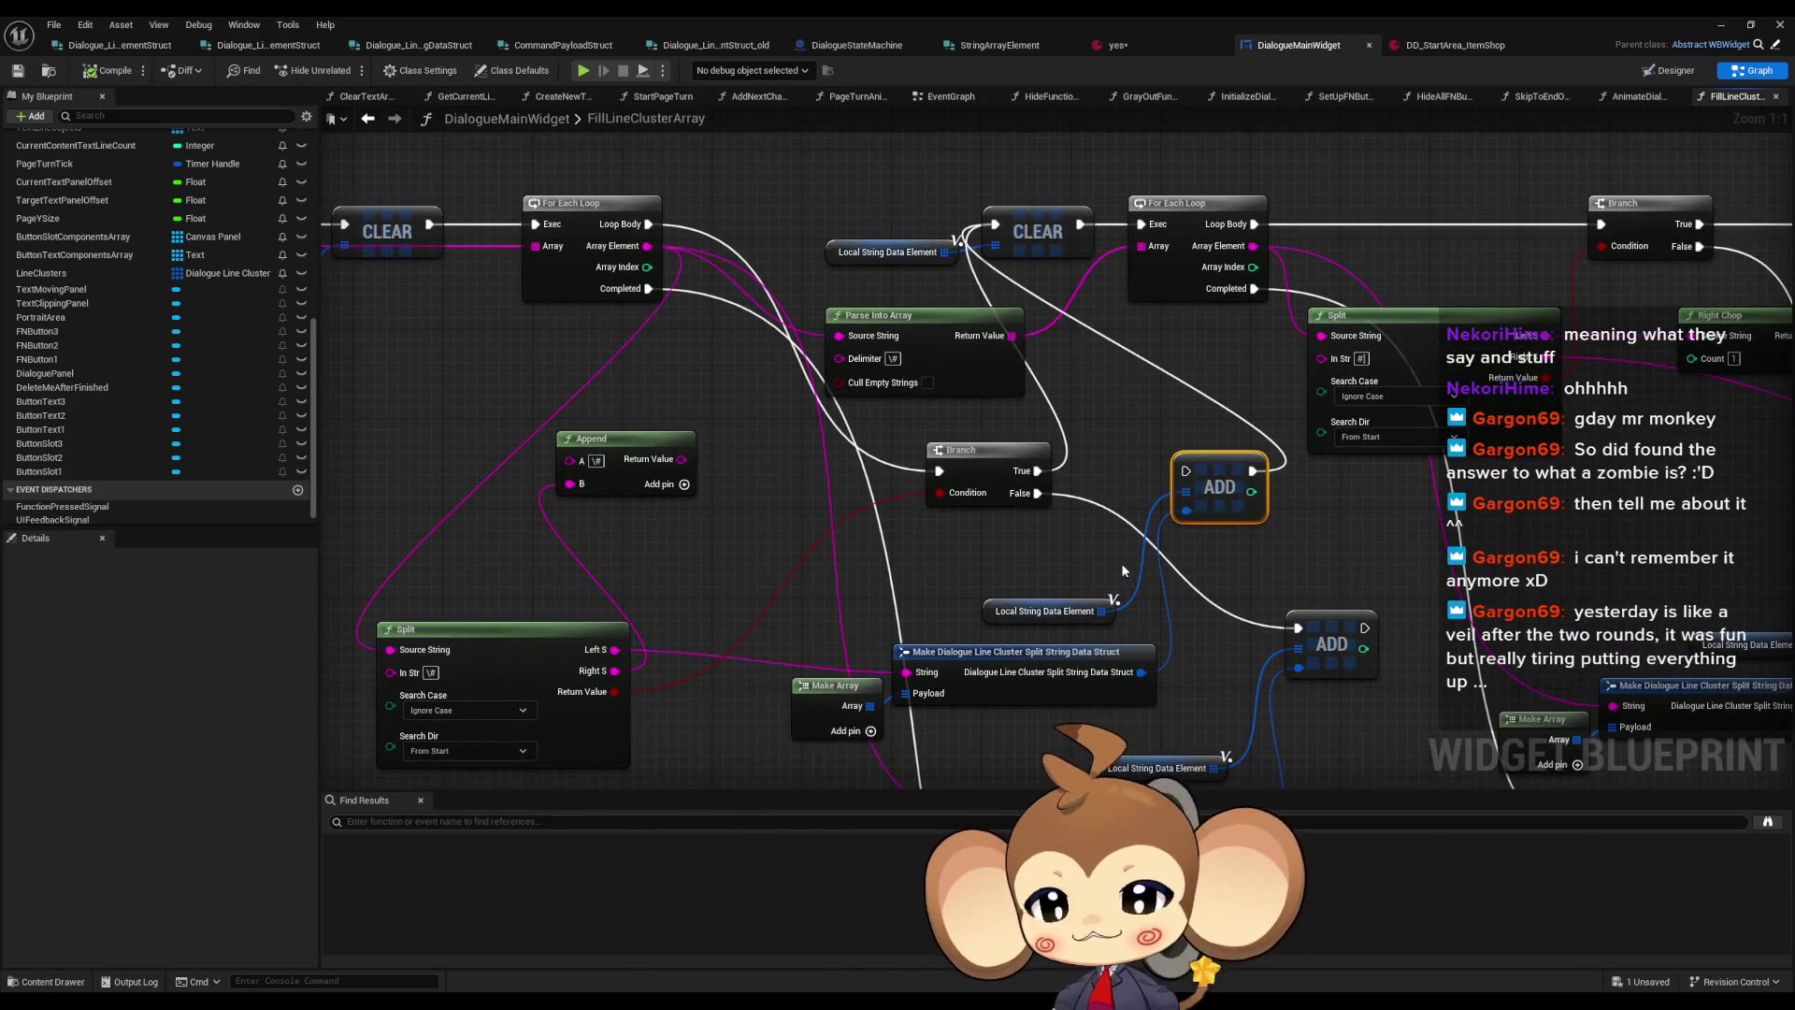
pyautogui.moveTo(1073, 555)
pyautogui.mouseDown()
pyautogui.moveTo(1013, 580)
pyautogui.moveTo(999, 611)
pyautogui.moveTo(980, 549)
pyautogui.moveTo(1013, 508)
pyautogui.moveTo(887, 606)
pyautogui.moveTo(906, 603)
pyautogui.mouseUp()
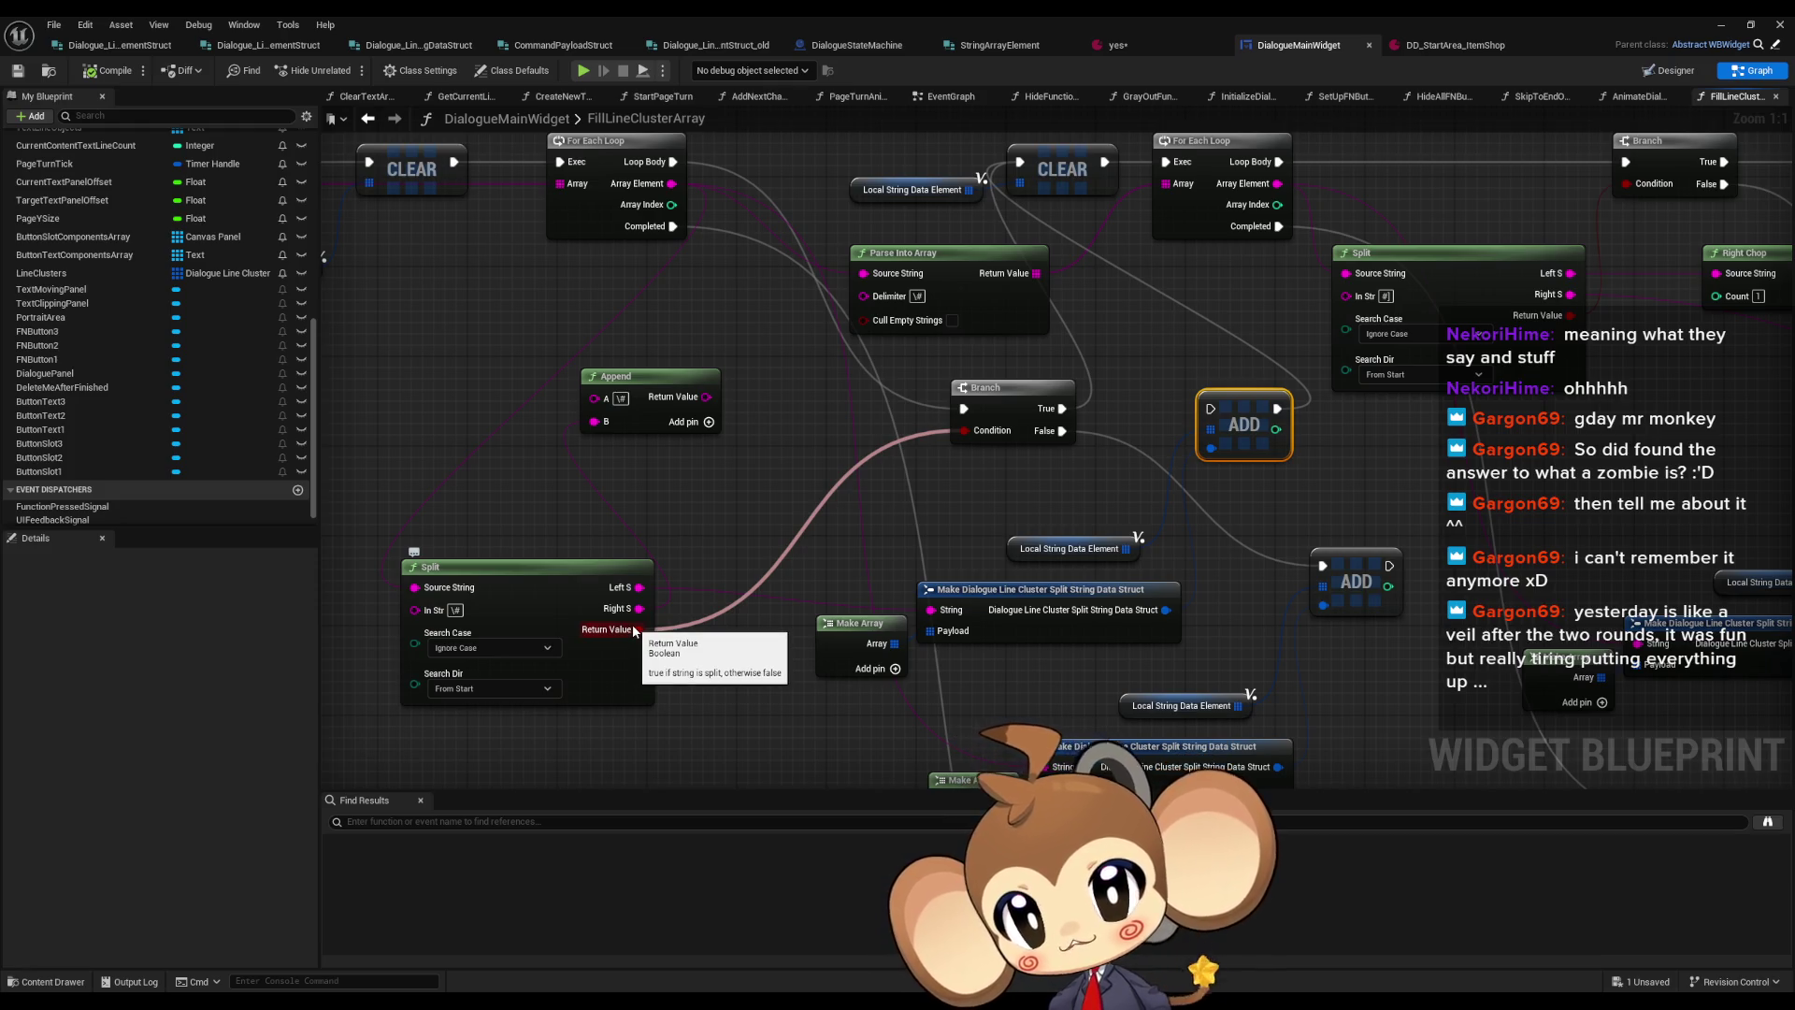
pyautogui.moveTo(1107, 688); pyautogui.dragTo(1239, 726)
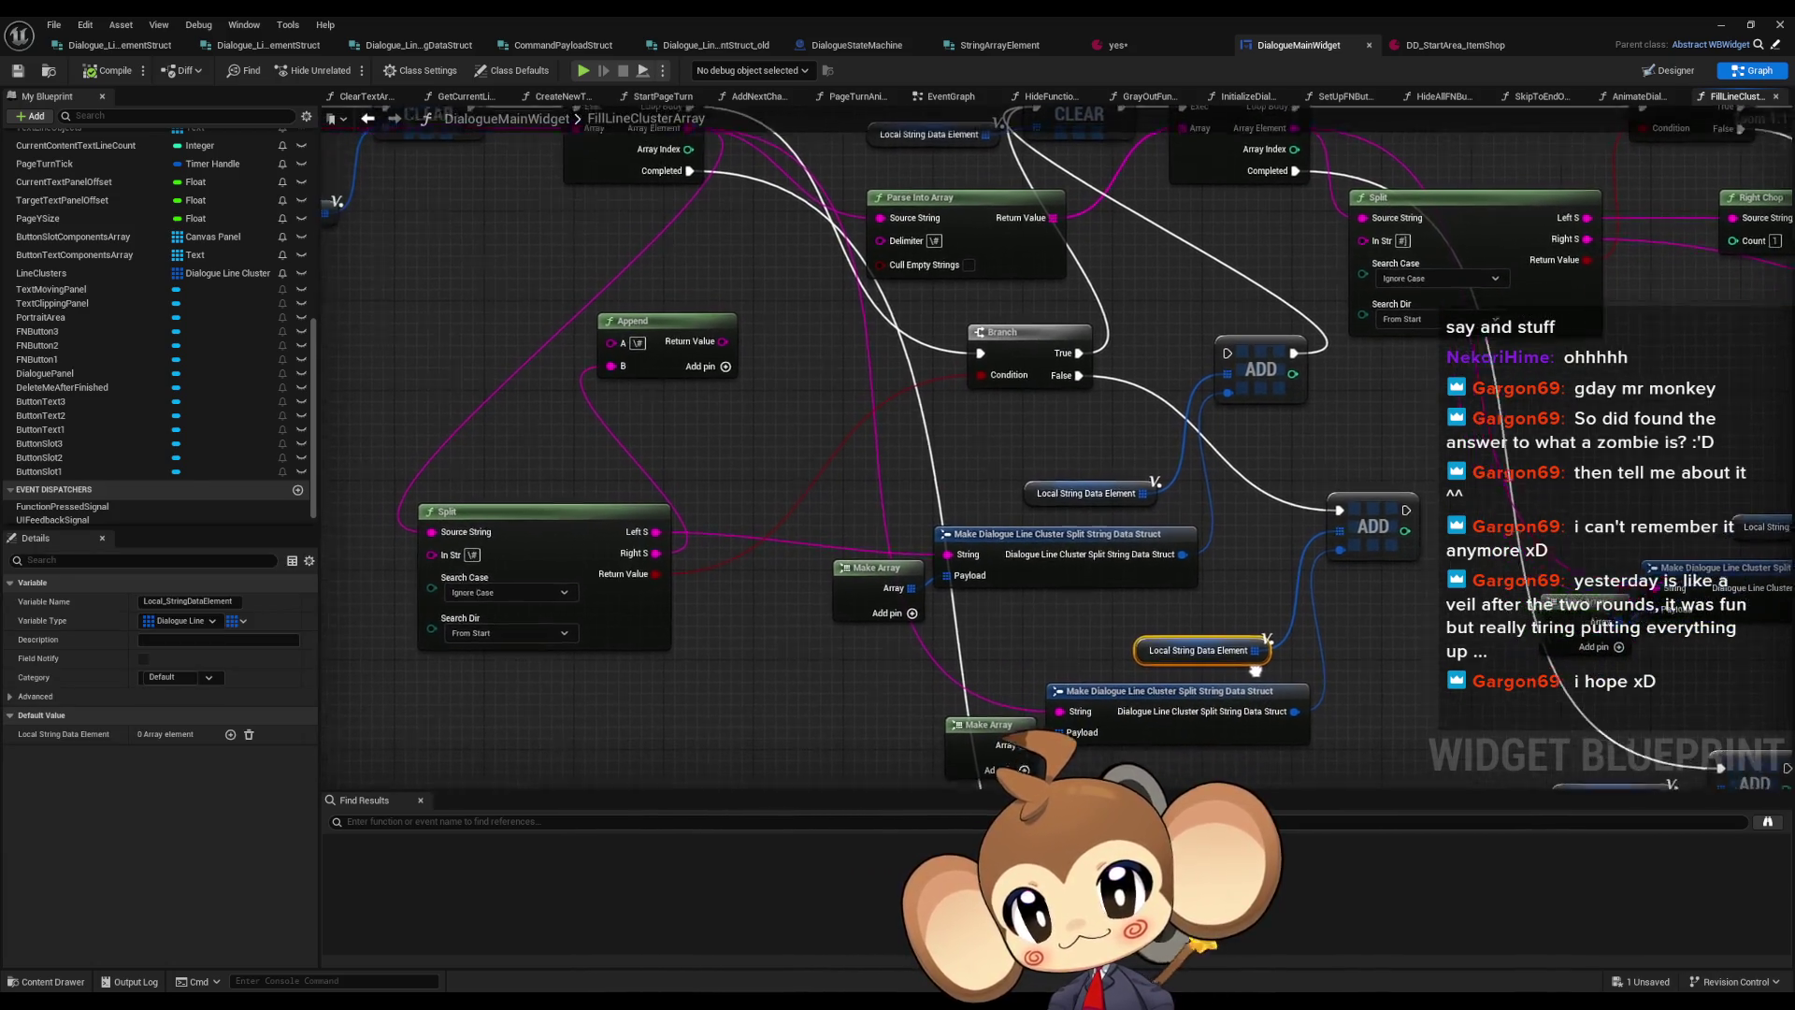
pyautogui.moveTo(1104, 615); pyautogui.dragTo(1243, 661)
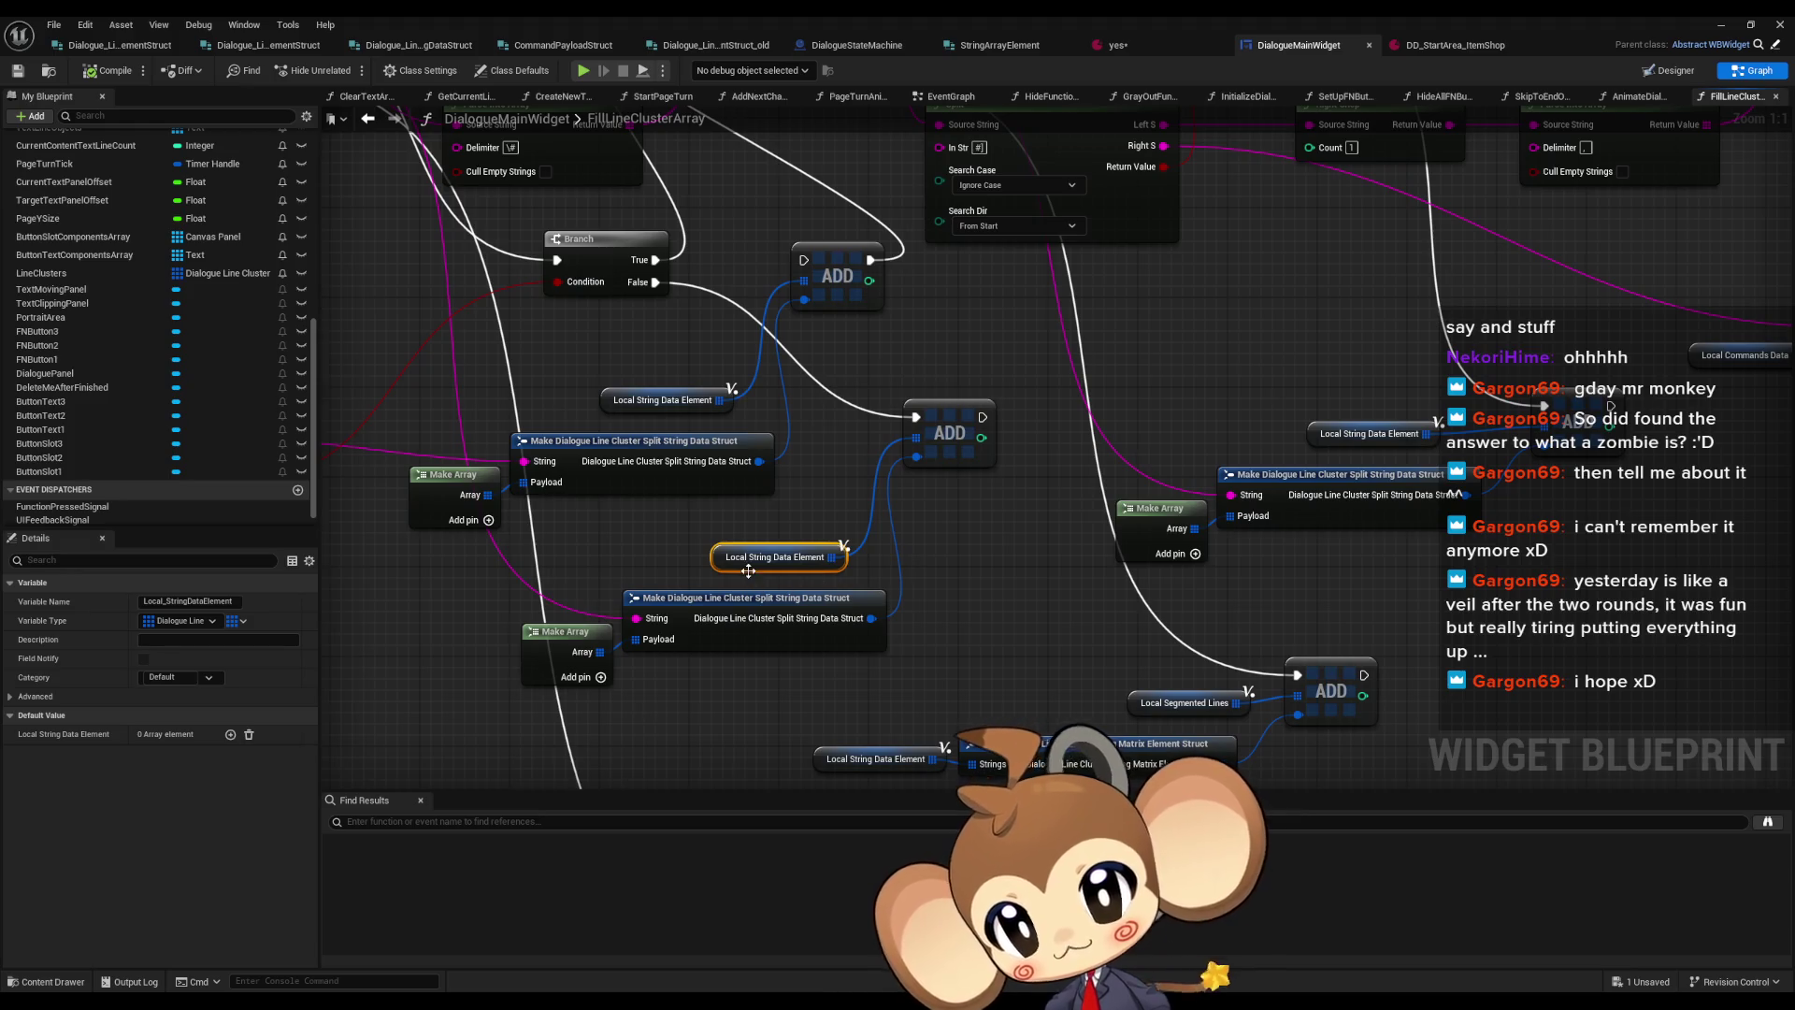
# Pan through FillLineClusterArray to inspect the ADD, CLEAR and For Each Loop nodes
pyautogui.click(967, 492)
pyautogui.moveTo(967, 491); pyautogui.dragTo(983, 671)
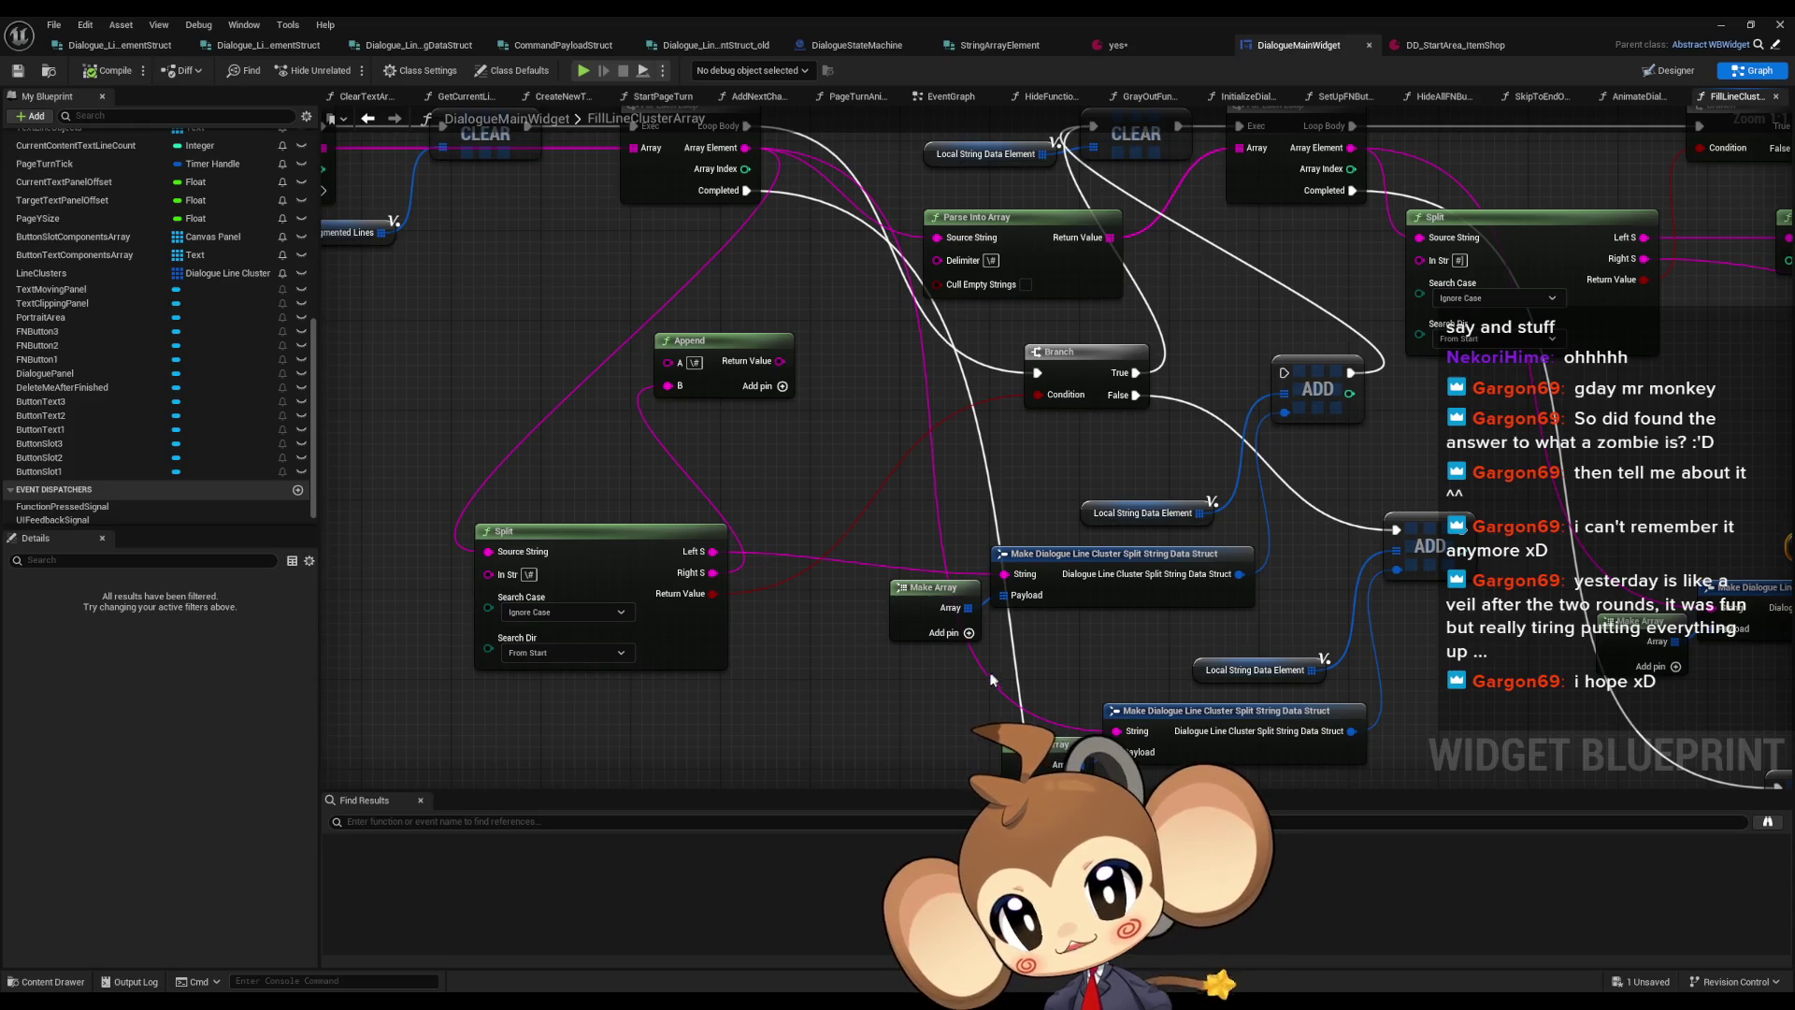
pyautogui.moveTo(989, 680); pyautogui.dragTo(958, 564)
pyautogui.moveTo(1285, 377); pyautogui.dragTo(1410, 497)
pyautogui.moveTo(1295, 402)
pyautogui.mouseDown()
pyautogui.moveTo(1297, 575)
pyautogui.moveTo(1702, 648)
pyautogui.moveTo(1517, 575)
pyautogui.moveTo(1374, 466)
pyautogui.moveTo(1527, 628)
pyautogui.mouseUp()
pyautogui.moveTo(1555, 796); pyautogui.dragTo(1428, 638)
pyautogui.click(1395, 625)
pyautogui.moveTo(1354, 524); pyautogui.dragTo(1337, 672)
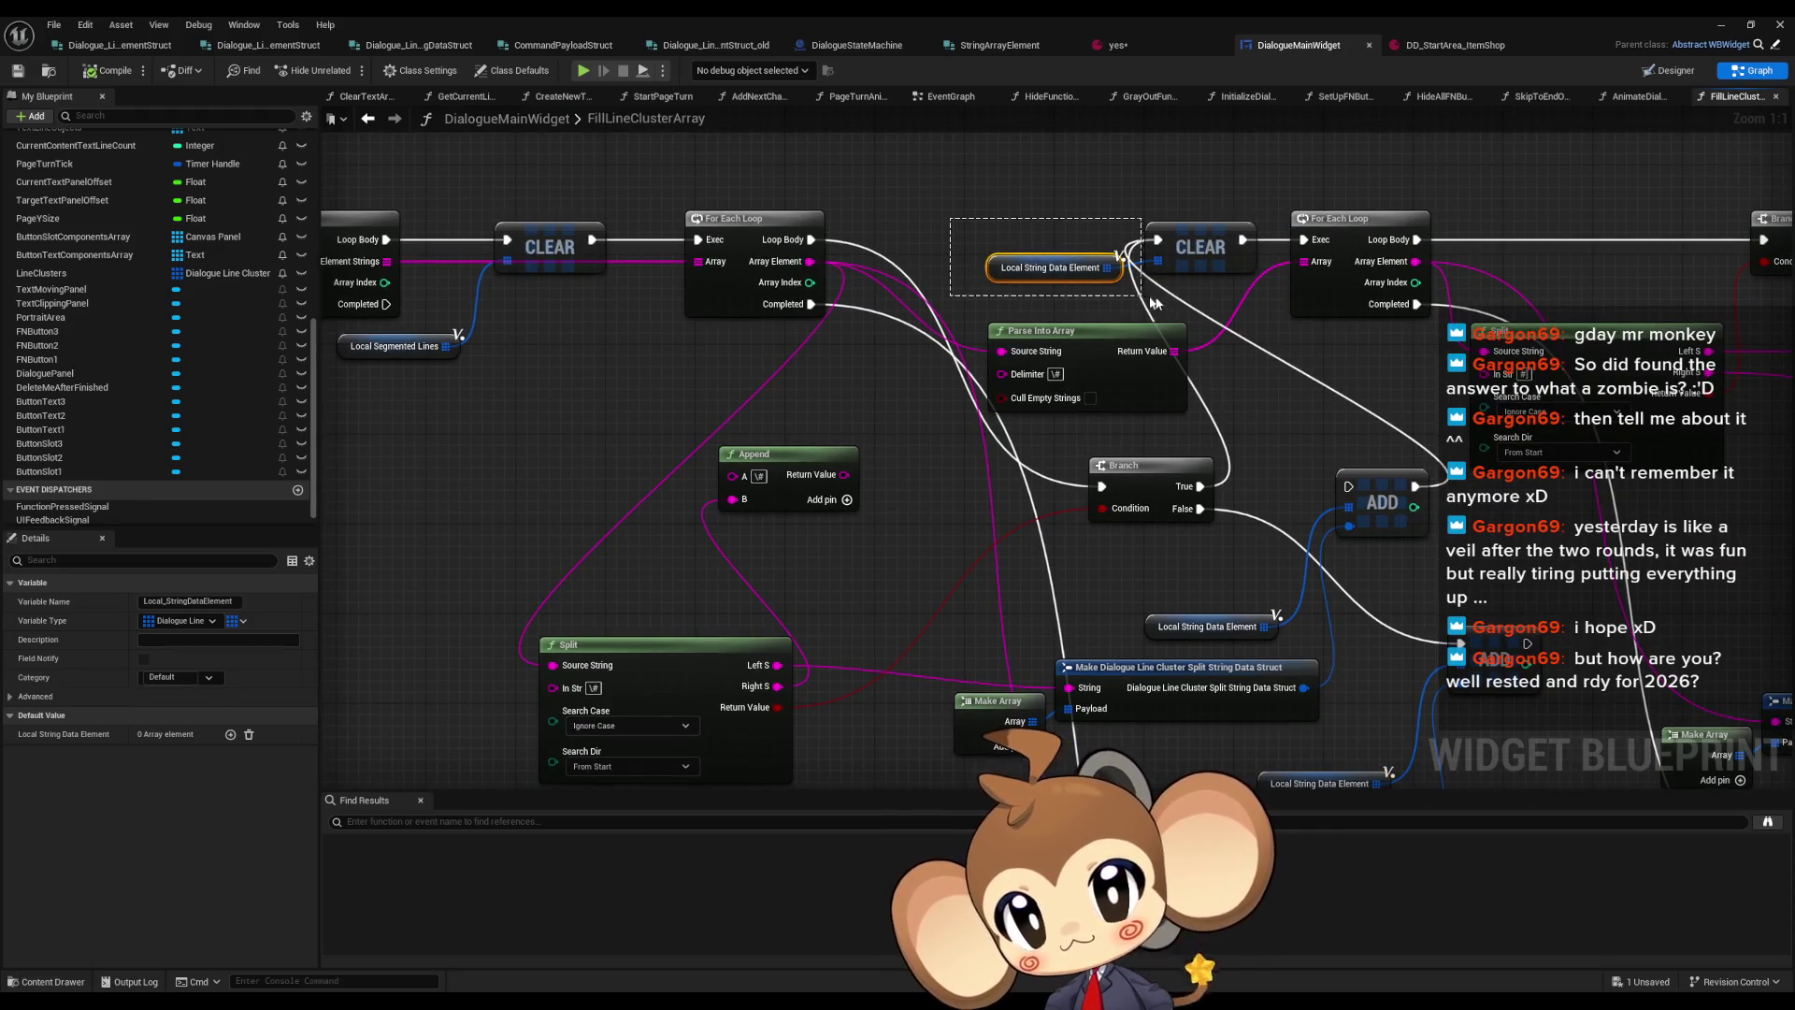
pyautogui.click(1208, 294)
pyautogui.moveTo(1208, 294); pyautogui.dragTo(1198, 346)
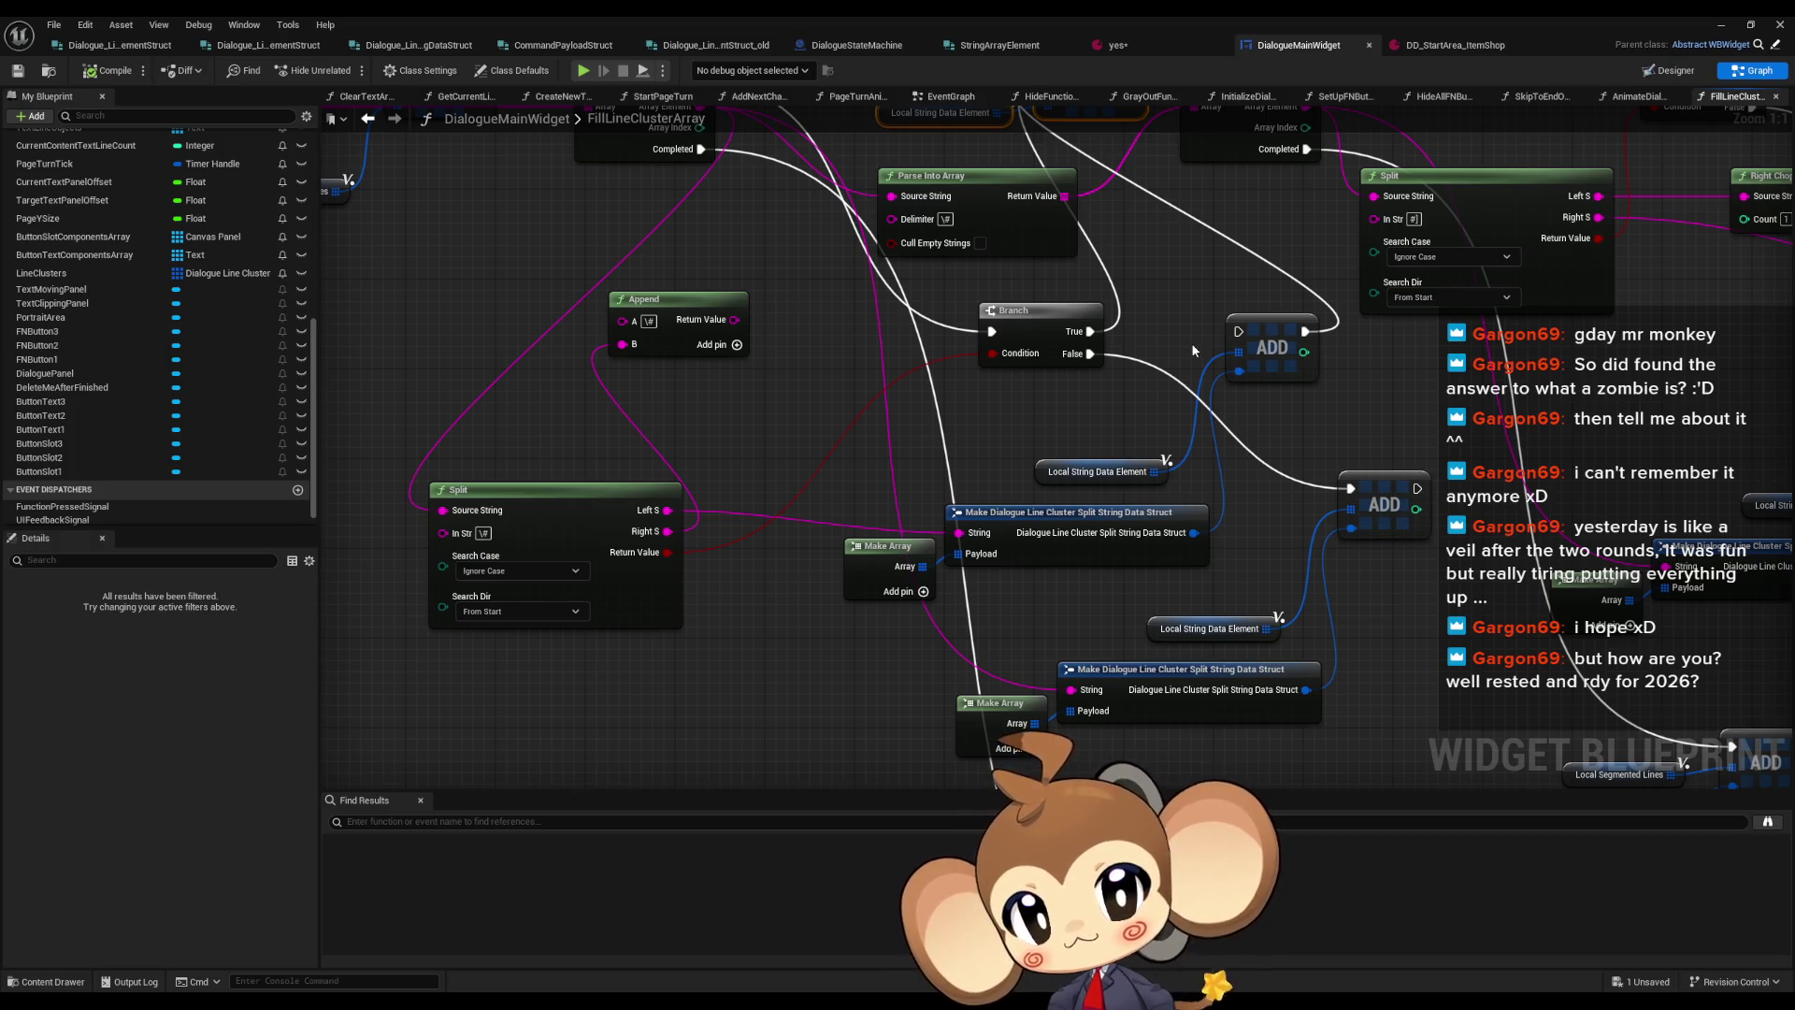
pyautogui.moveTo(1241, 447)
pyautogui.mouseDown()
pyautogui.moveTo(1365, 643)
pyautogui.moveTo(1307, 608)
pyautogui.mouseUp()
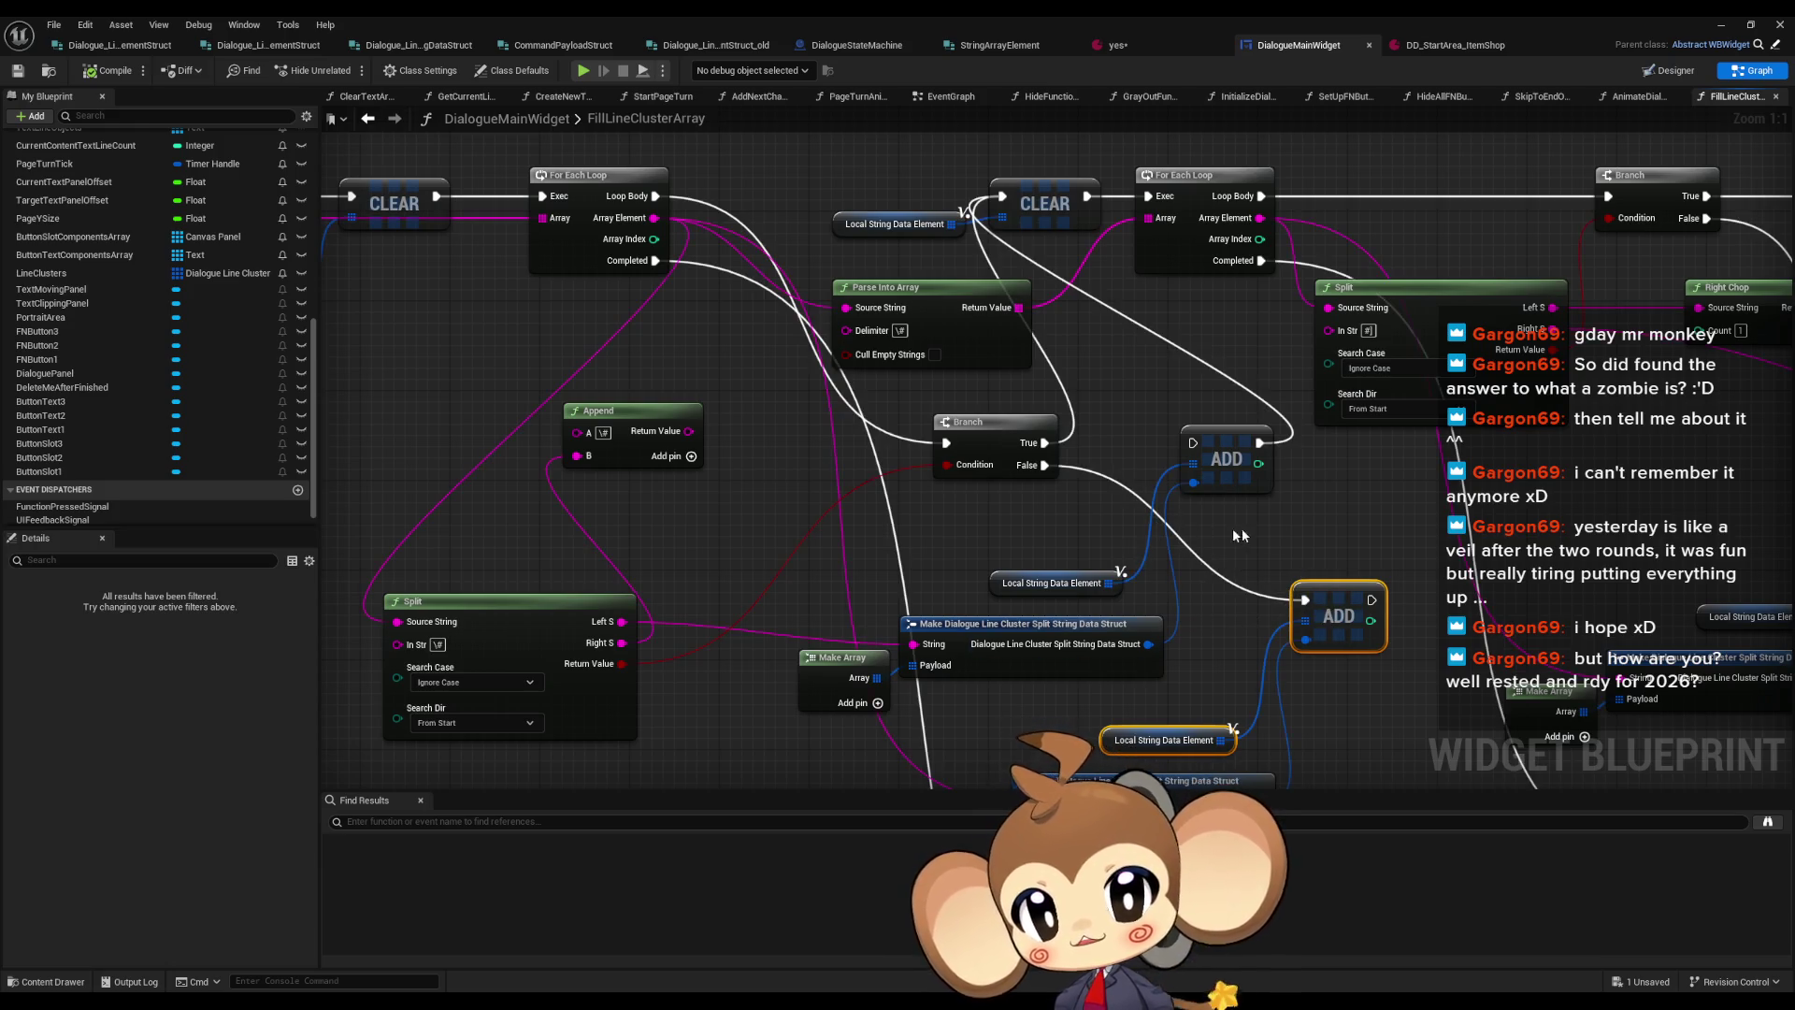
pyautogui.click(1308, 525)
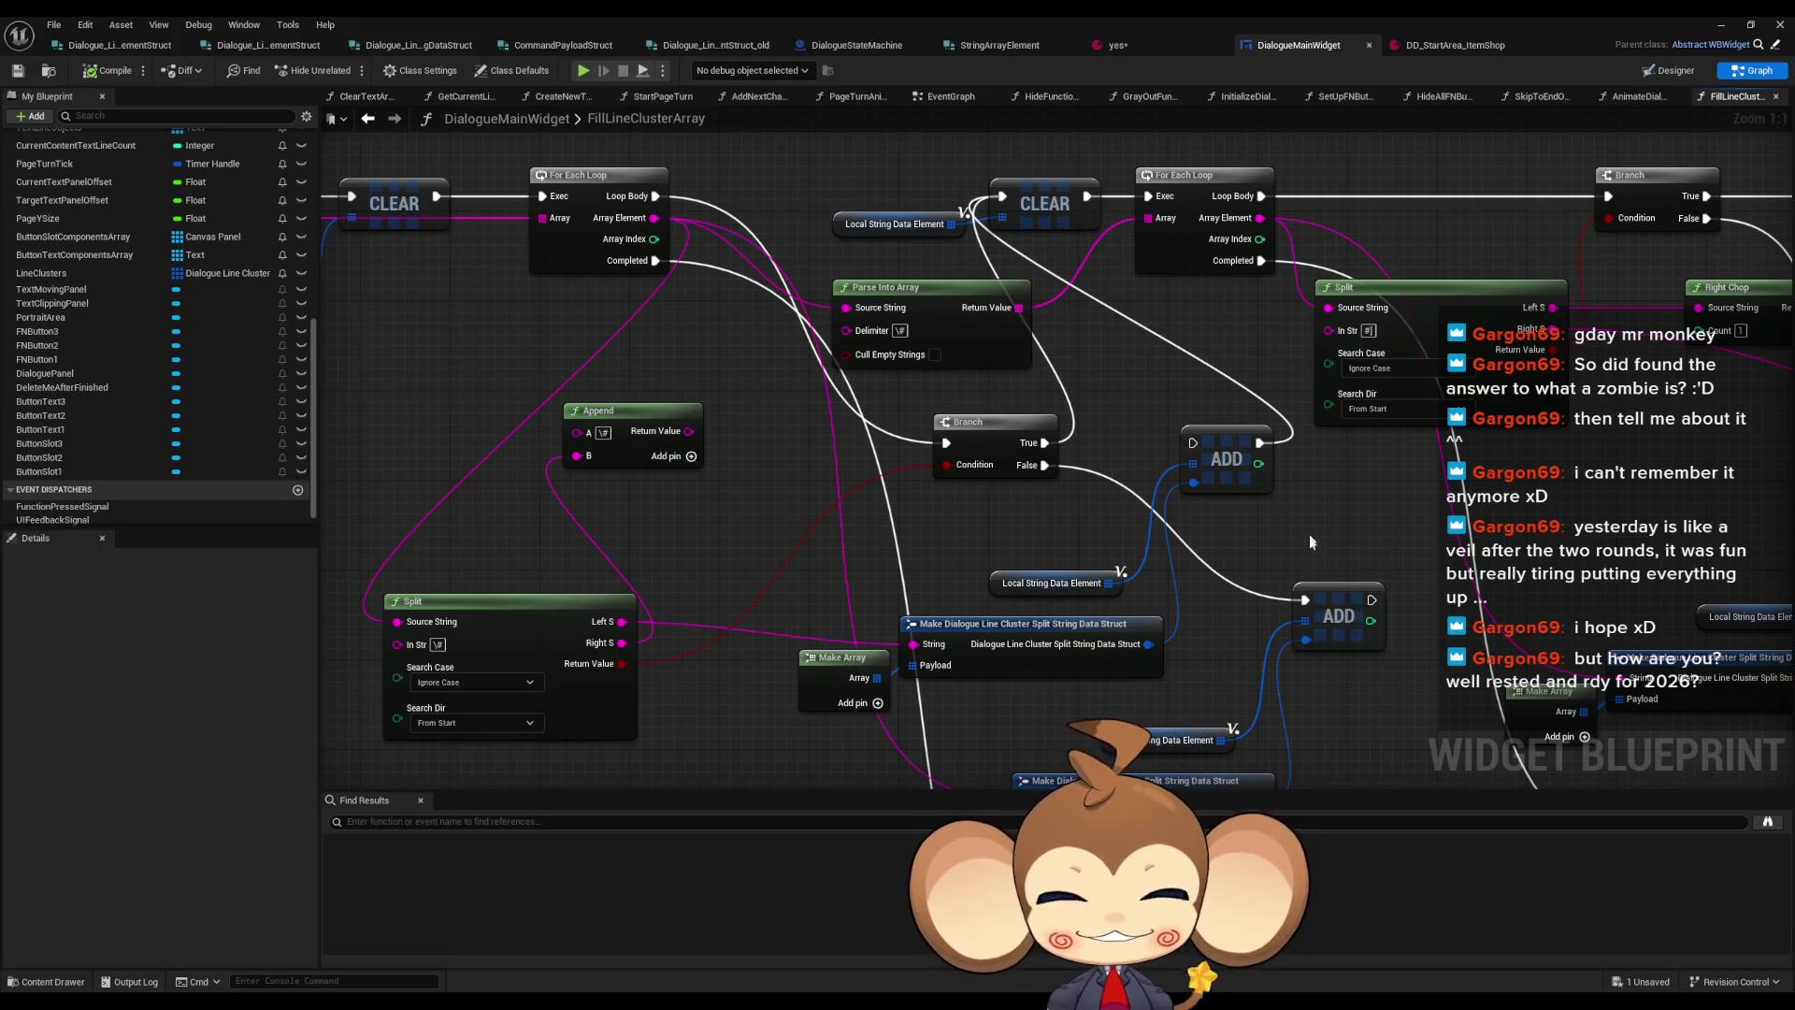
pyautogui.moveTo(1268, 705); pyautogui.dragTo(1179, 555)
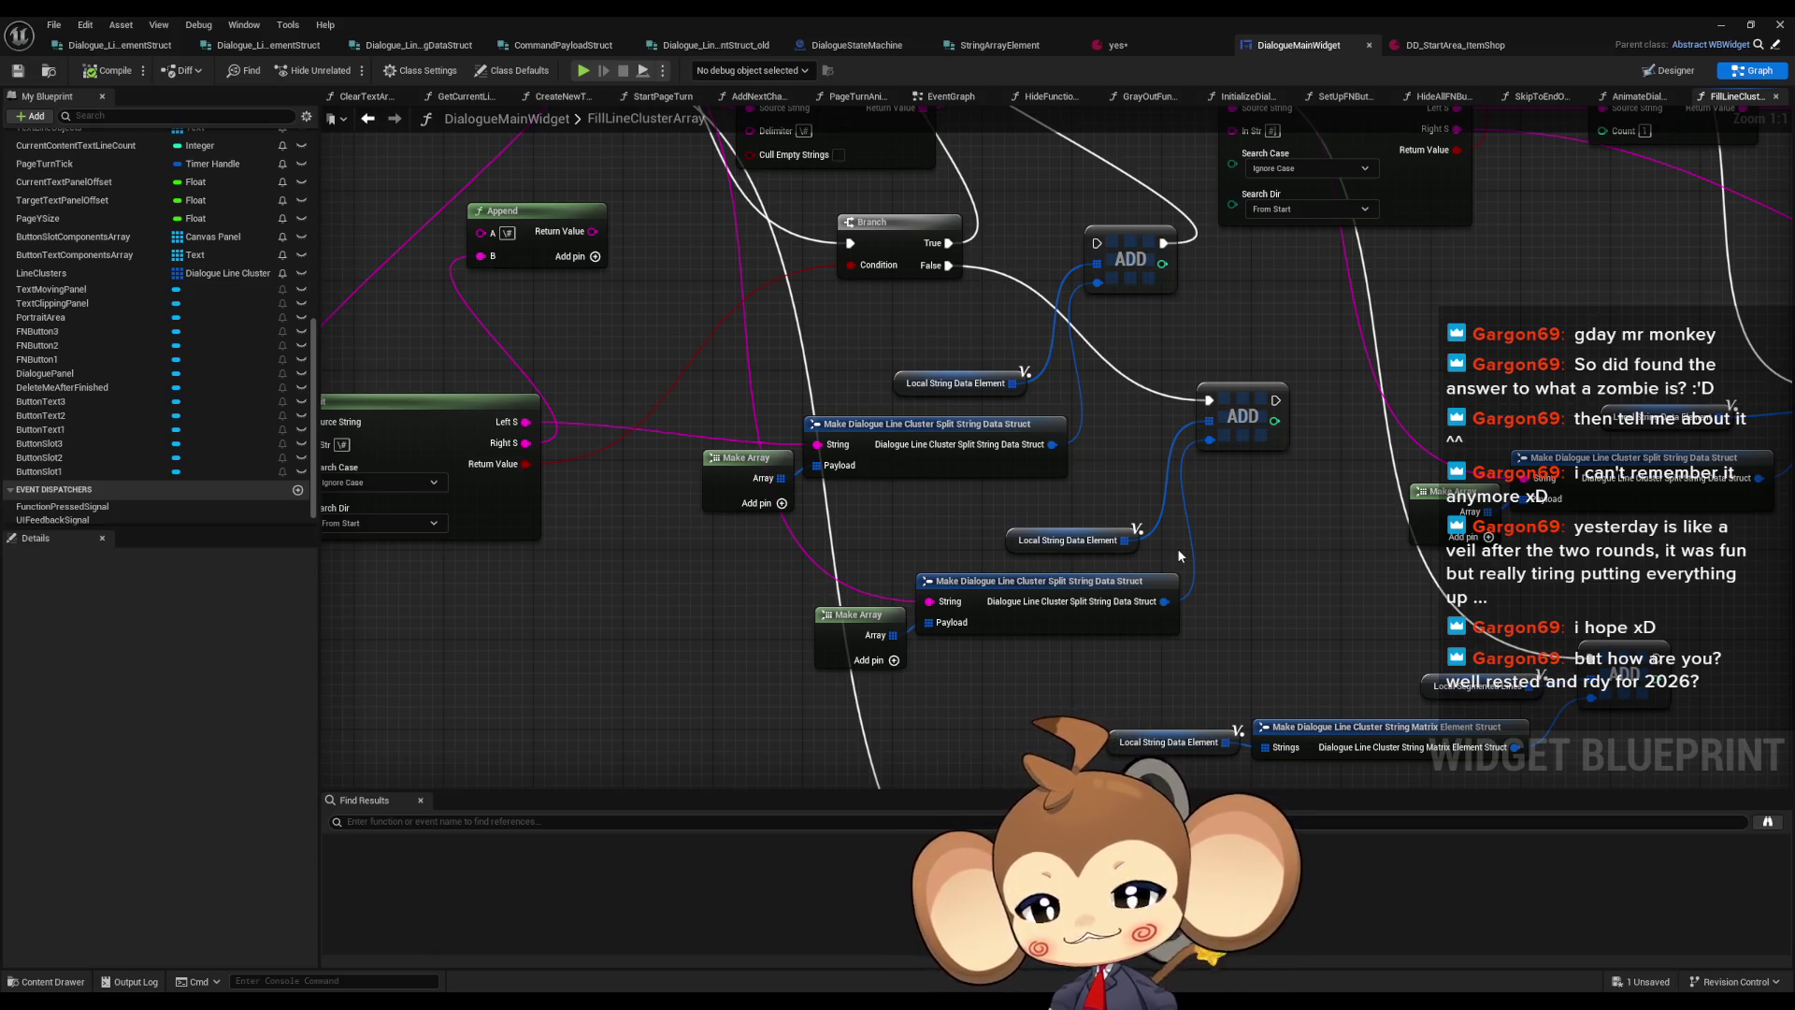
pyautogui.scroll(-1, 1176, 548)
pyautogui.moveTo(1084, 546); pyautogui.dragTo(1155, 583)
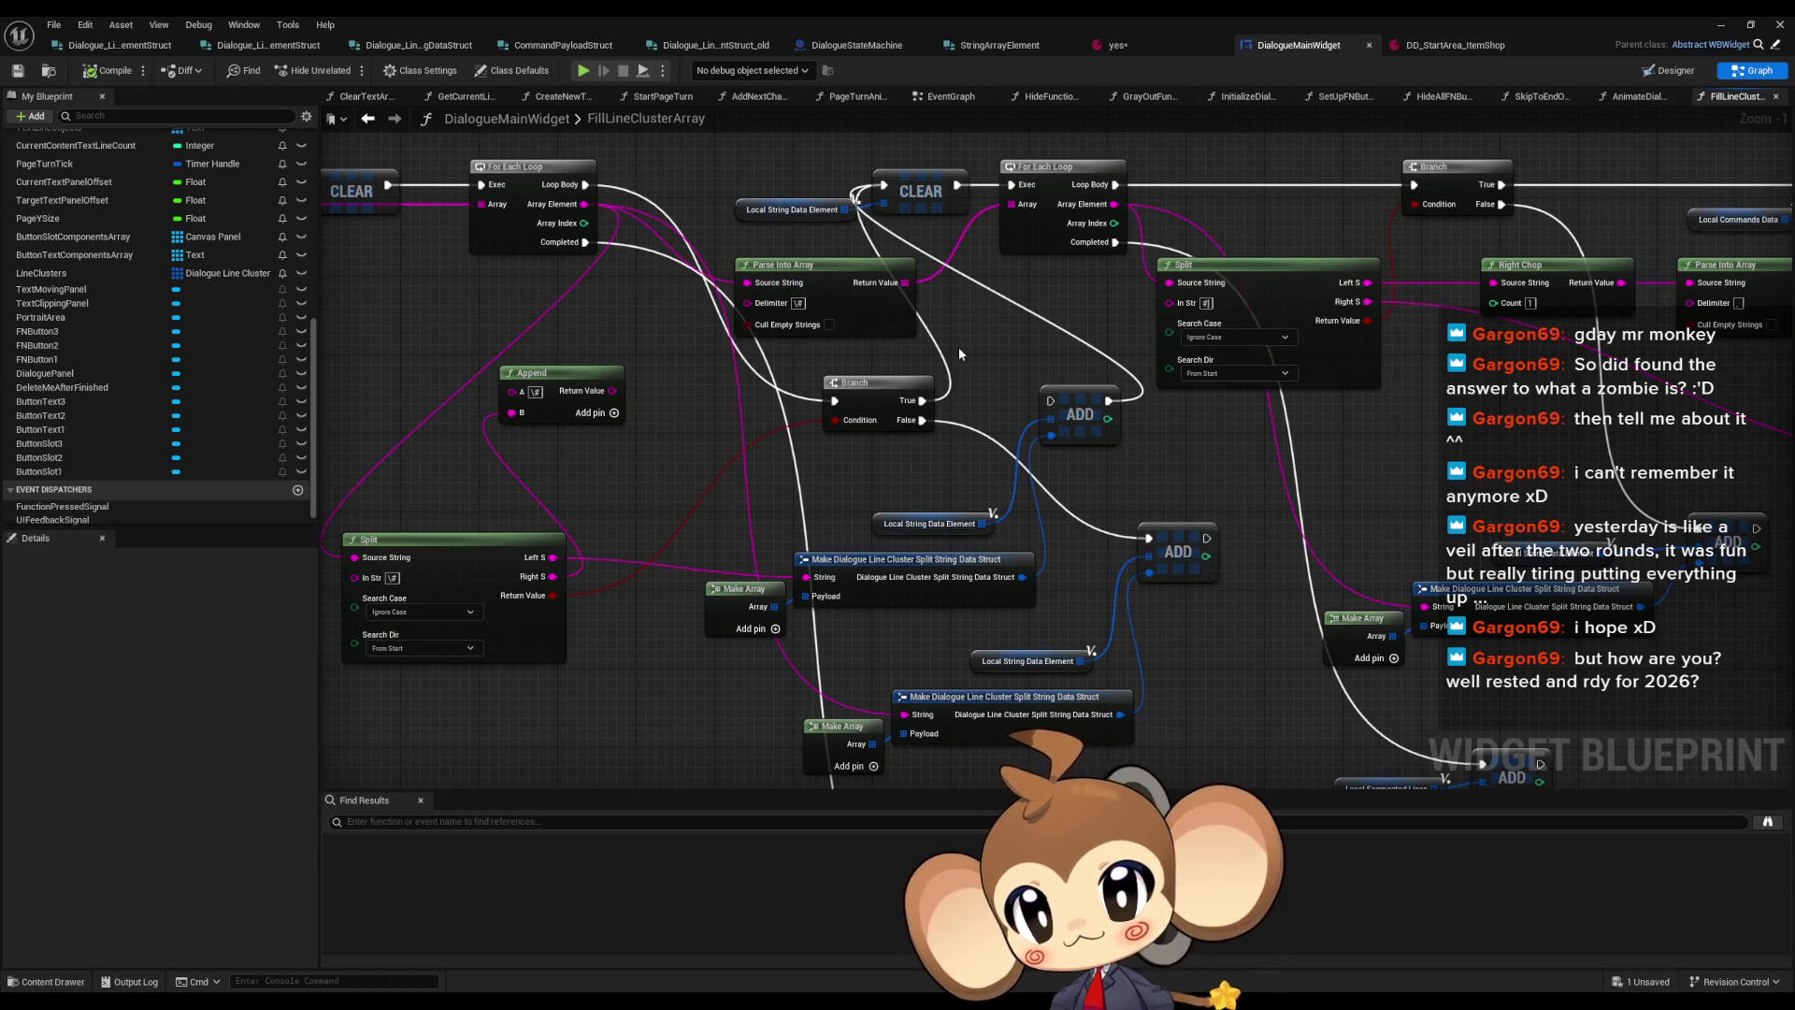
# Add a Print String node after the lower ADD node printing 'Error: hello'
pyautogui.moveTo(1210, 541); pyautogui.dragTo(1214, 451)
pyautogui.write('print')
pyautogui.press('Return')
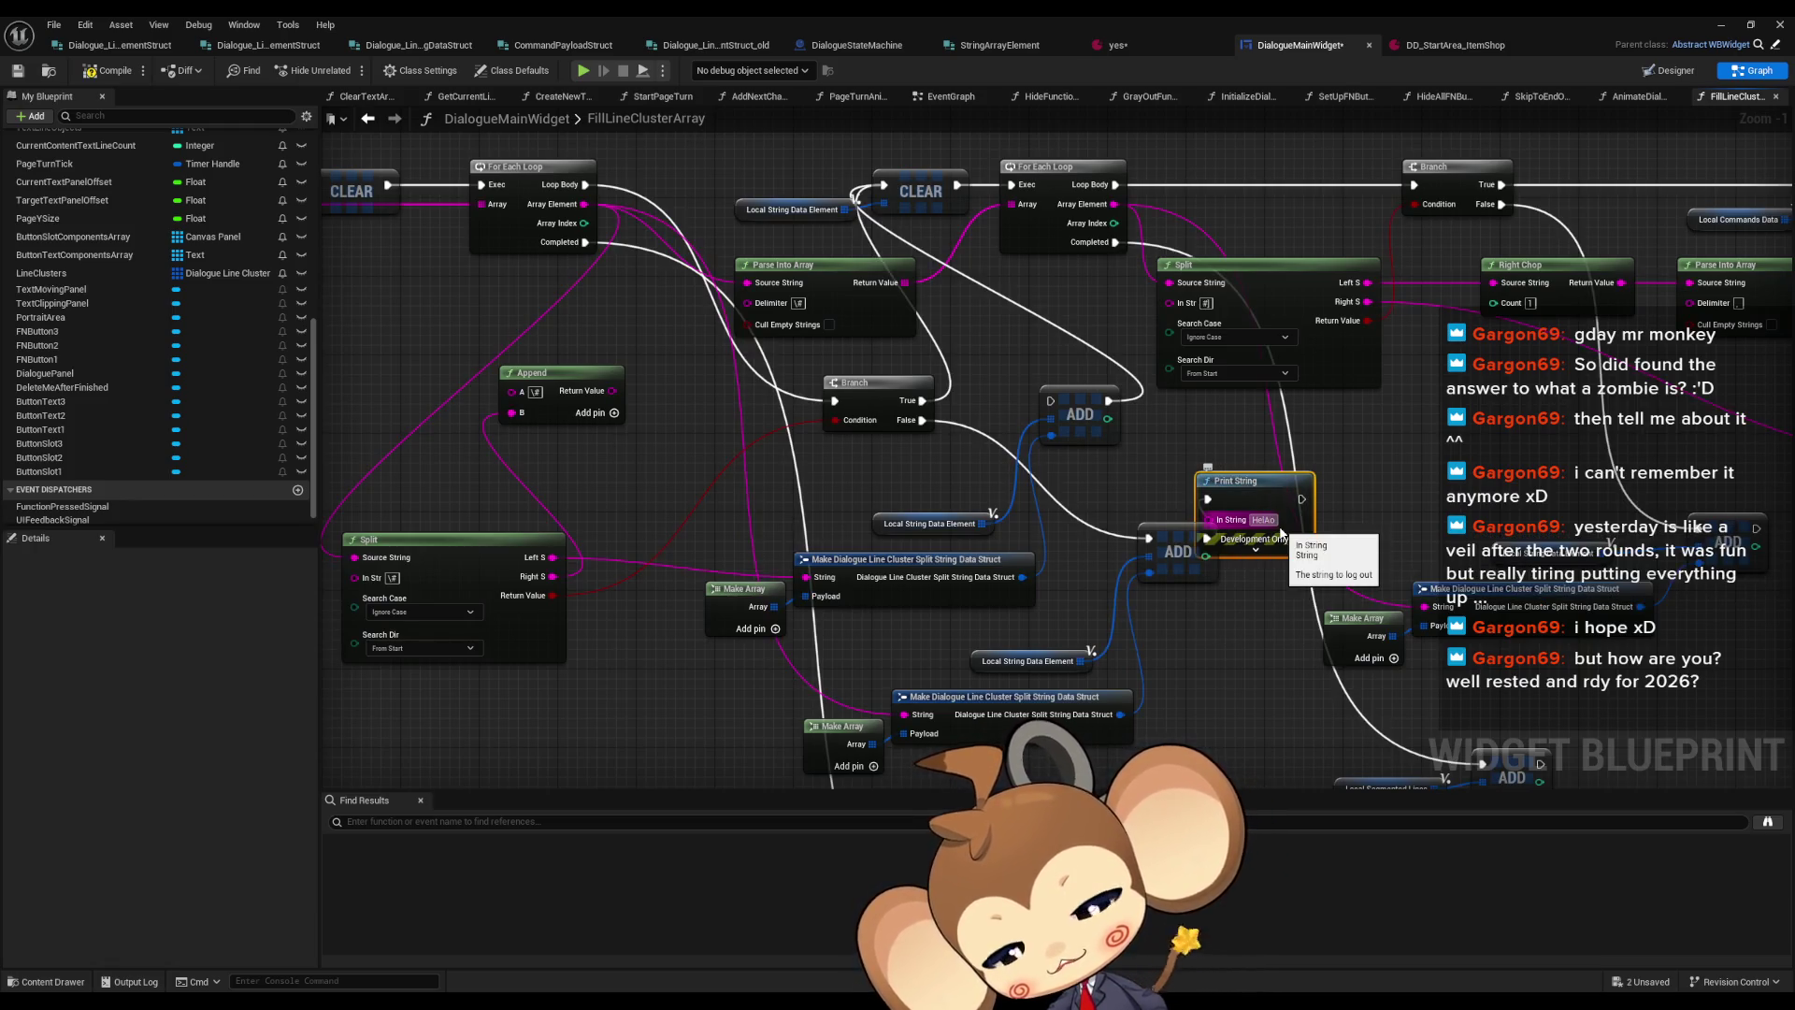
pyautogui.write('Error')
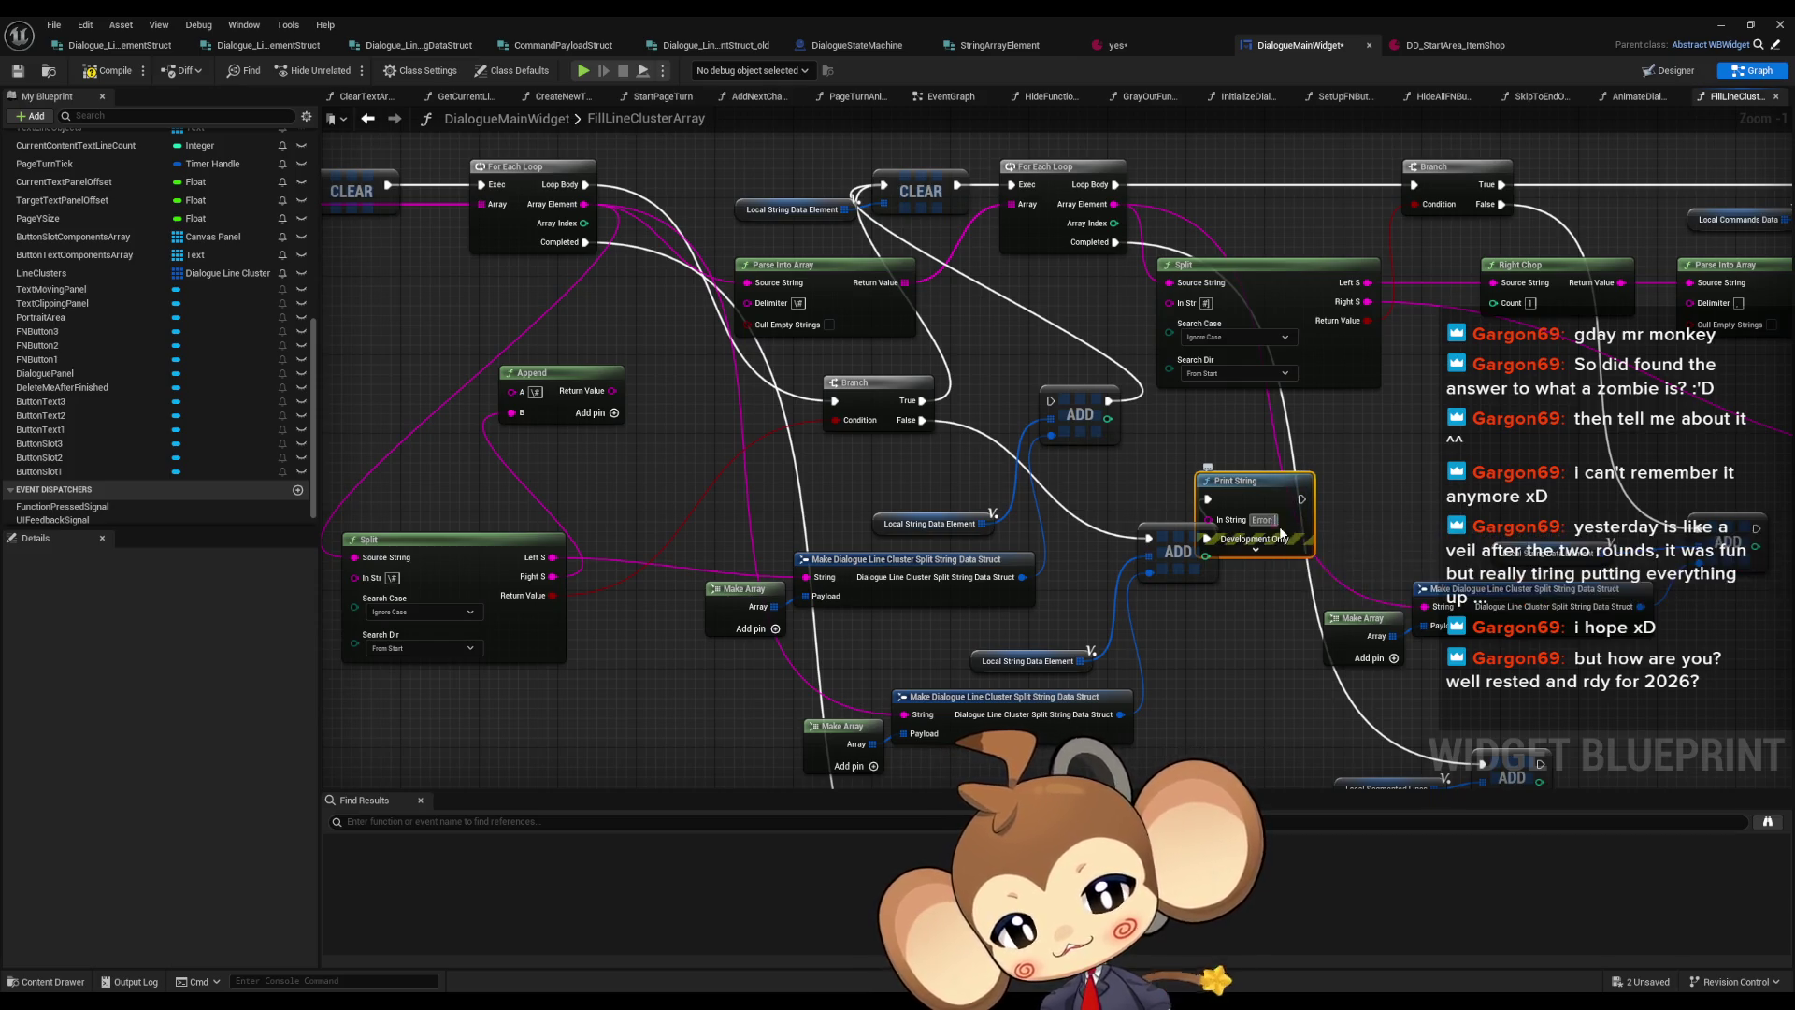
pyautogui.write(': hello')
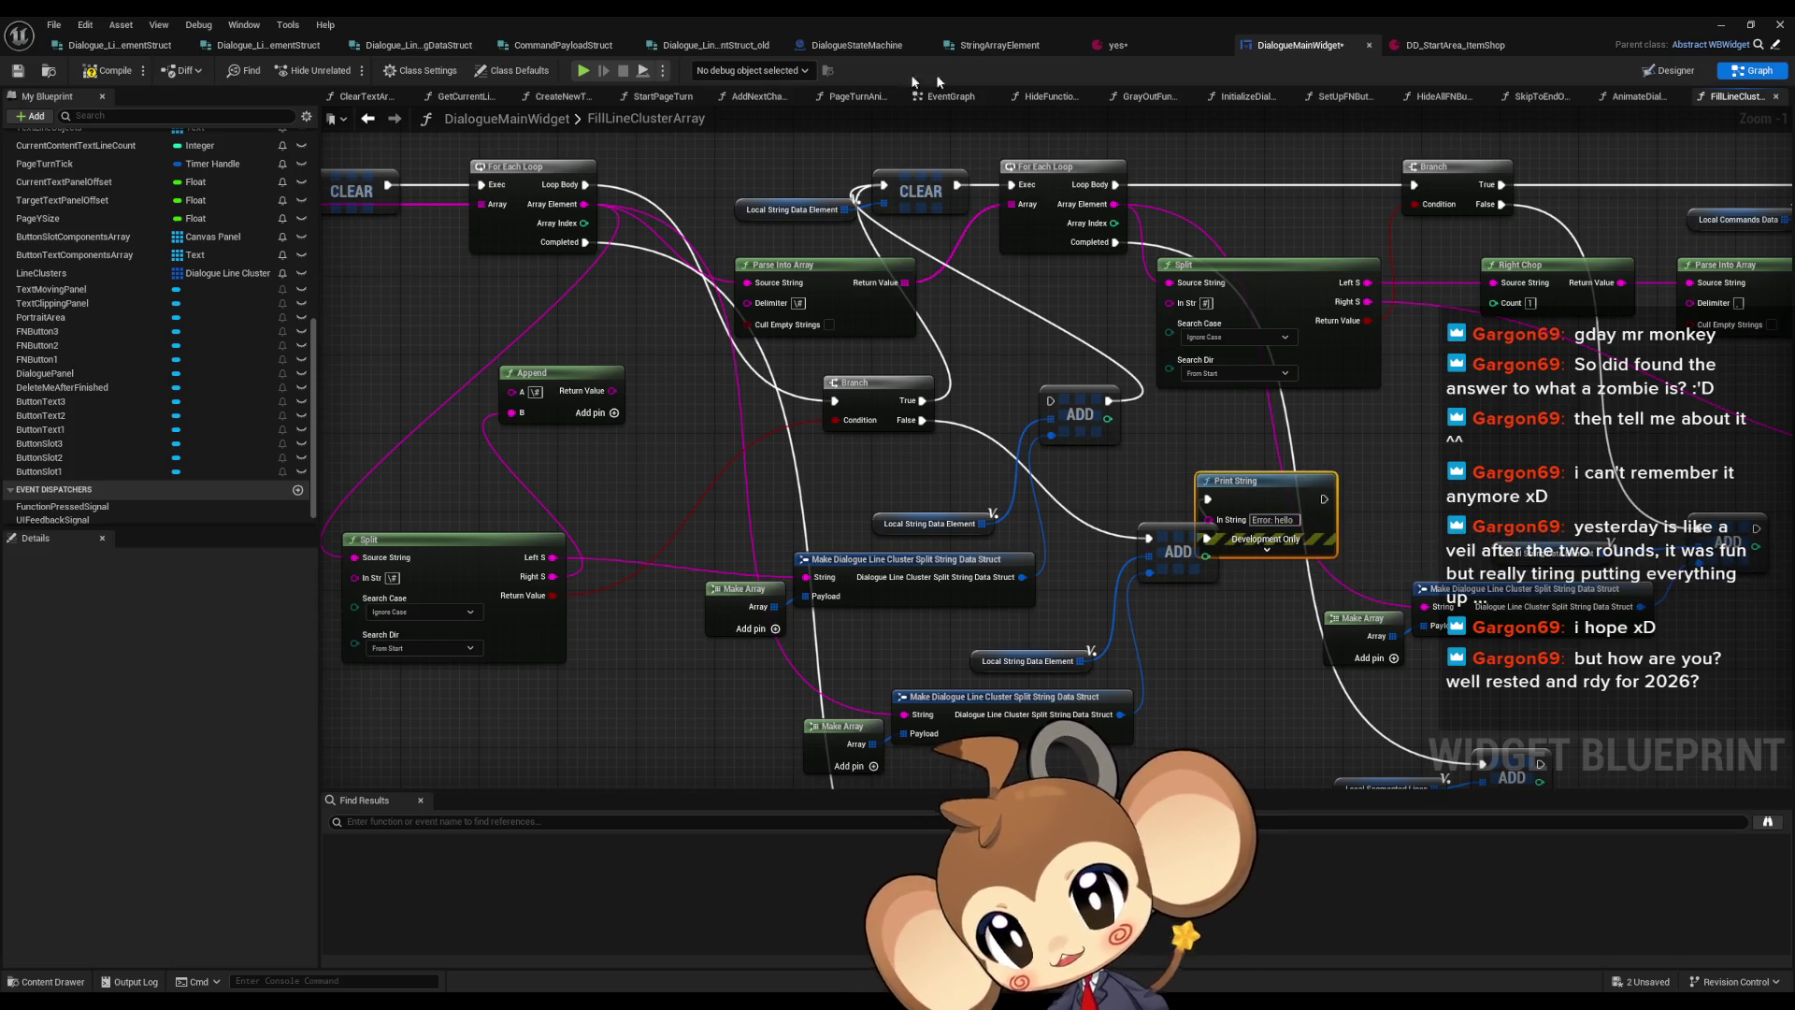
# Compile the widget and test-play, walking onto the white cube before stopping
pyautogui.click(100, 72)
pyautogui.click(583, 70)
pyautogui.click(347, 70)
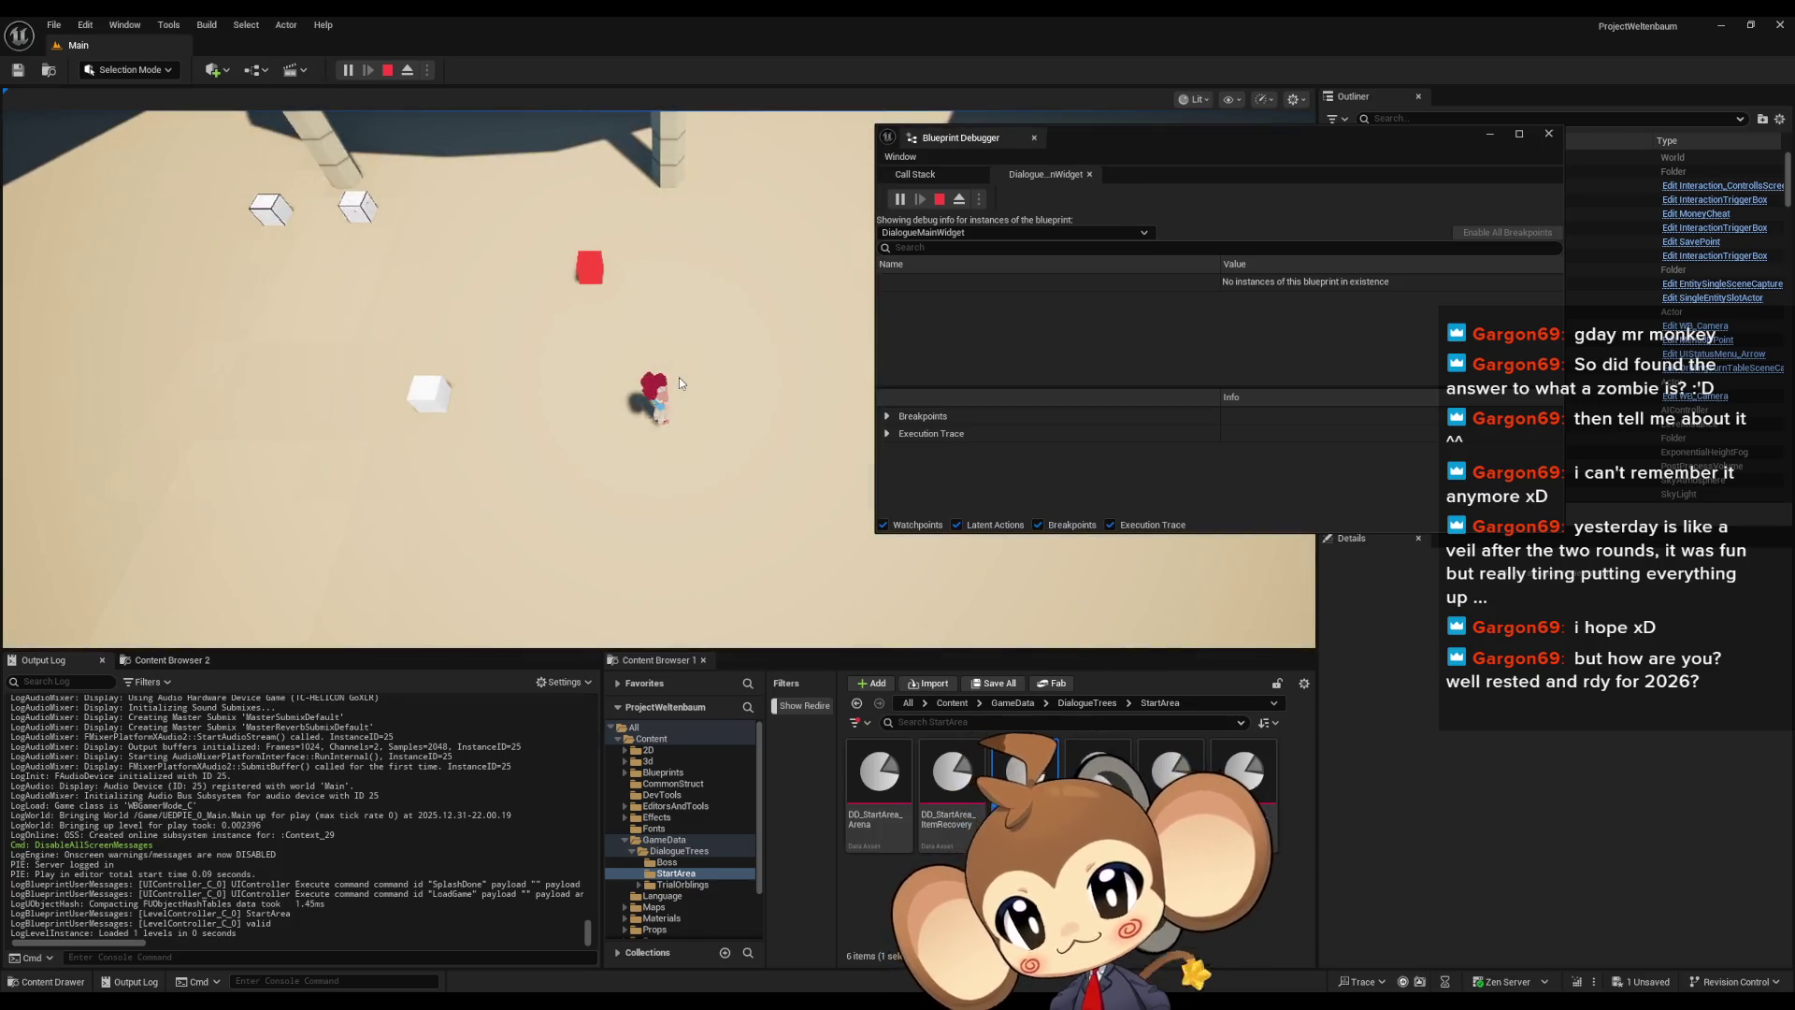
pyautogui.press('a')
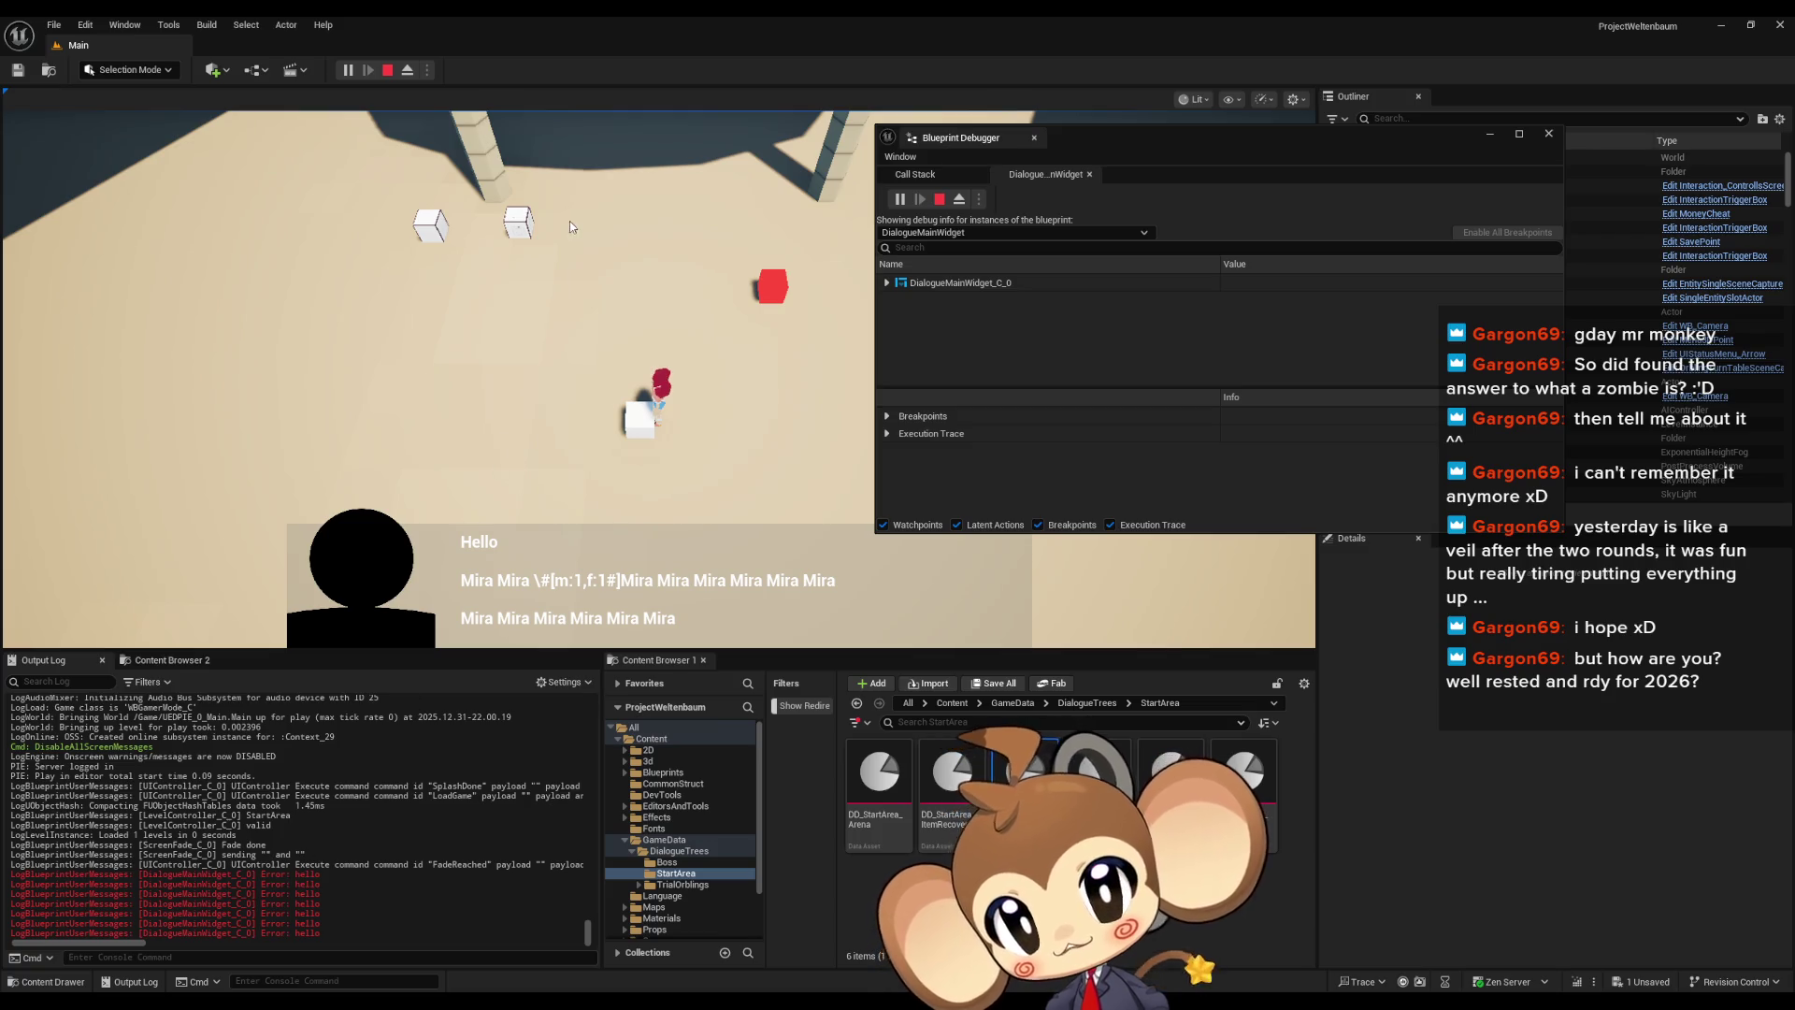
pyautogui.click(386, 71)
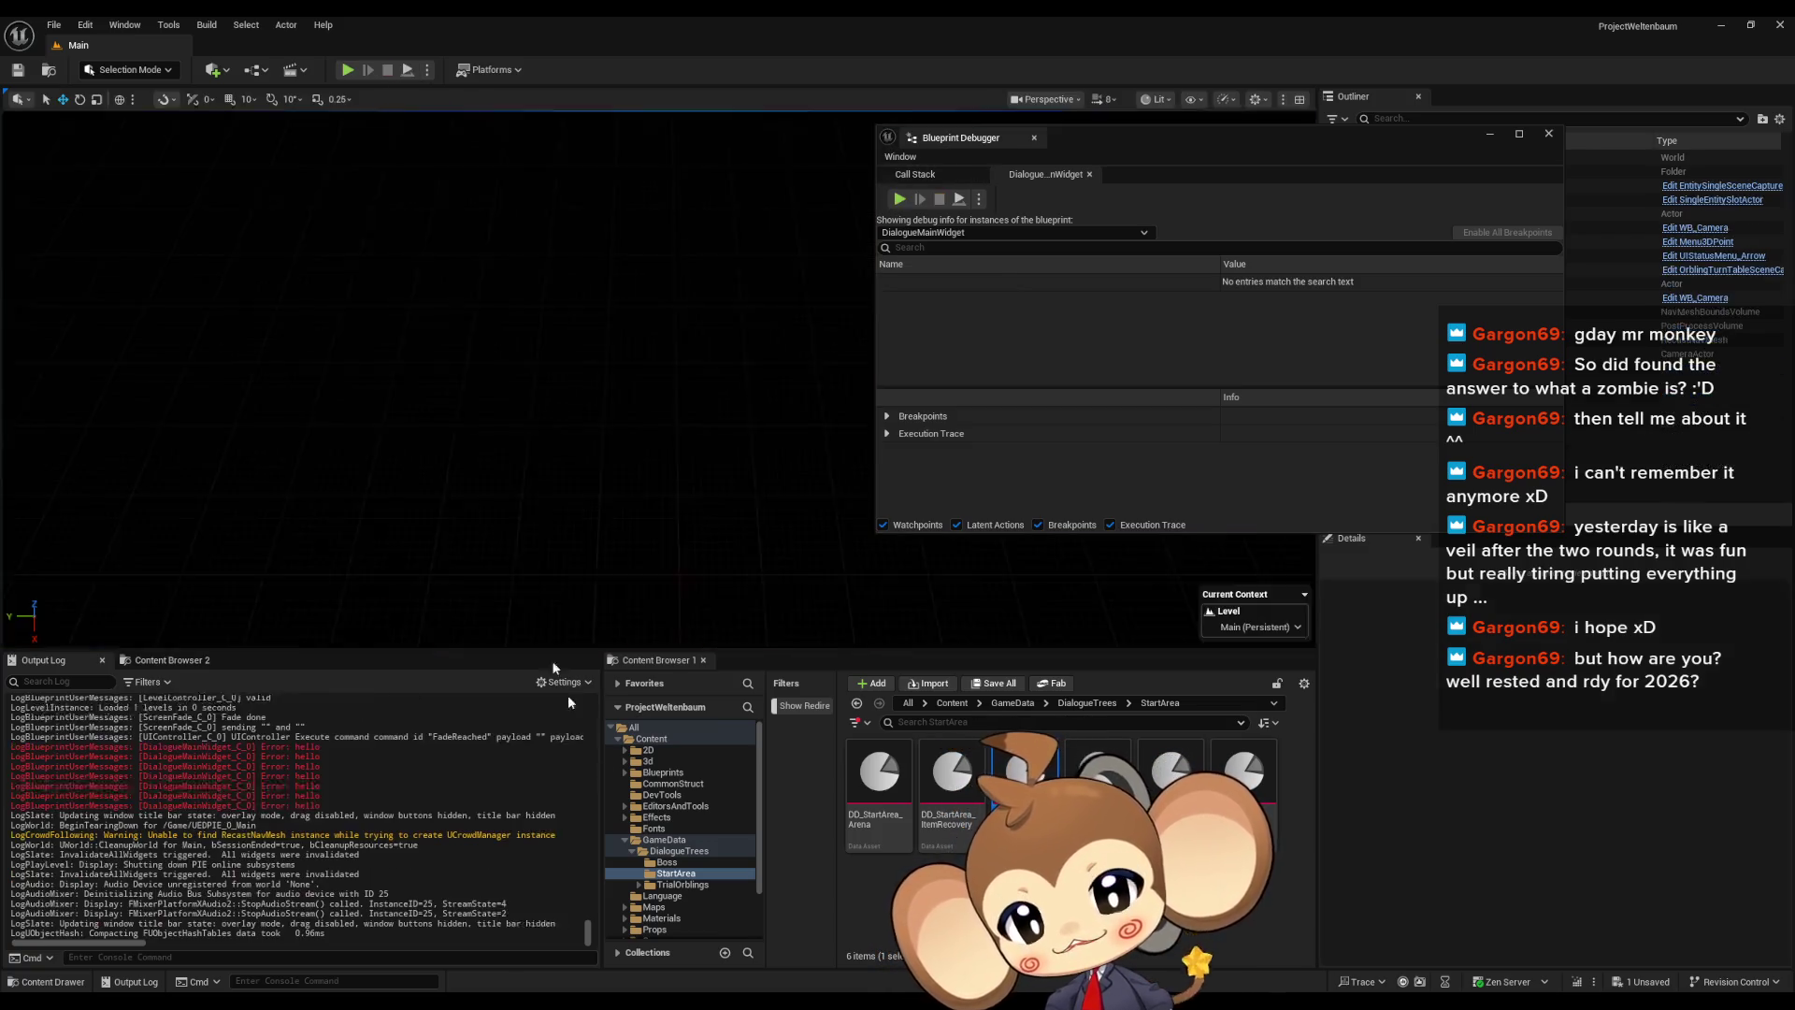
# Reposition the Print String node and wire the loop's array element into it
pyautogui.moveTo(711, 1002)
pyautogui.click(760, 952)
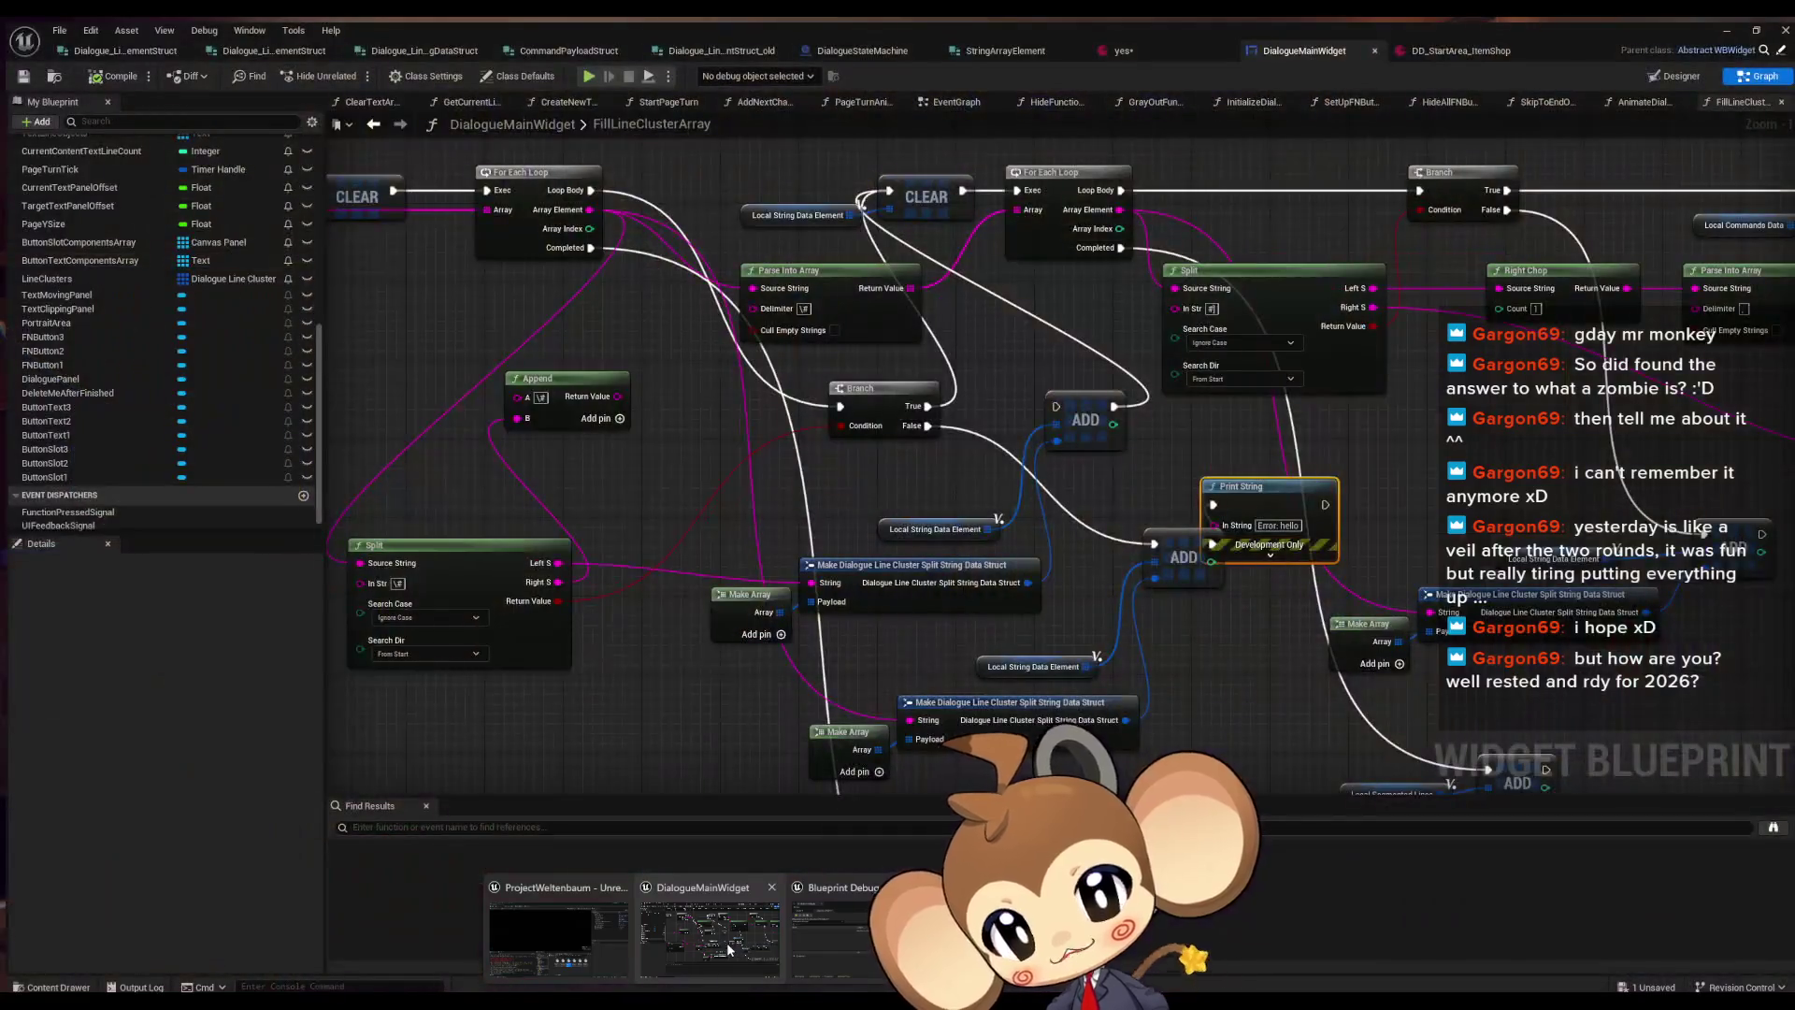
pyautogui.scroll(2, 1232, 351)
pyautogui.click(1232, 352)
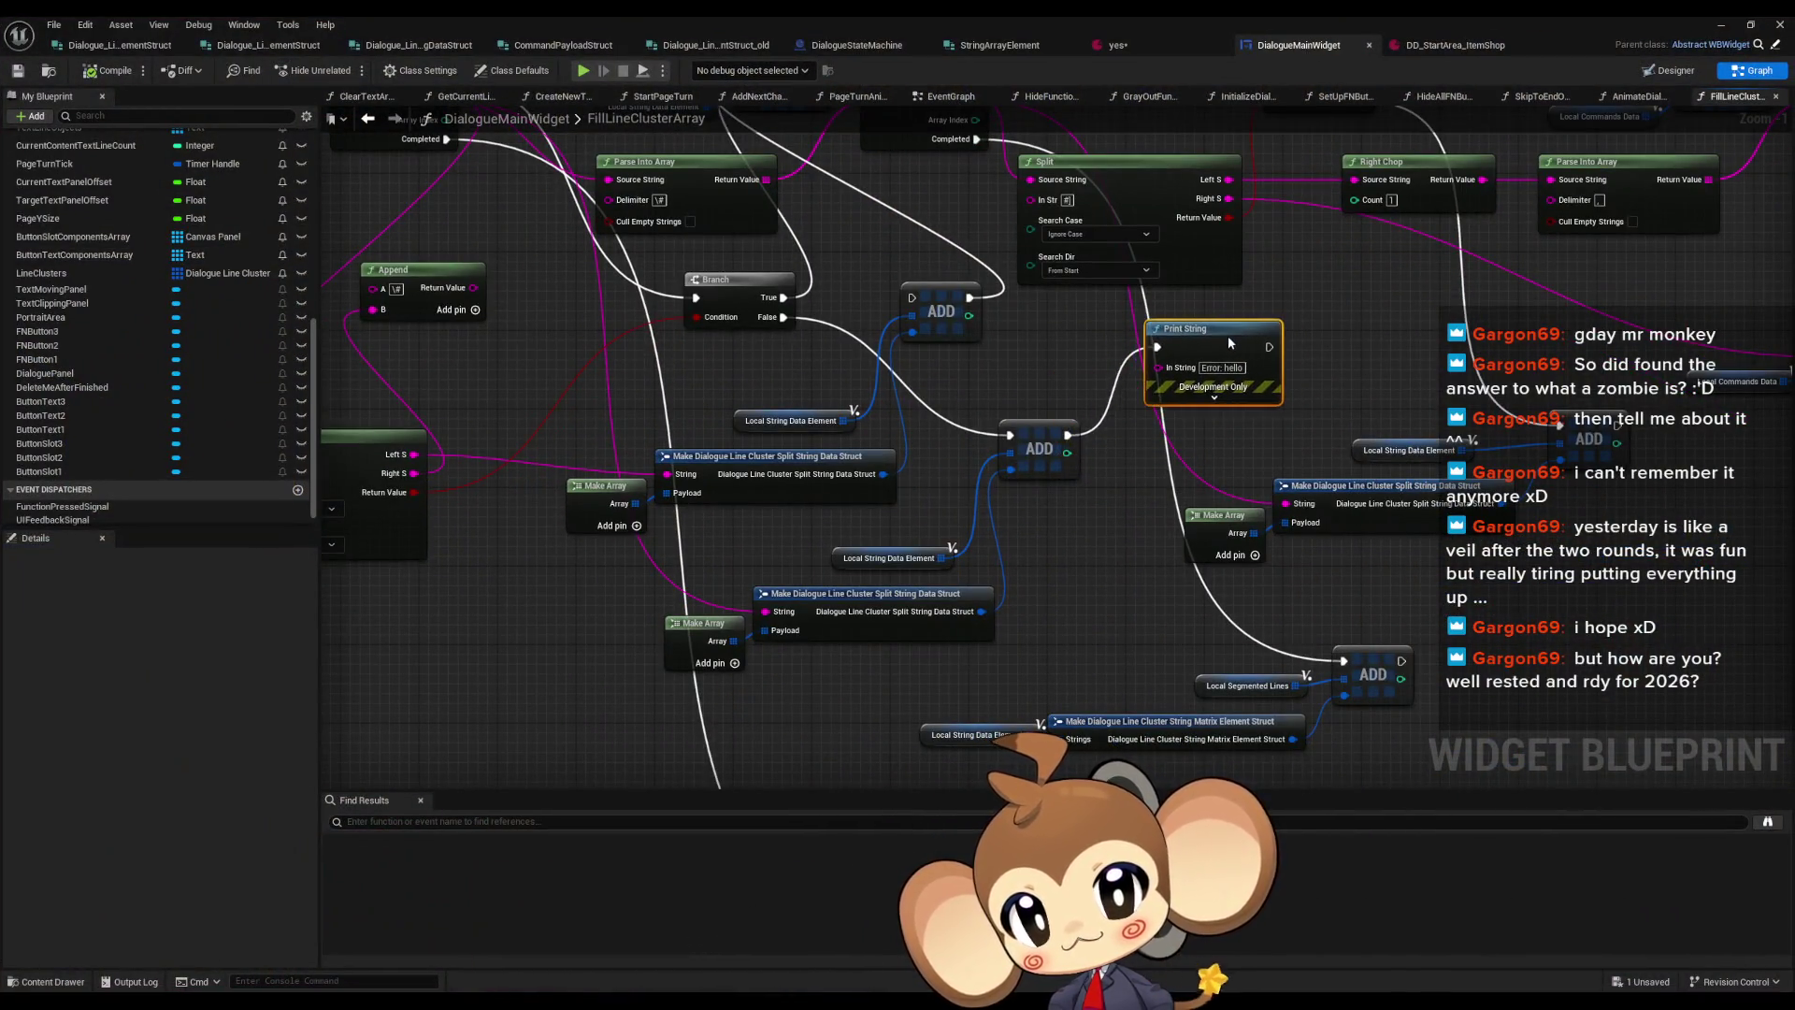
pyautogui.moveTo(1227, 336); pyautogui.dragTo(1221, 368)
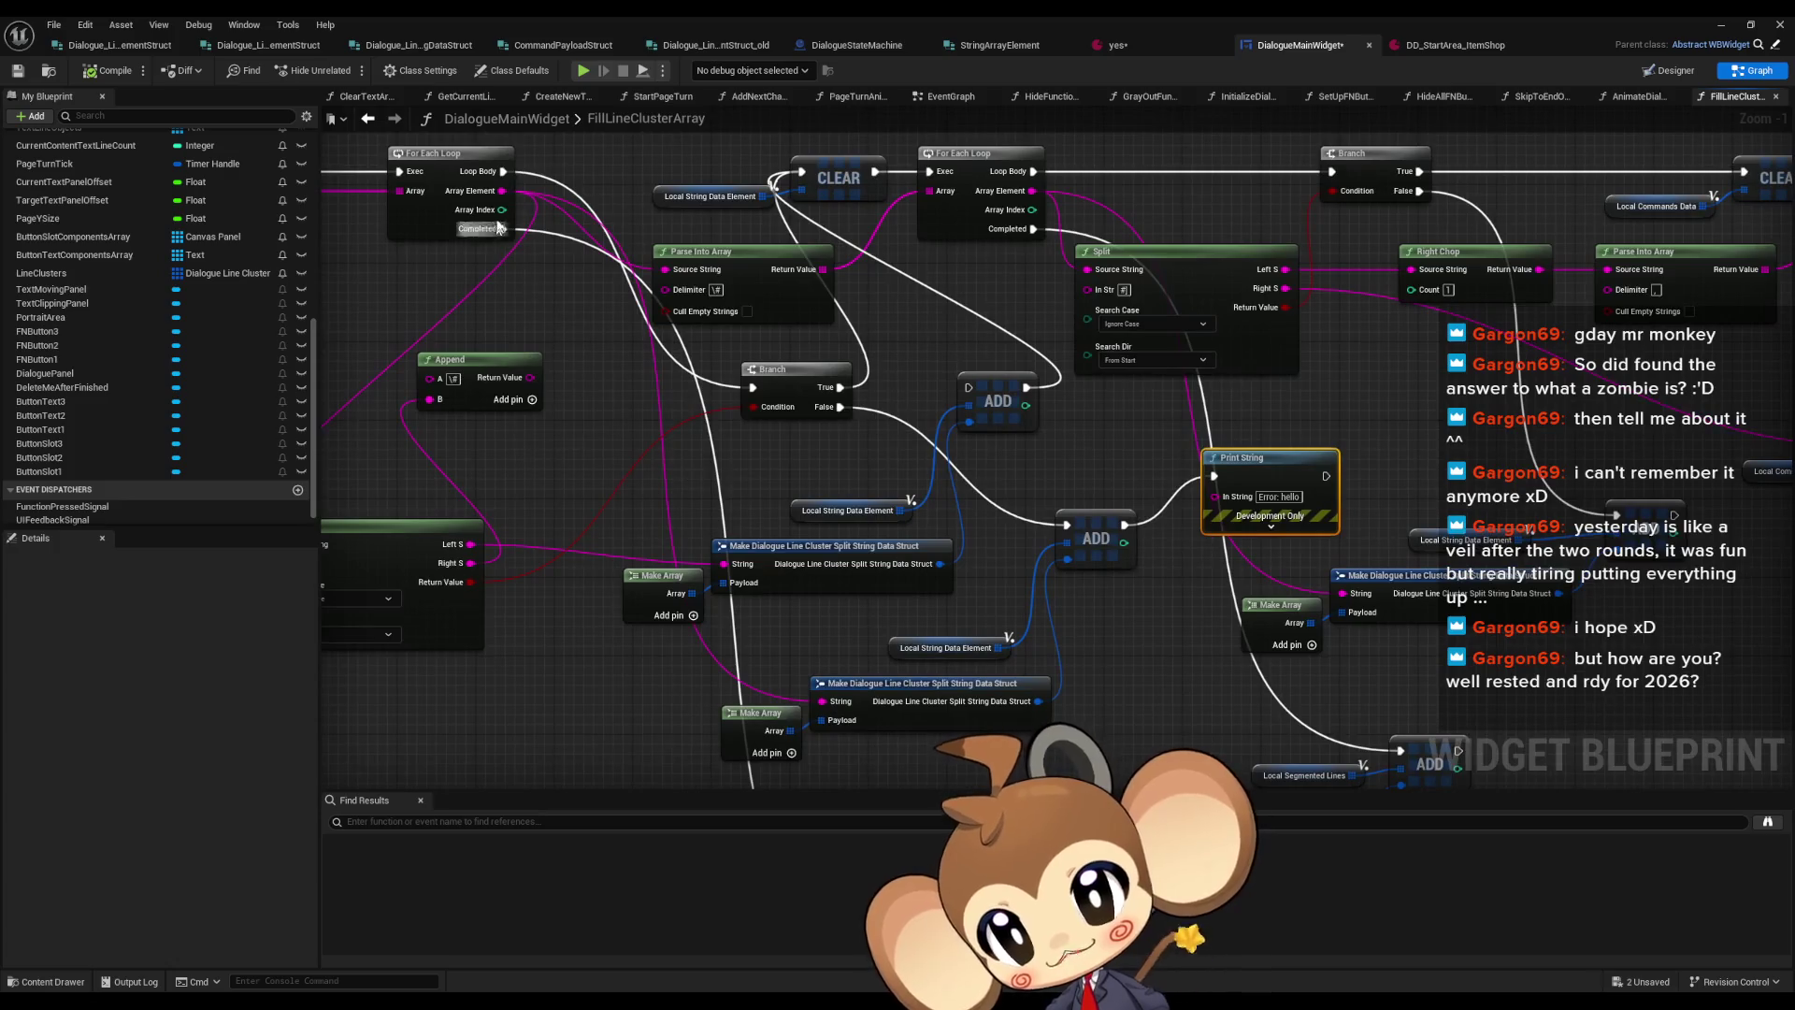
pyautogui.moveTo(502, 191)
pyautogui.mouseDown()
pyautogui.moveTo(1244, 501)
pyautogui.moveTo(1206, 488)
pyautogui.mouseUp()
# Look over the Make Array, Make and ADD nodes, then delete the Print String node
pyautogui.click(767, 716)
pyautogui.keyDown('ctrl'); pyautogui.click(990, 722); pyautogui.keyUp('ctrl')
pyautogui.click(1094, 538)
pyautogui.moveTo(1017, 634)
pyautogui.mouseDown()
pyautogui.moveTo(892, 599)
pyautogui.moveTo(874, 513)
pyautogui.mouseUp()
pyautogui.moveTo(1048, 621)
pyautogui.mouseDown()
pyautogui.moveTo(1267, 705)
pyautogui.moveTo(1319, 859)
pyautogui.moveTo(1062, 522)
pyautogui.moveTo(1259, 593)
pyautogui.moveTo(1065, 484)
pyautogui.mouseUp()
pyautogui.moveTo(913, 544); pyautogui.dragTo(923, 678)
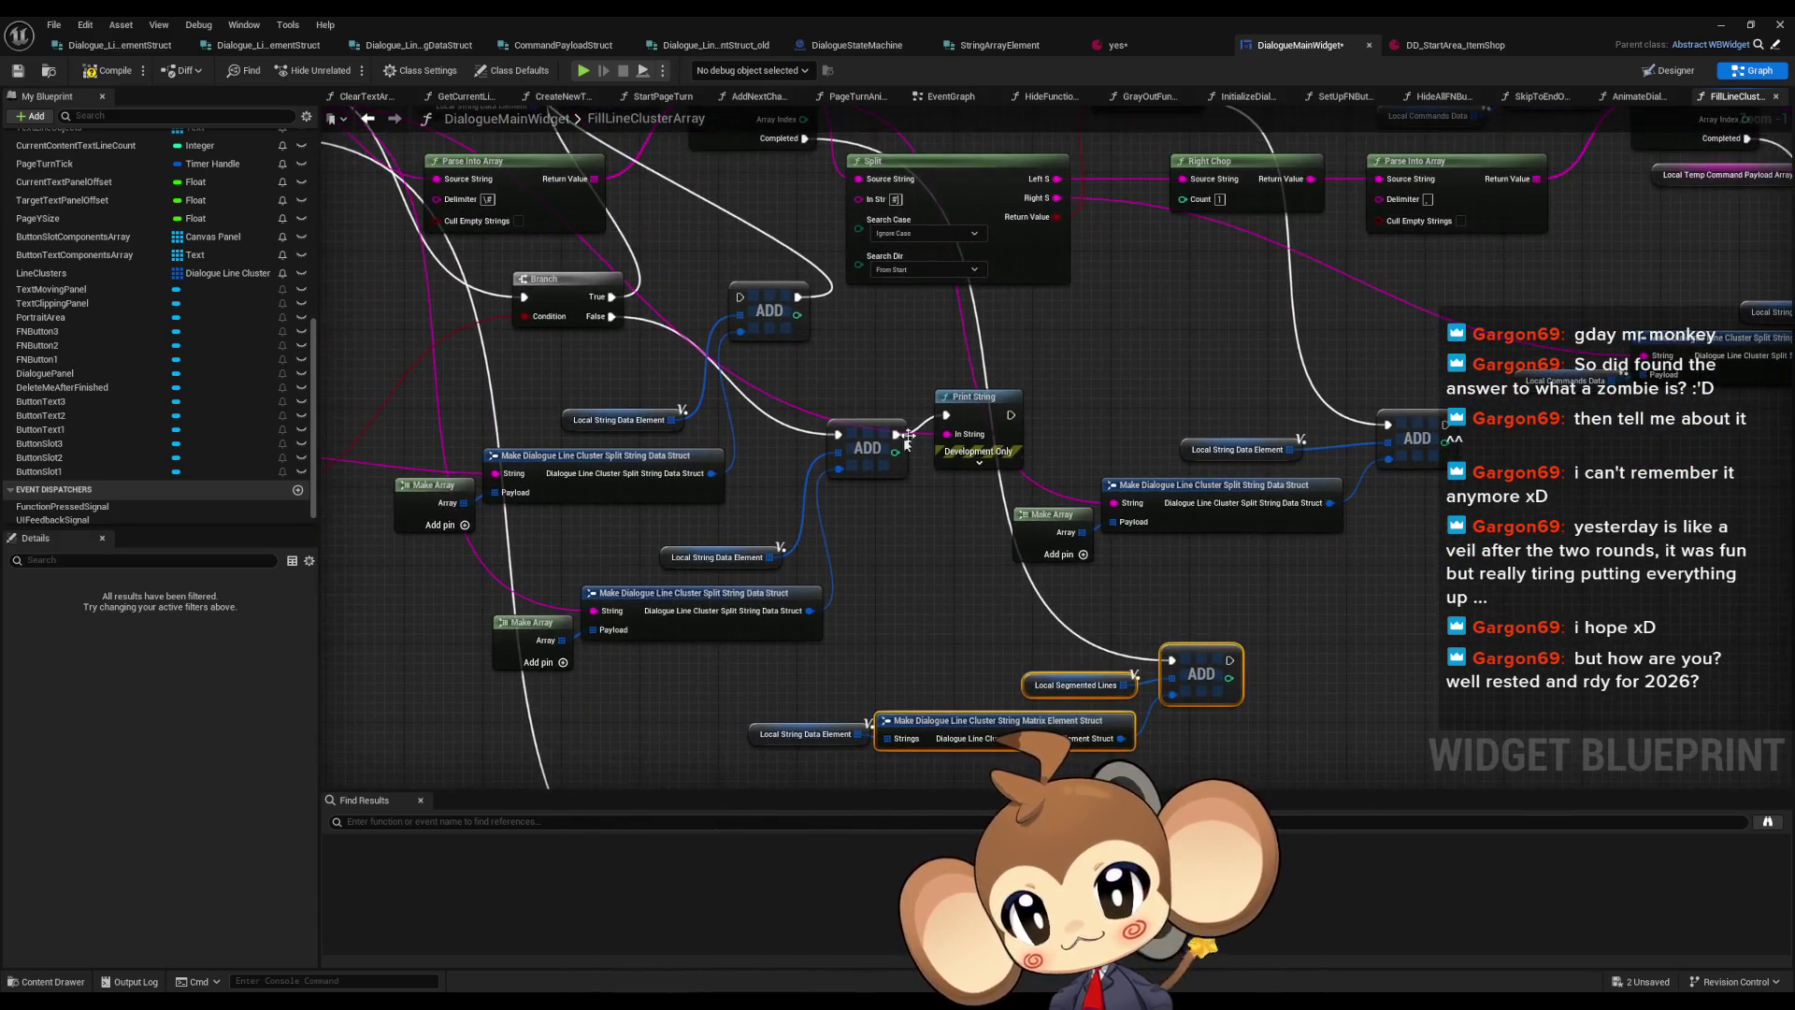
pyautogui.click(971, 400)
pyautogui.press('Delete')
# Move the ADD, Local String Data Element, Make Array and Make nodes lower as a group
pyautogui.moveTo(817, 490); pyautogui.dragTo(1084, 477)
pyautogui.moveTo(1103, 655); pyautogui.dragTo(823, 599)
pyautogui.moveTo(912, 526); pyautogui.dragTo(1026, 572)
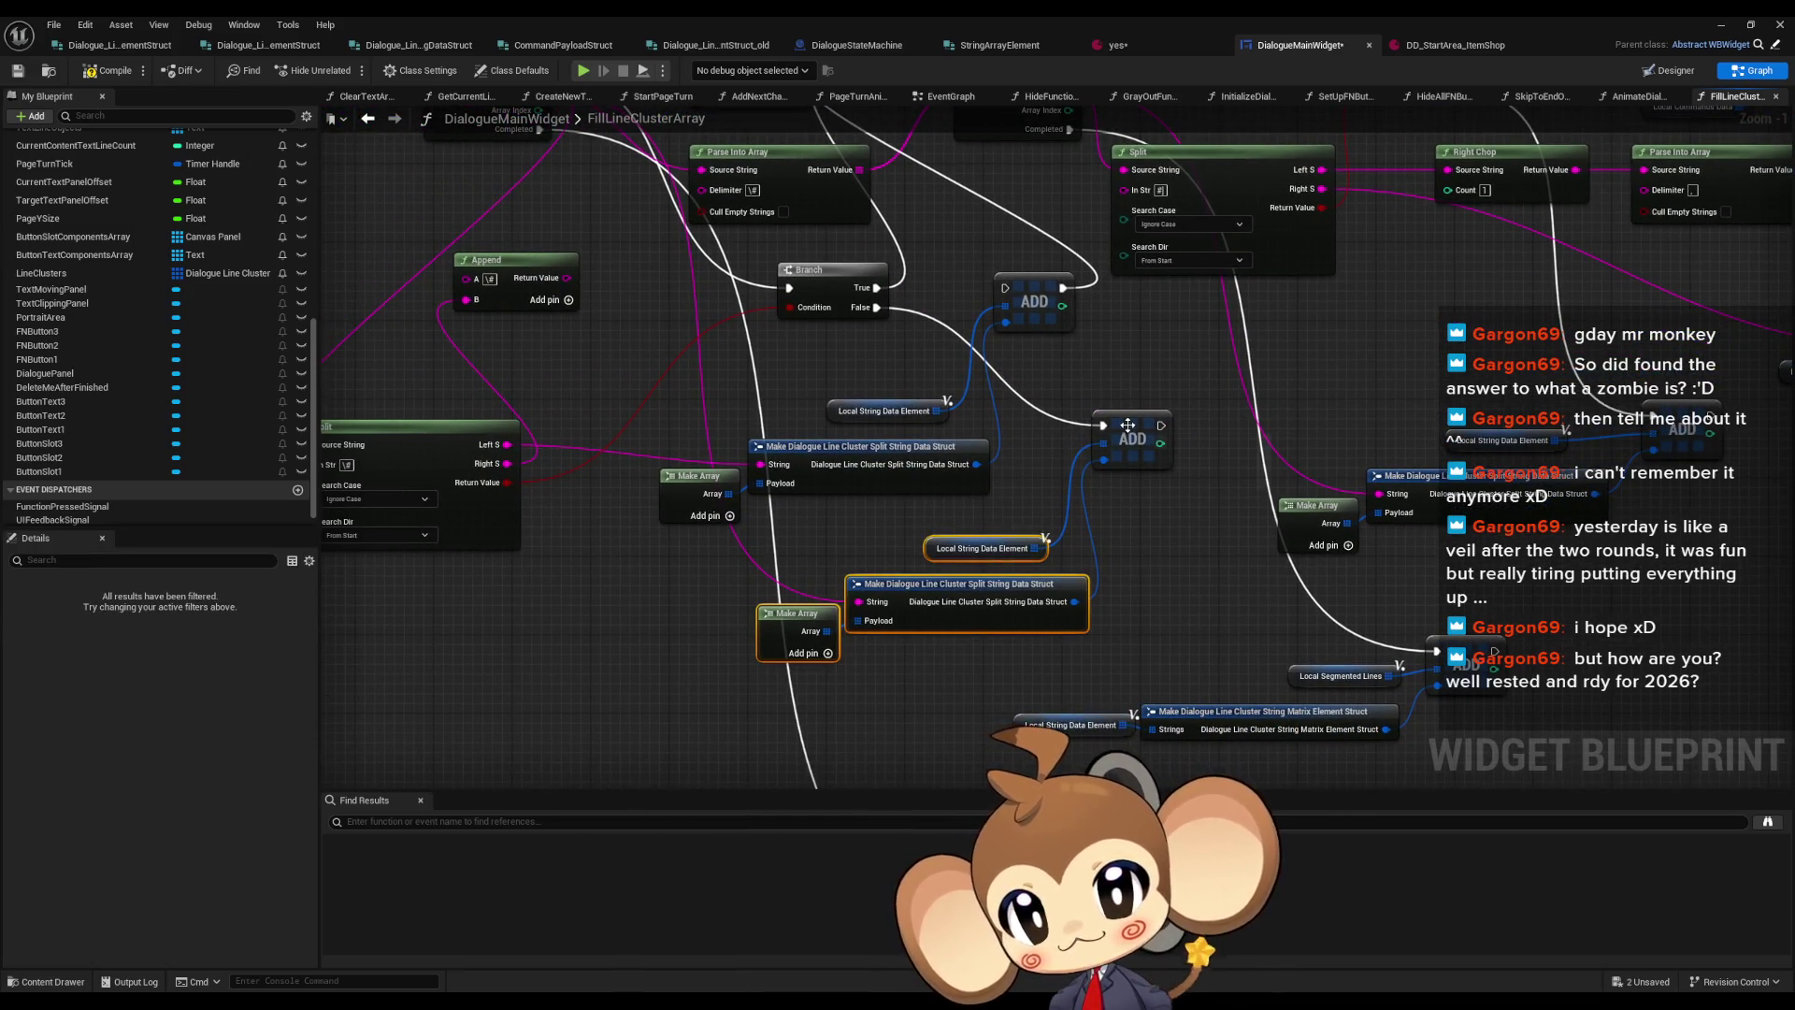
pyautogui.keyDown('ctrl'); pyautogui.click(1101, 426); pyautogui.keyUp('ctrl')
pyautogui.moveTo(1102, 426)
pyautogui.mouseDown()
pyautogui.moveTo(925, 476)
pyautogui.moveTo(915, 584)
pyautogui.moveTo(1437, 652)
pyautogui.mouseUp()
pyautogui.click(1113, 605)
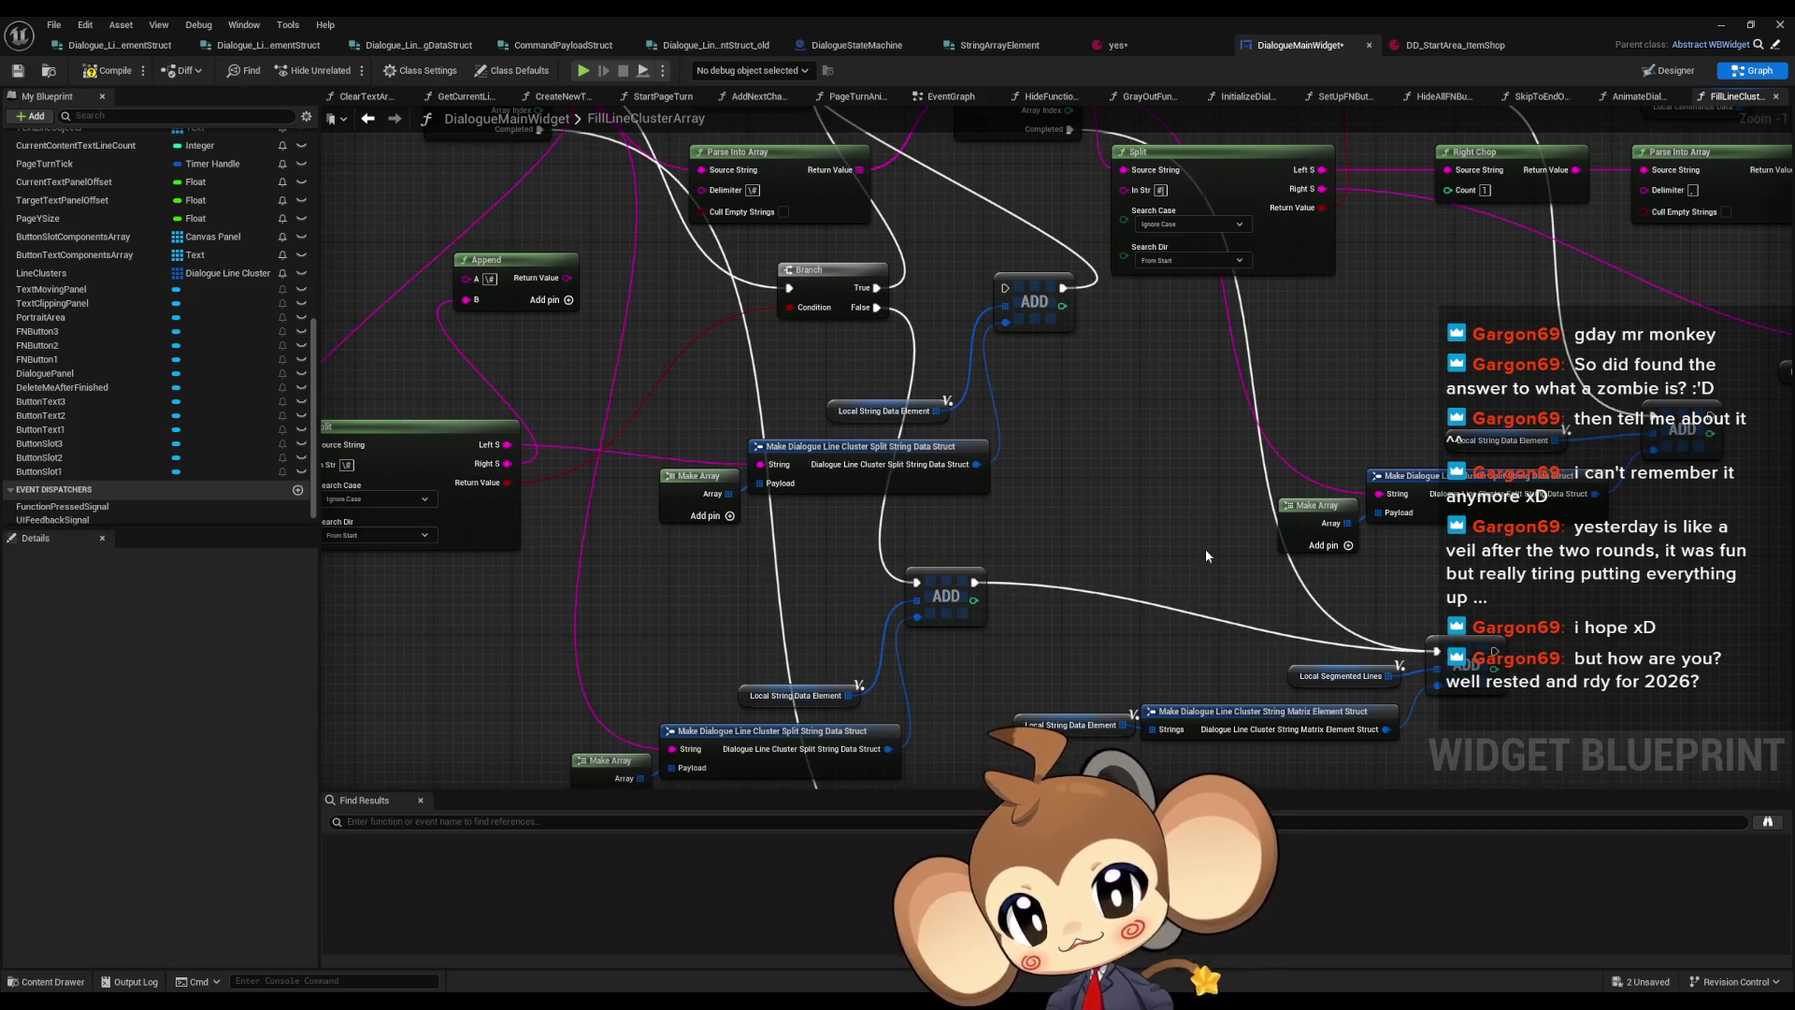
pyautogui.click(1722, 26)
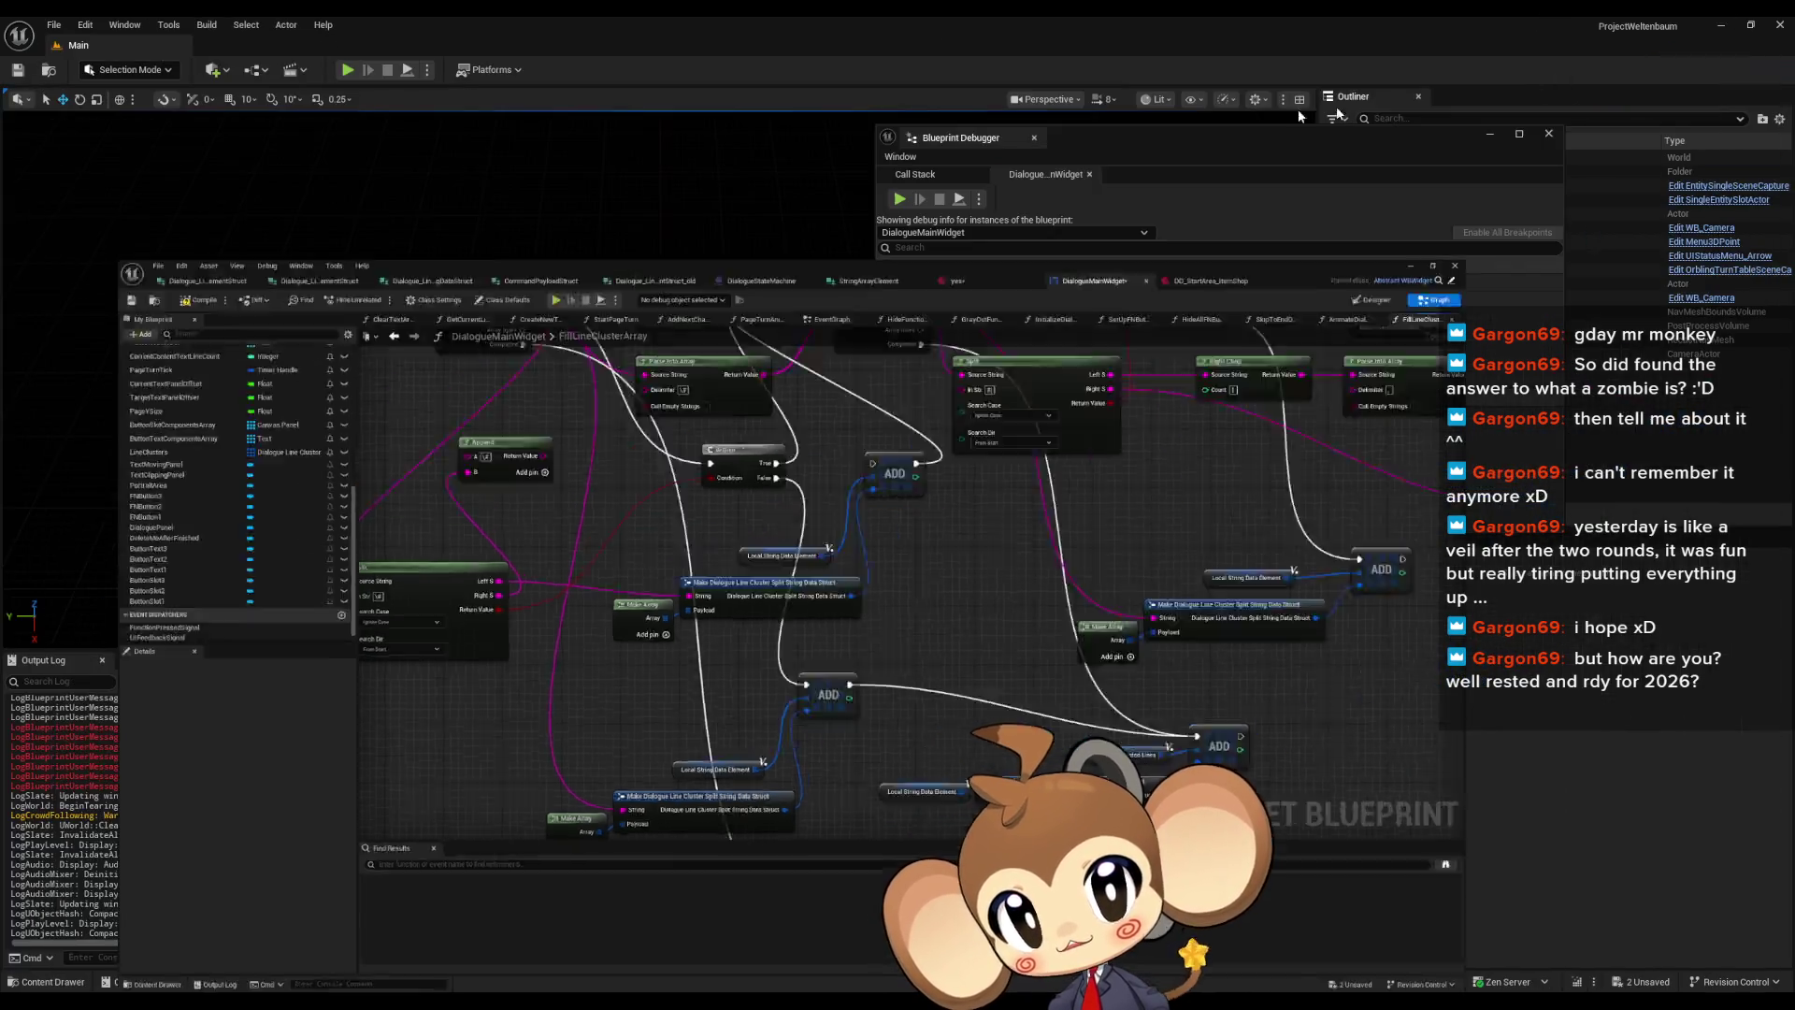
# Start a test play and load the saved game from the menu
pyautogui.click(347, 69)
pyautogui.click(569, 449)
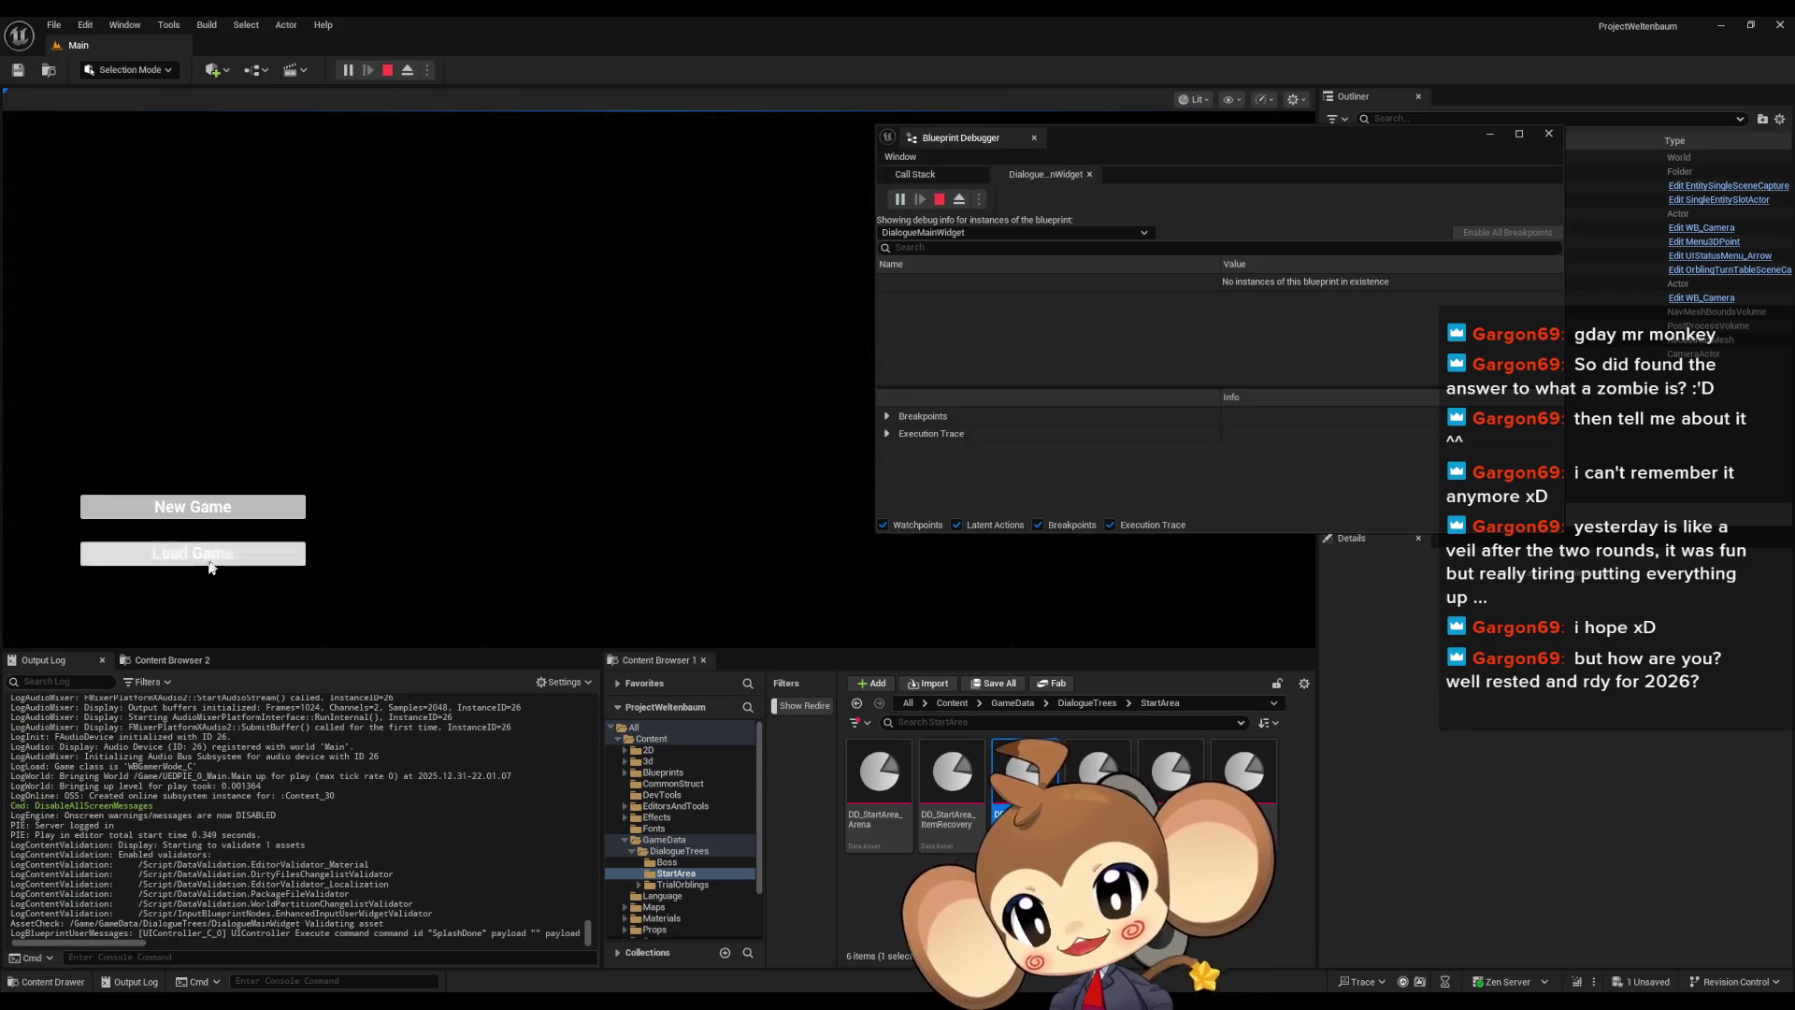
pyautogui.click(220, 559)
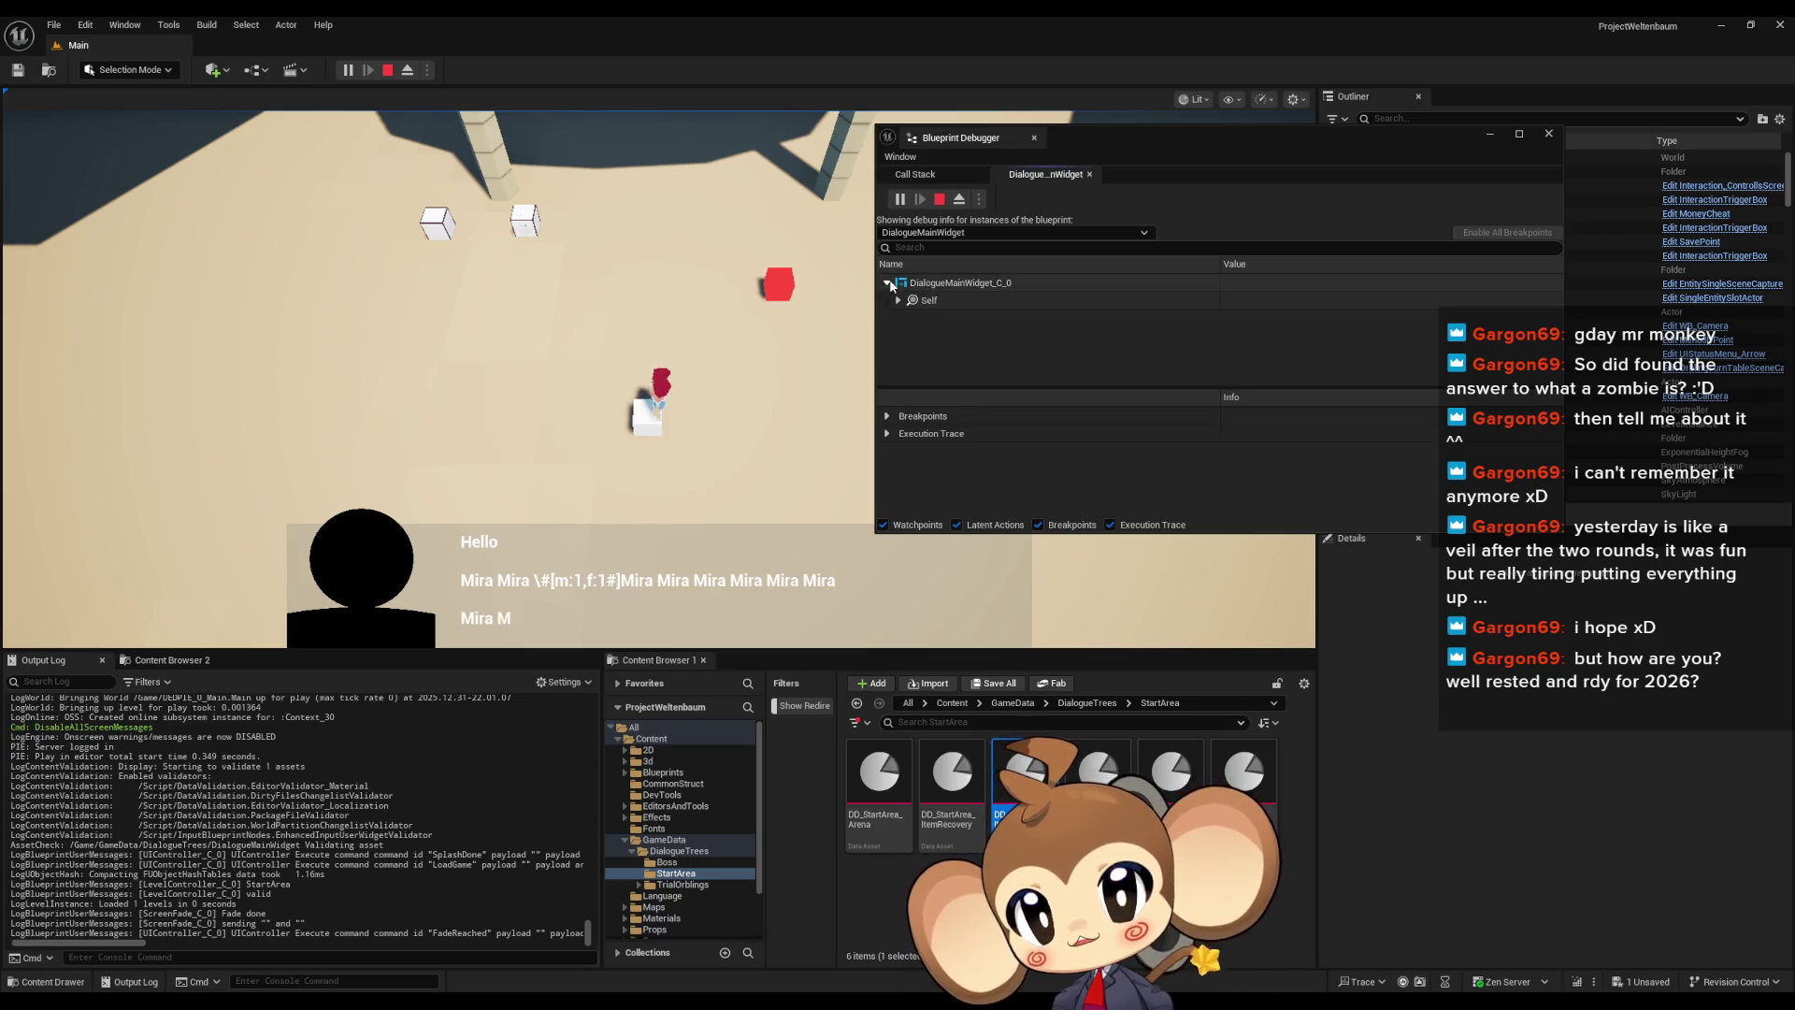
pyautogui.scroll(-5, 935, 346)
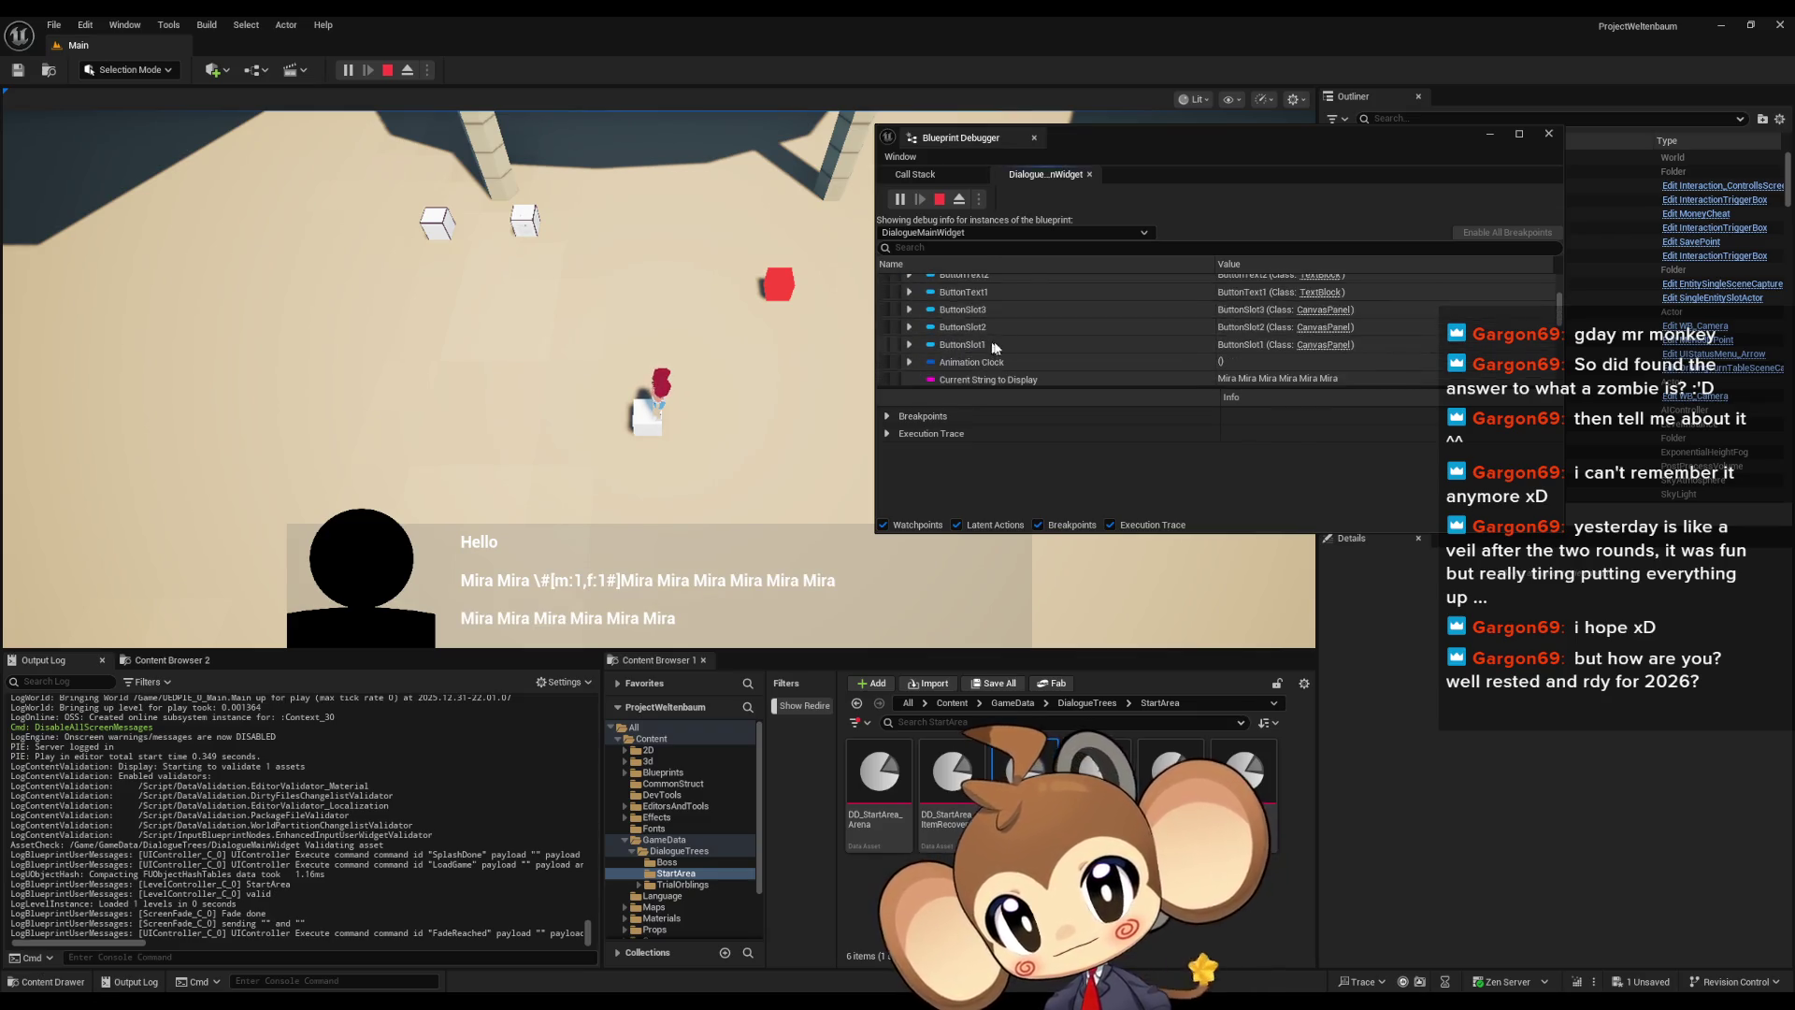
pyautogui.scroll(-3, 935, 341)
pyautogui.scroll(-2, 931, 362)
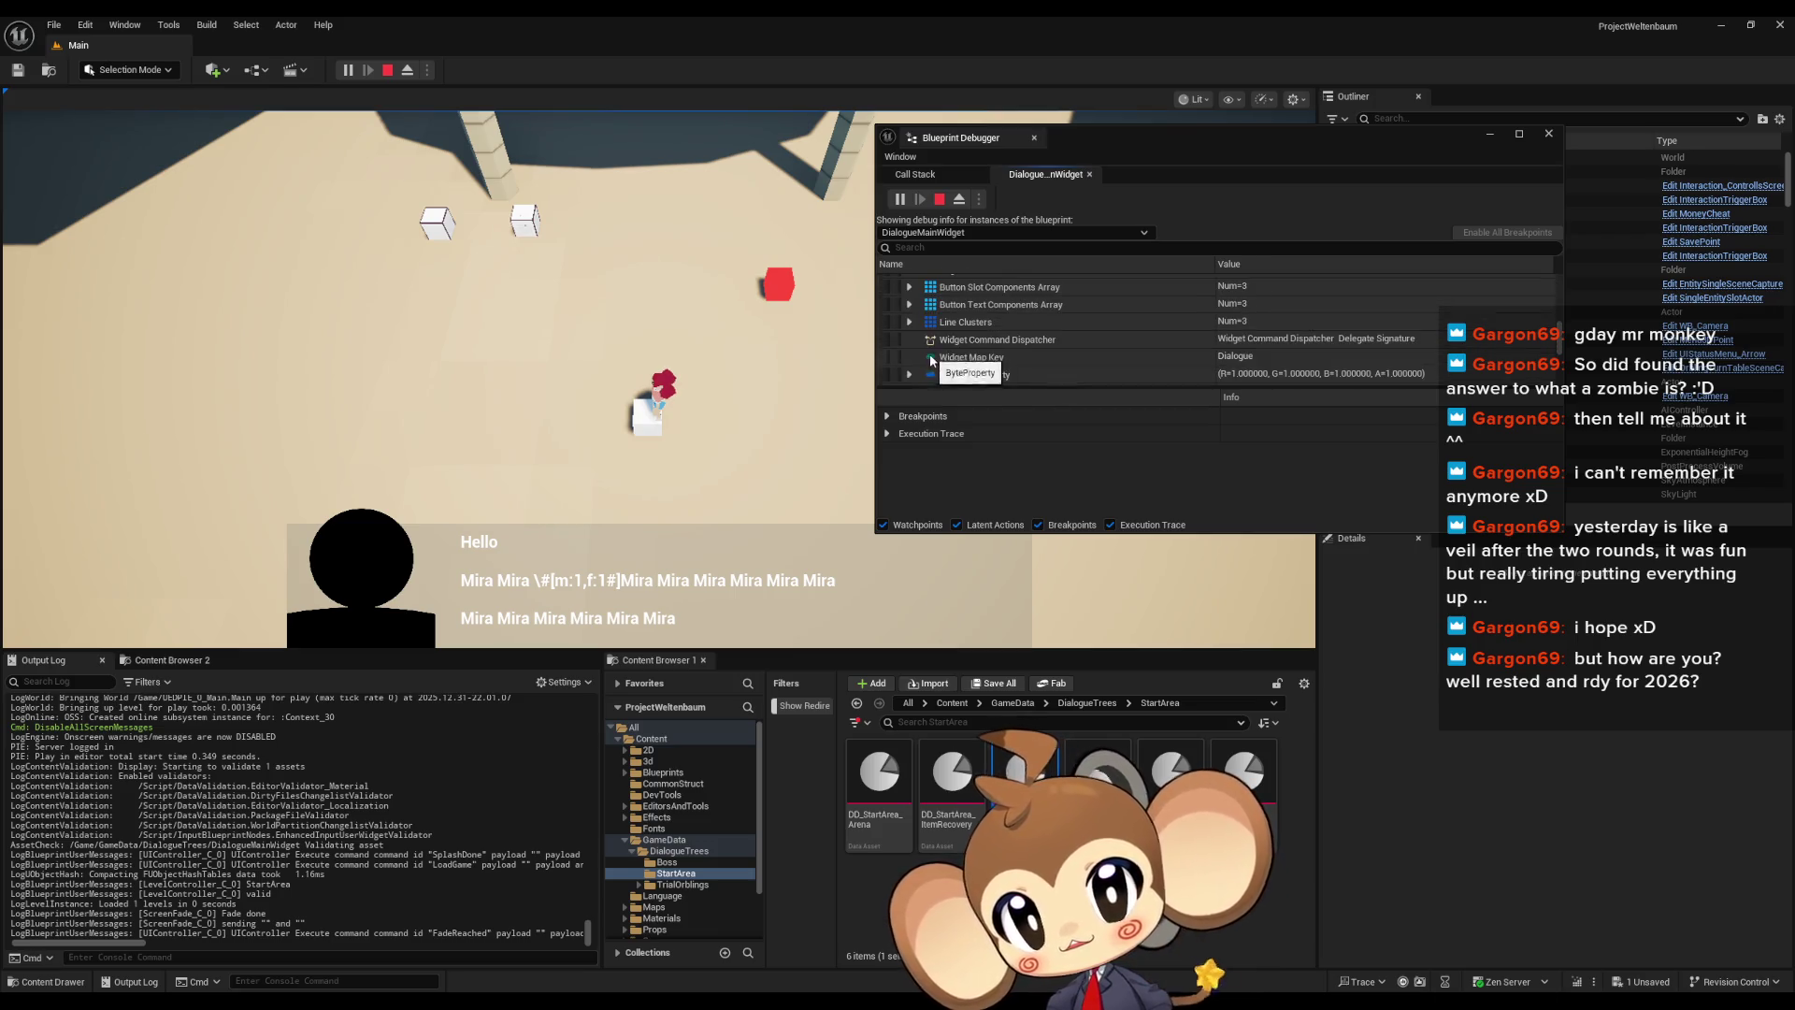
# Expand Line Clusters [0] Strings down to the Mira Mira payload commands m and f, then stop
pyautogui.click(909, 322)
pyautogui.click(921, 317)
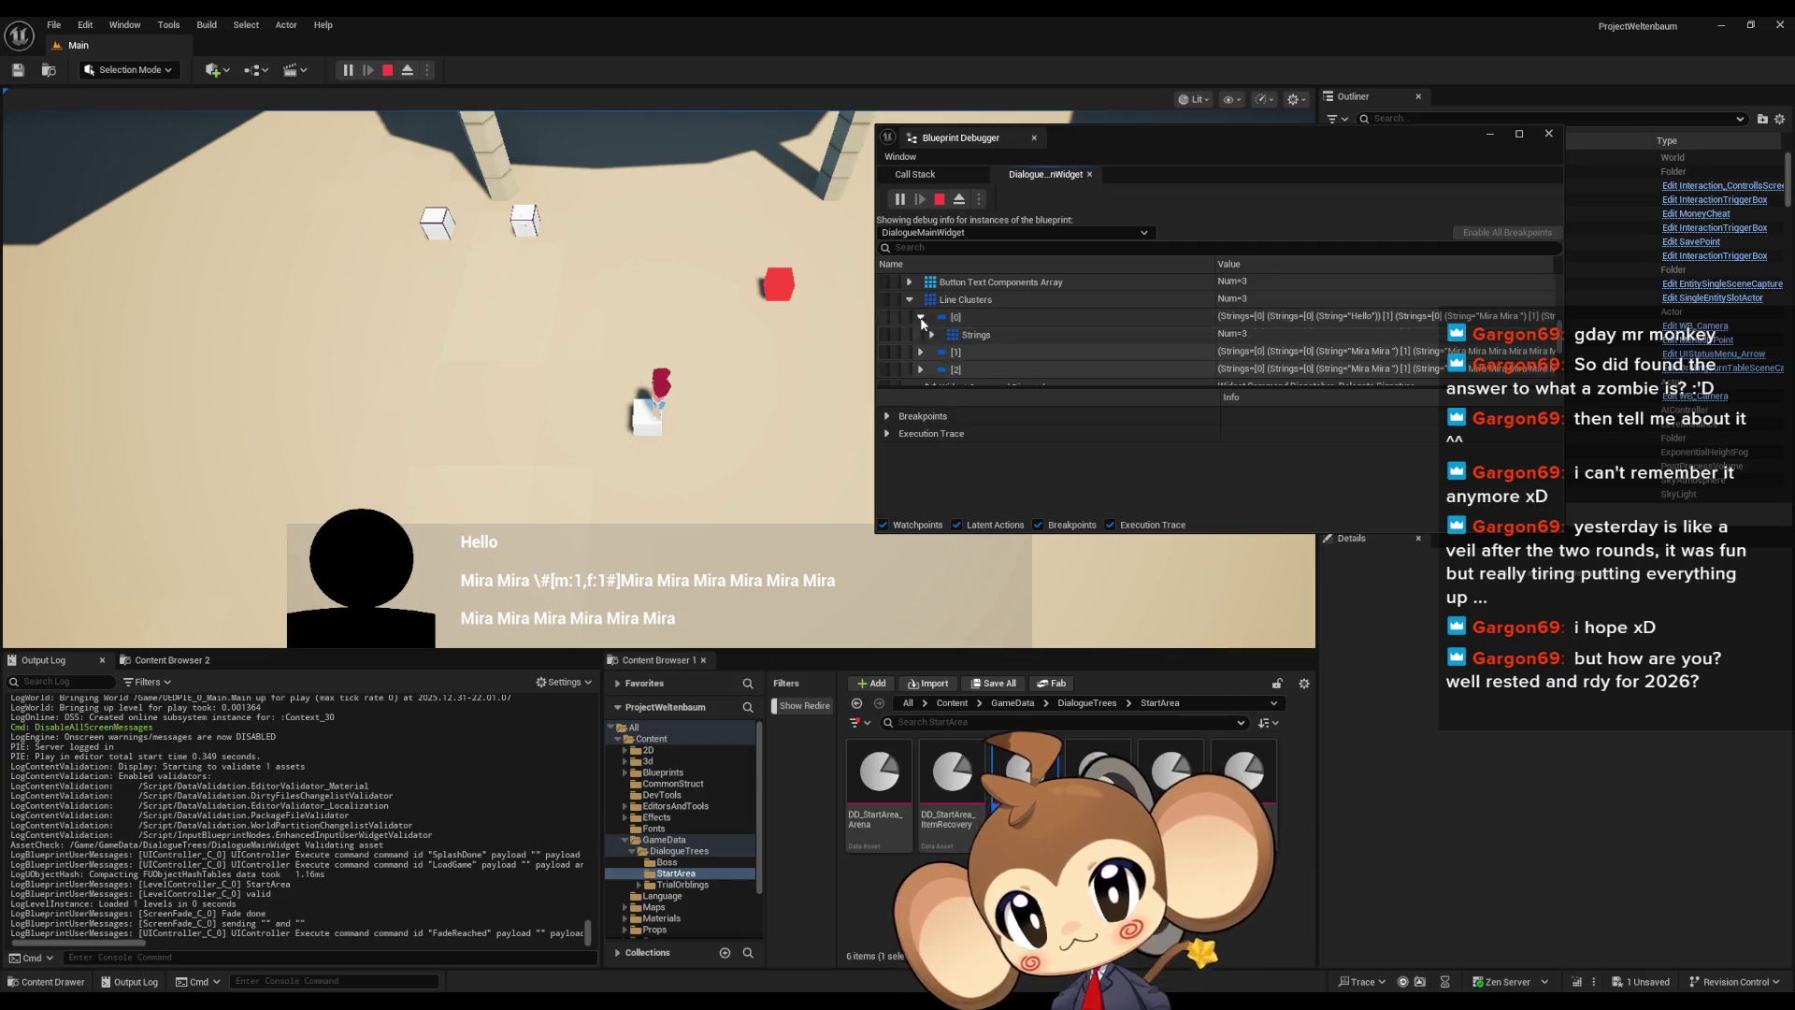
pyautogui.click(931, 334)
pyautogui.scroll(-1, 942, 332)
pyautogui.click(942, 329)
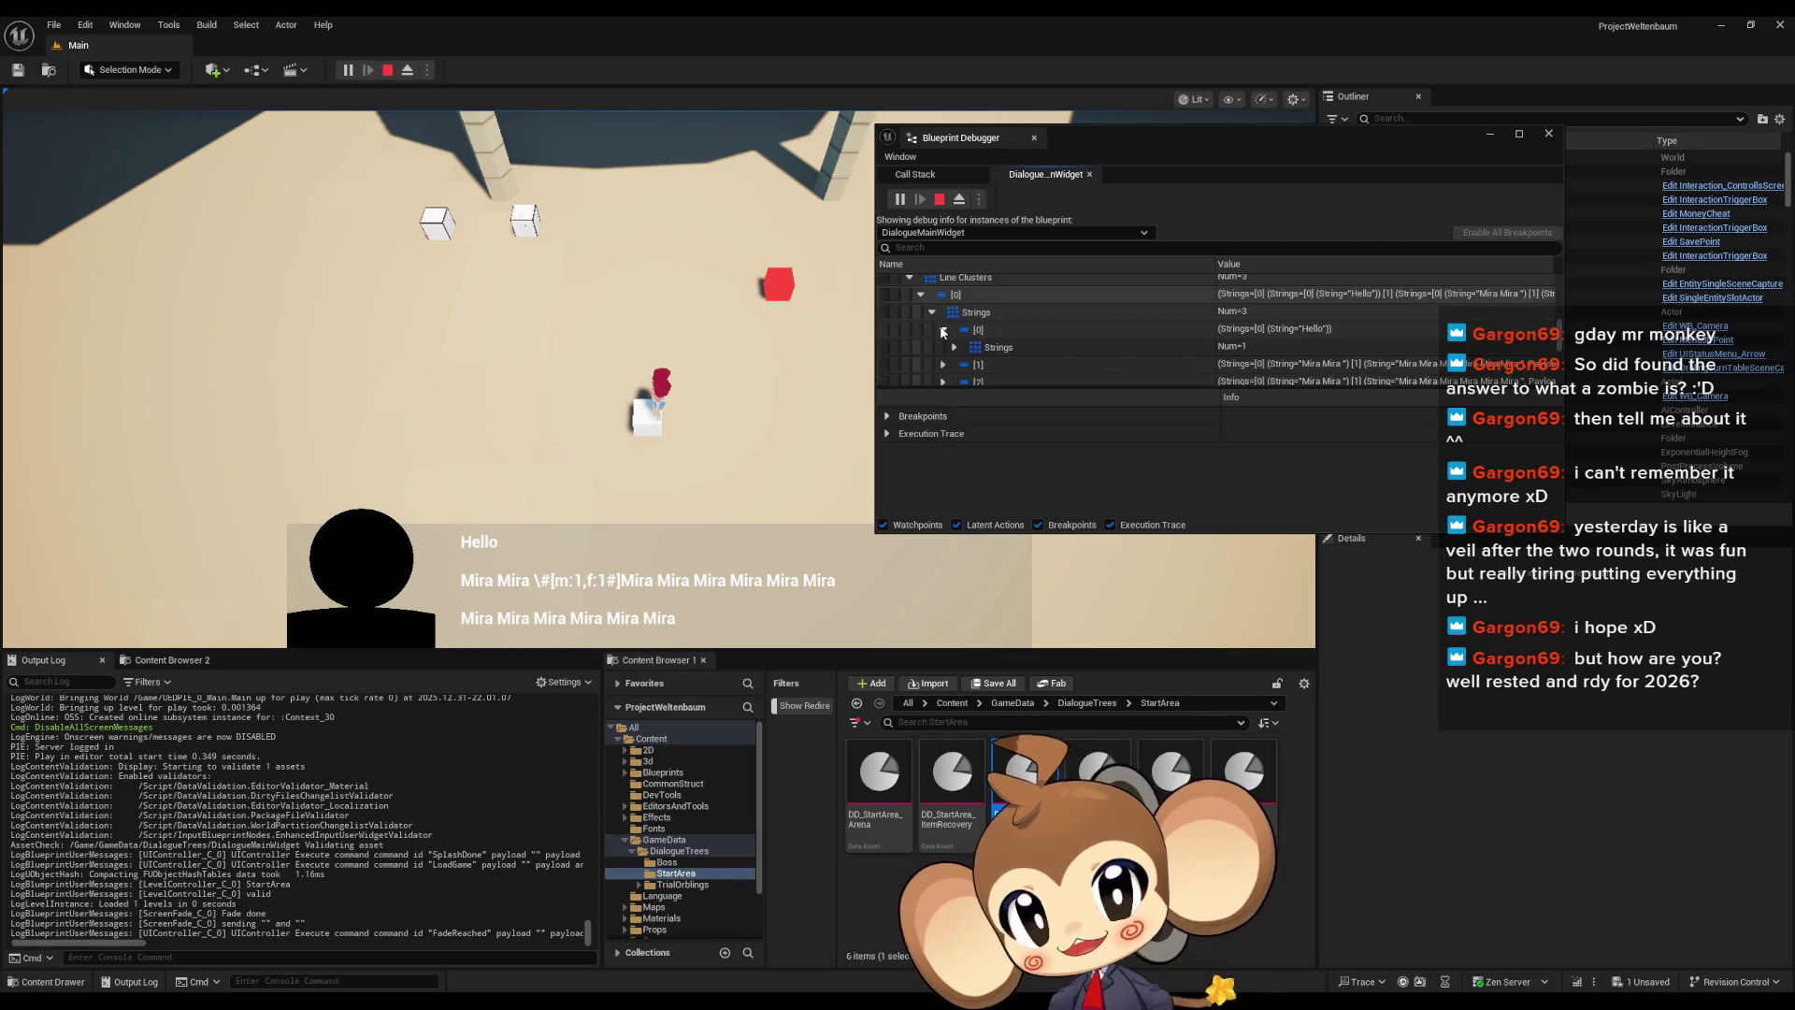
pyautogui.click(944, 330)
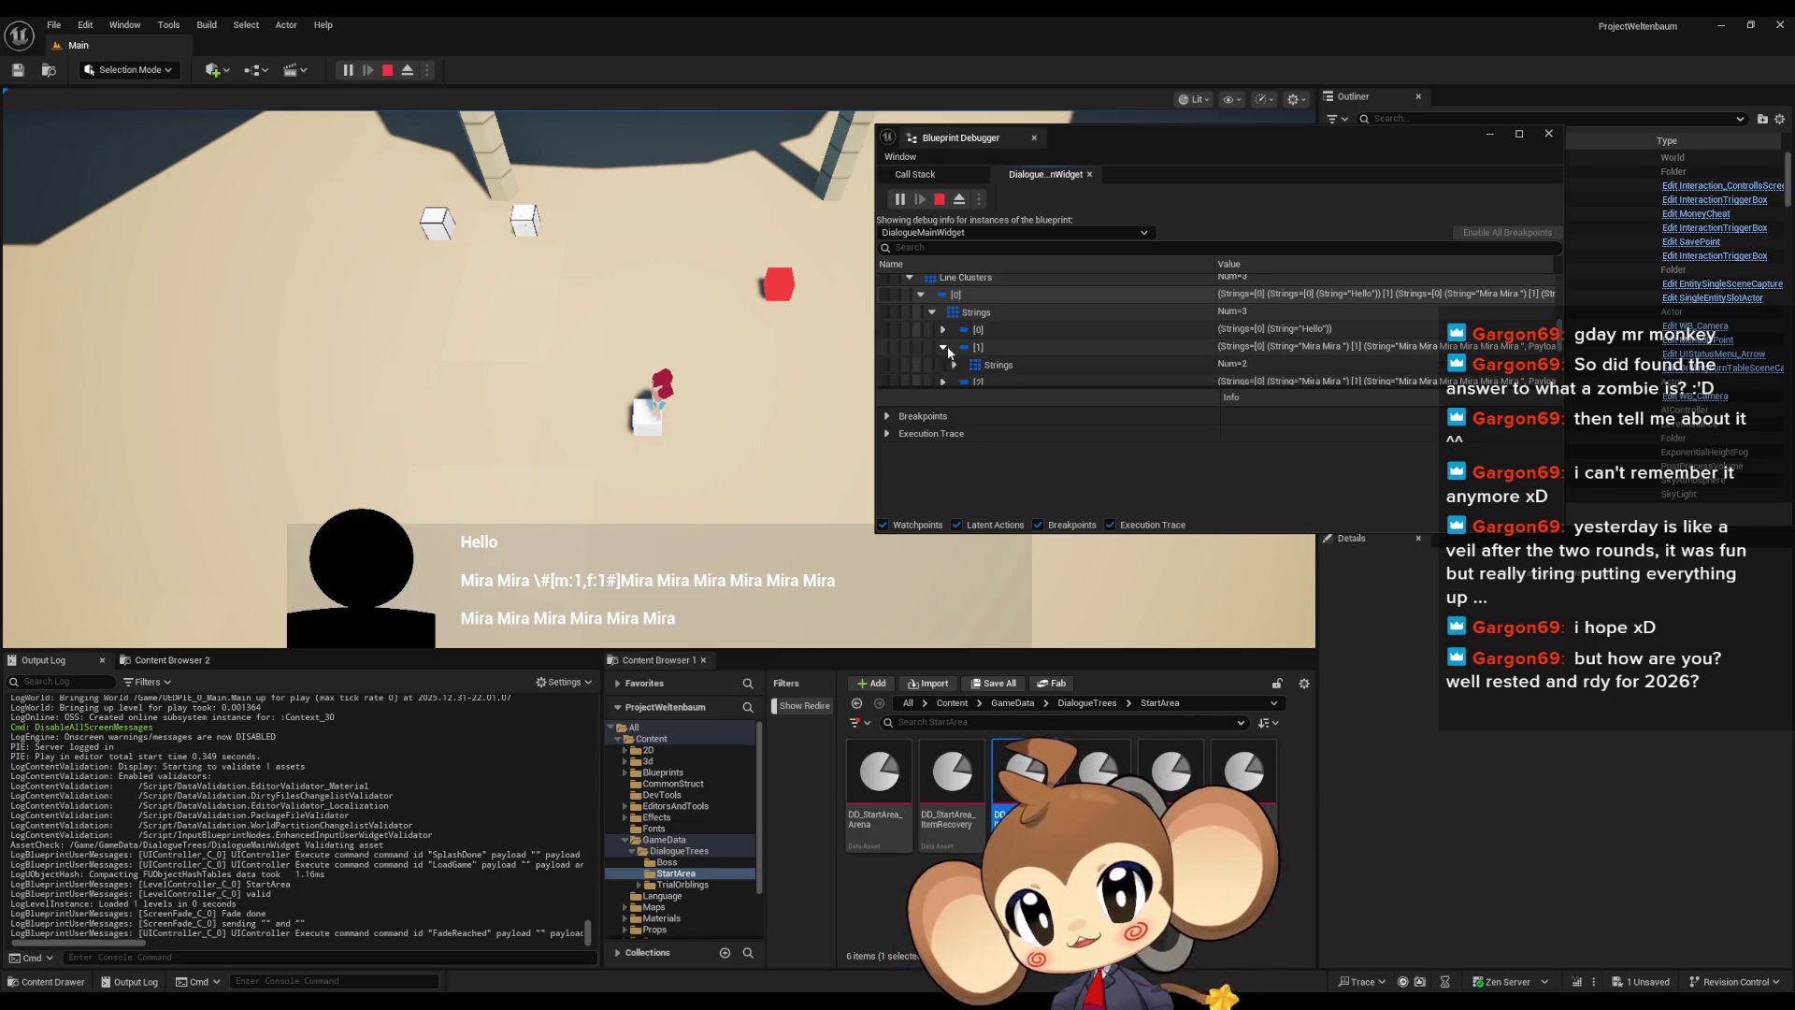
pyautogui.click(944, 347)
pyautogui.scroll(-1, 954, 338)
pyautogui.click(955, 321)
pyautogui.click(966, 337)
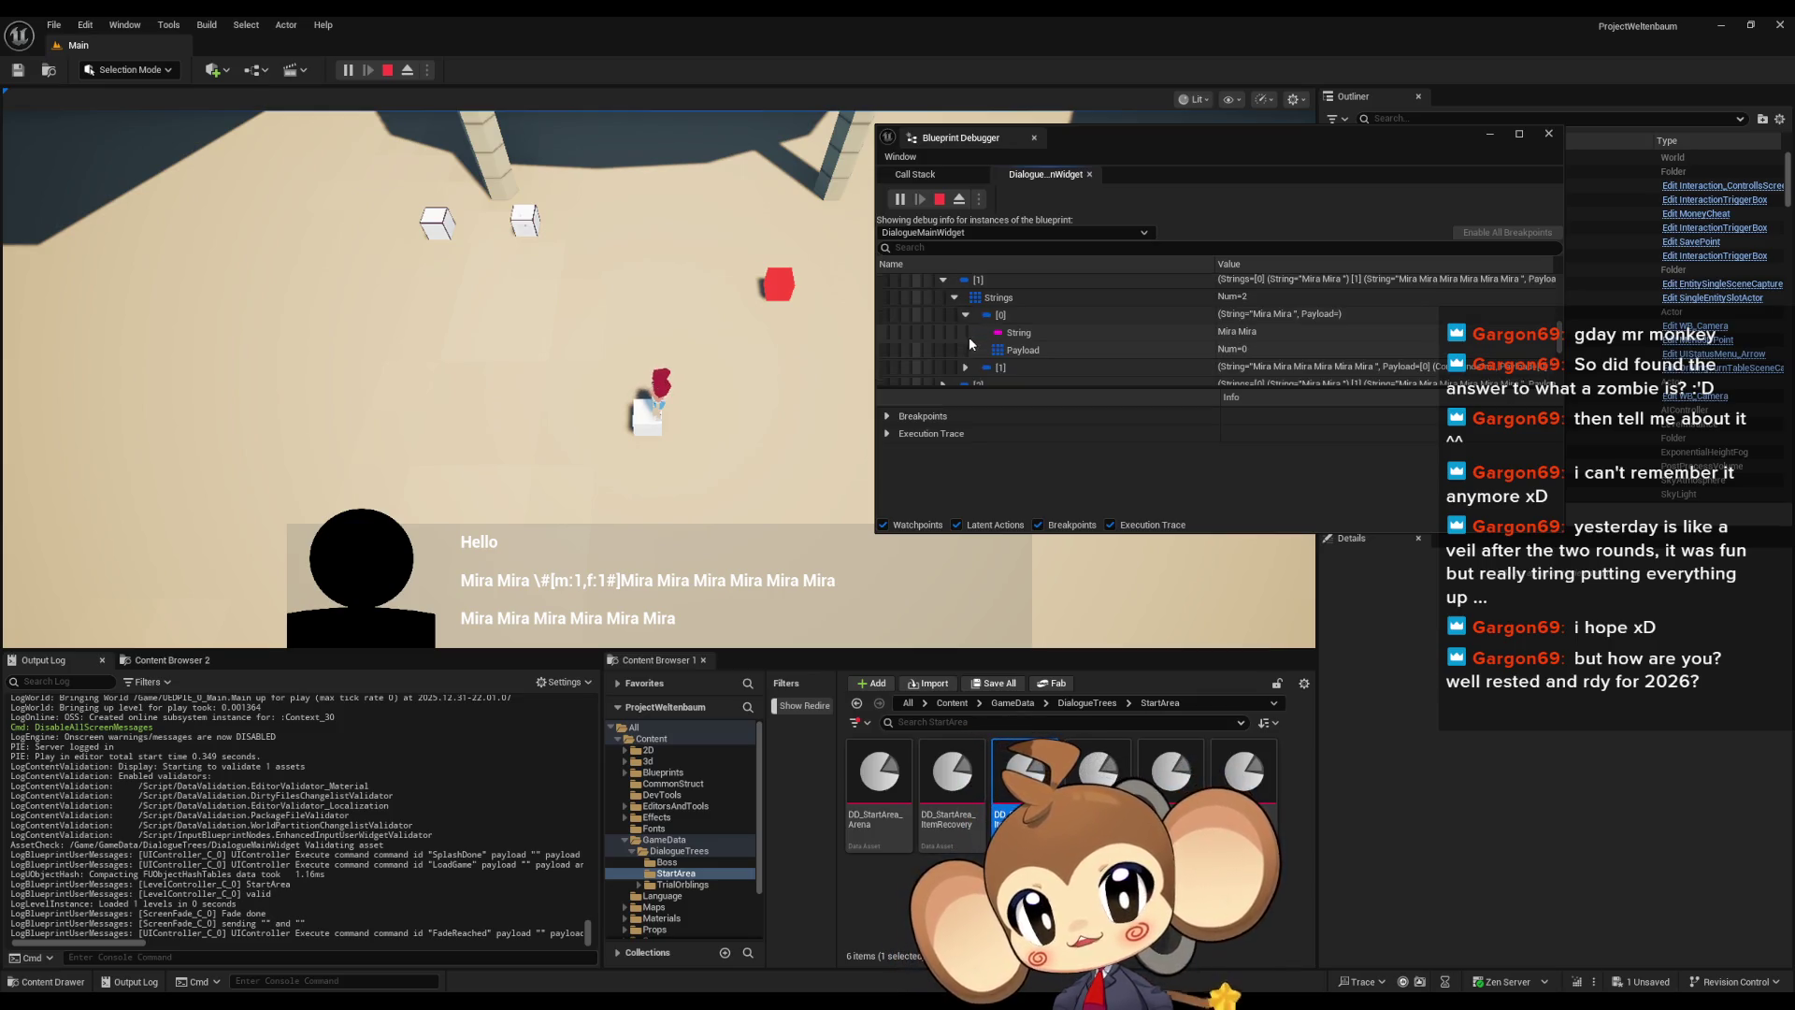
pyautogui.scroll(-3, 968, 323)
pyautogui.click(977, 323)
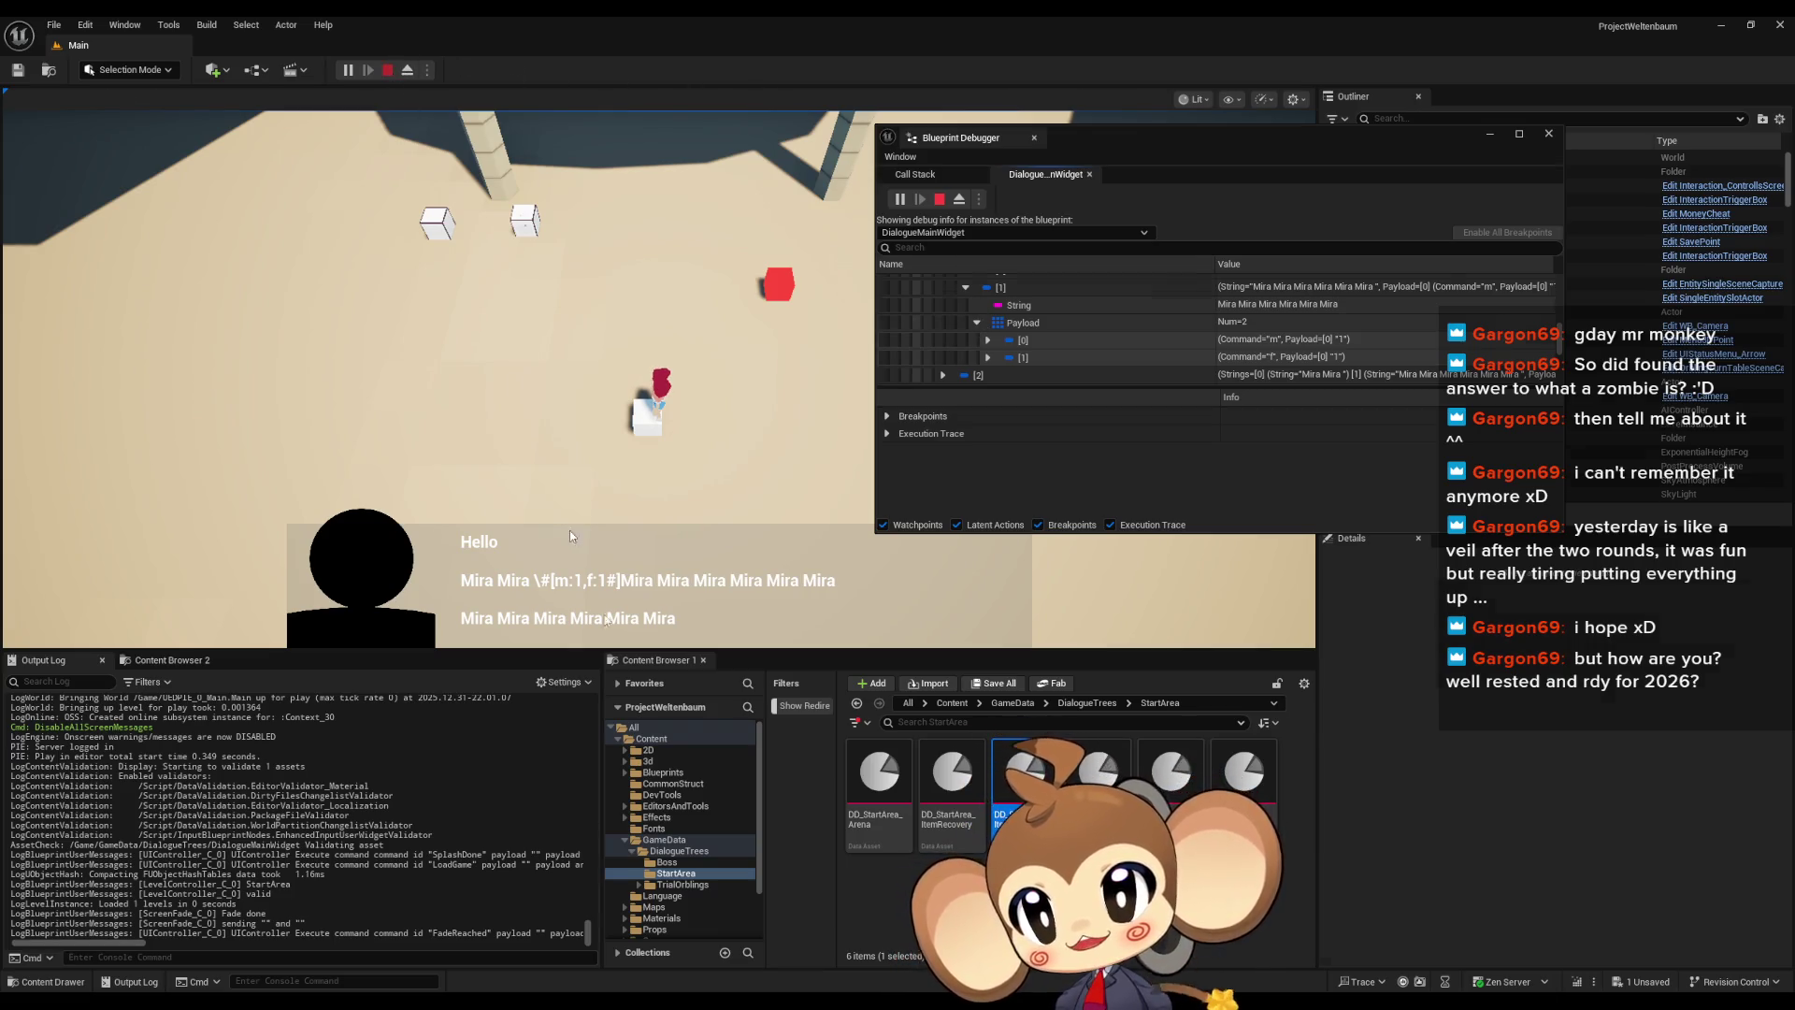
pyautogui.press('Escape')
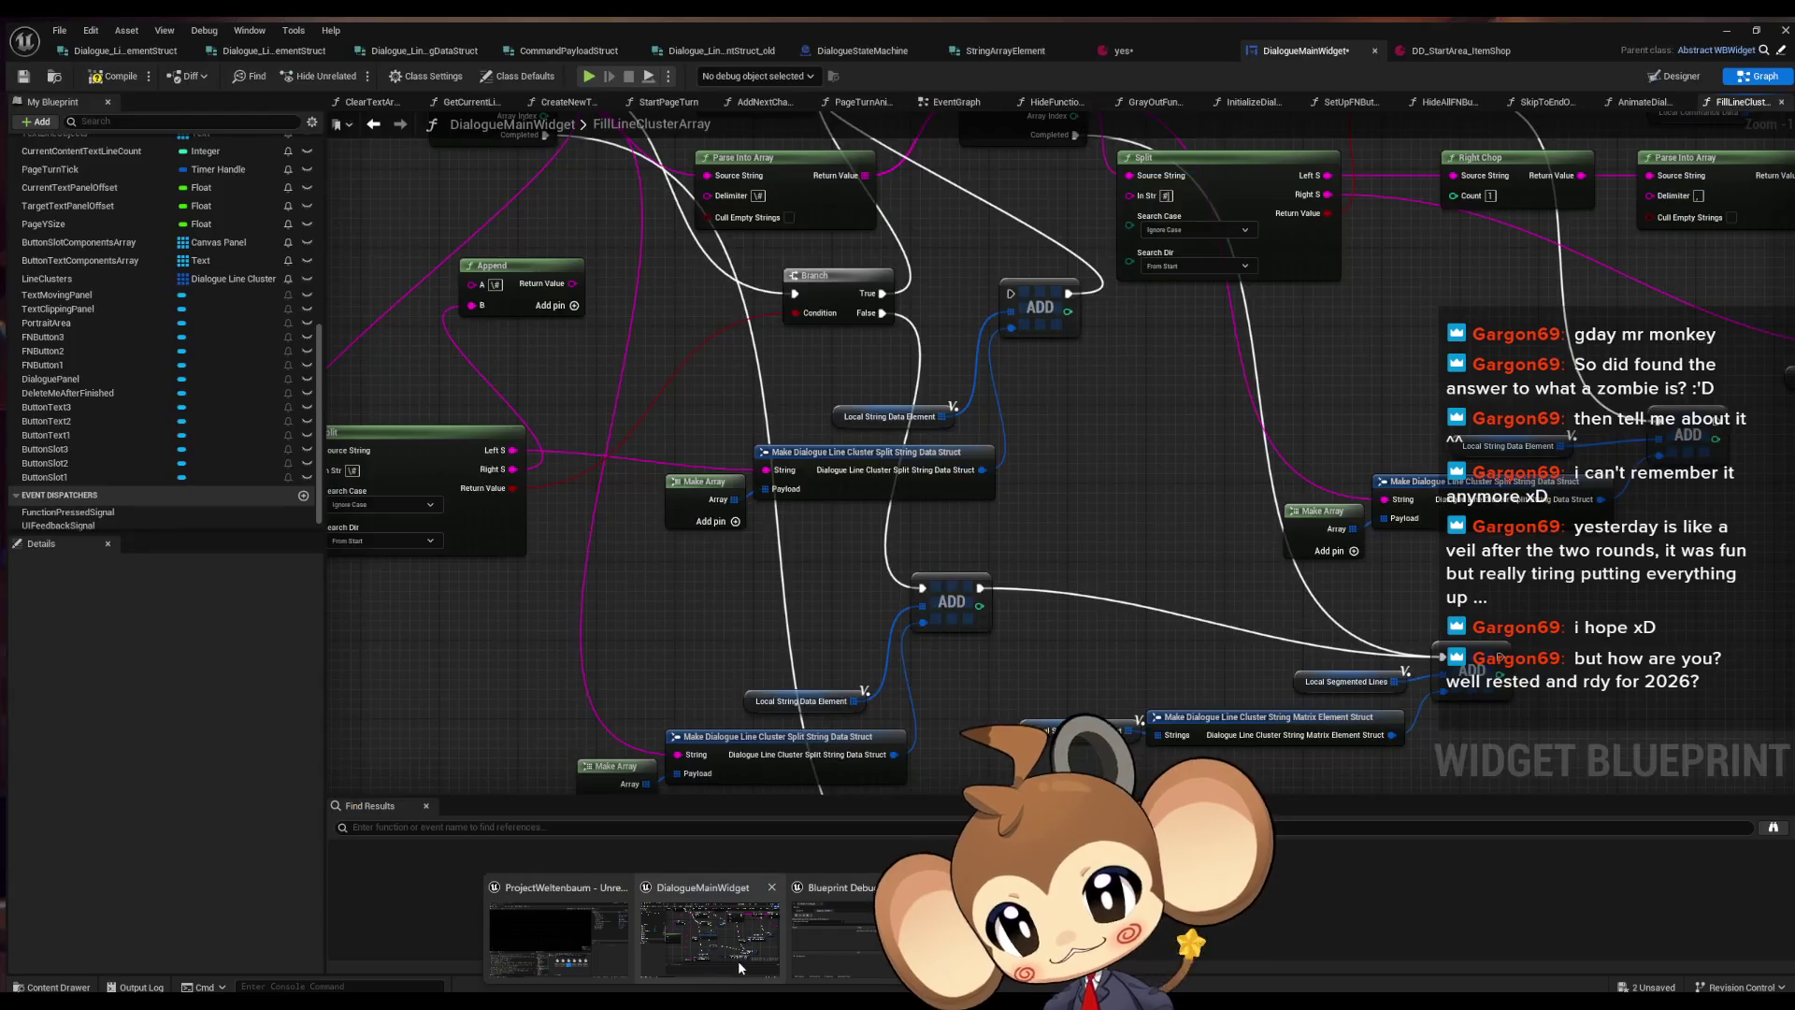
# Wire the Branch True output into the ADD node's execution input
pyautogui.click(738, 961)
pyautogui.scroll(-1, 798, 404)
pyautogui.moveTo(871, 474)
pyautogui.mouseDown()
pyautogui.moveTo(928, 503)
pyautogui.moveTo(912, 522)
pyautogui.mouseUp()
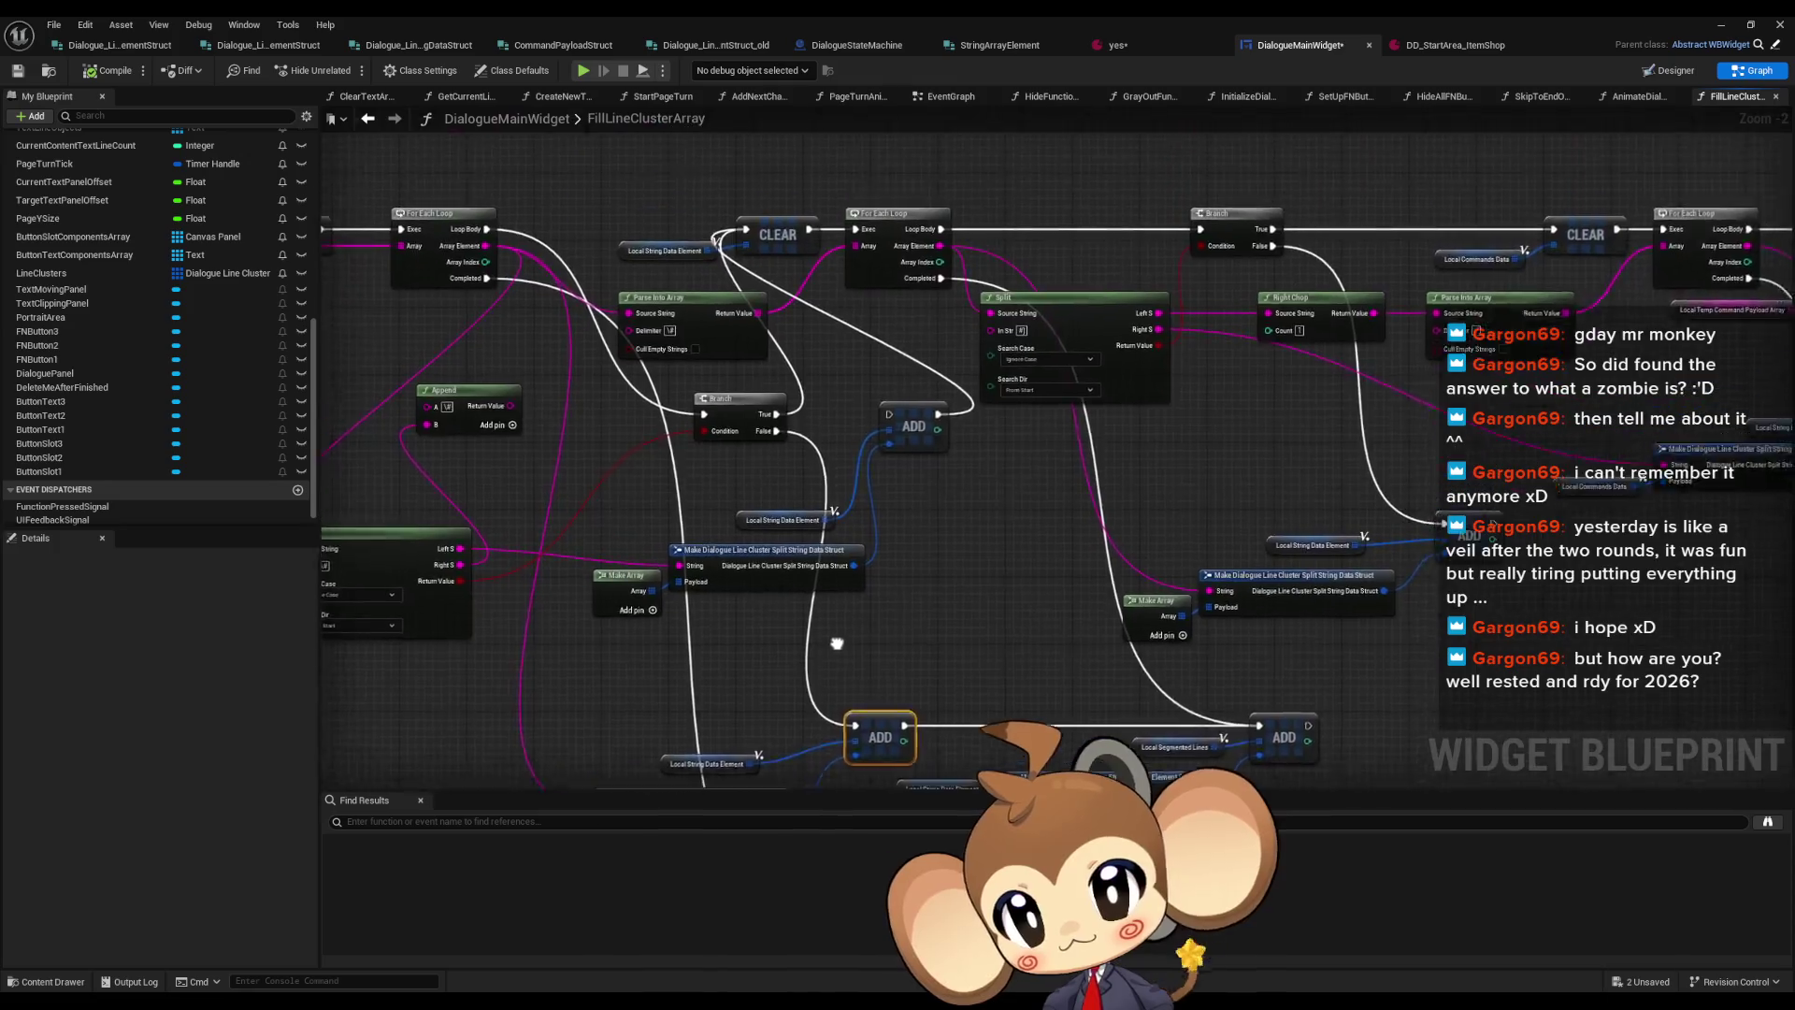
pyautogui.moveTo(837, 644); pyautogui.dragTo(822, 708)
pyautogui.scroll(2, 991, 532)
pyautogui.moveTo(788, 587); pyautogui.dragTo(1042, 587)
pyautogui.moveTo(1096, 488)
pyautogui.mouseDown()
pyautogui.moveTo(1075, 476)
pyautogui.moveTo(1046, 524)
pyautogui.mouseUp()
pyautogui.moveTo(939, 481)
pyautogui.mouseDown()
pyautogui.moveTo(1066, 472)
pyautogui.moveTo(1226, 513)
pyautogui.moveTo(1279, 478)
pyautogui.mouseUp()
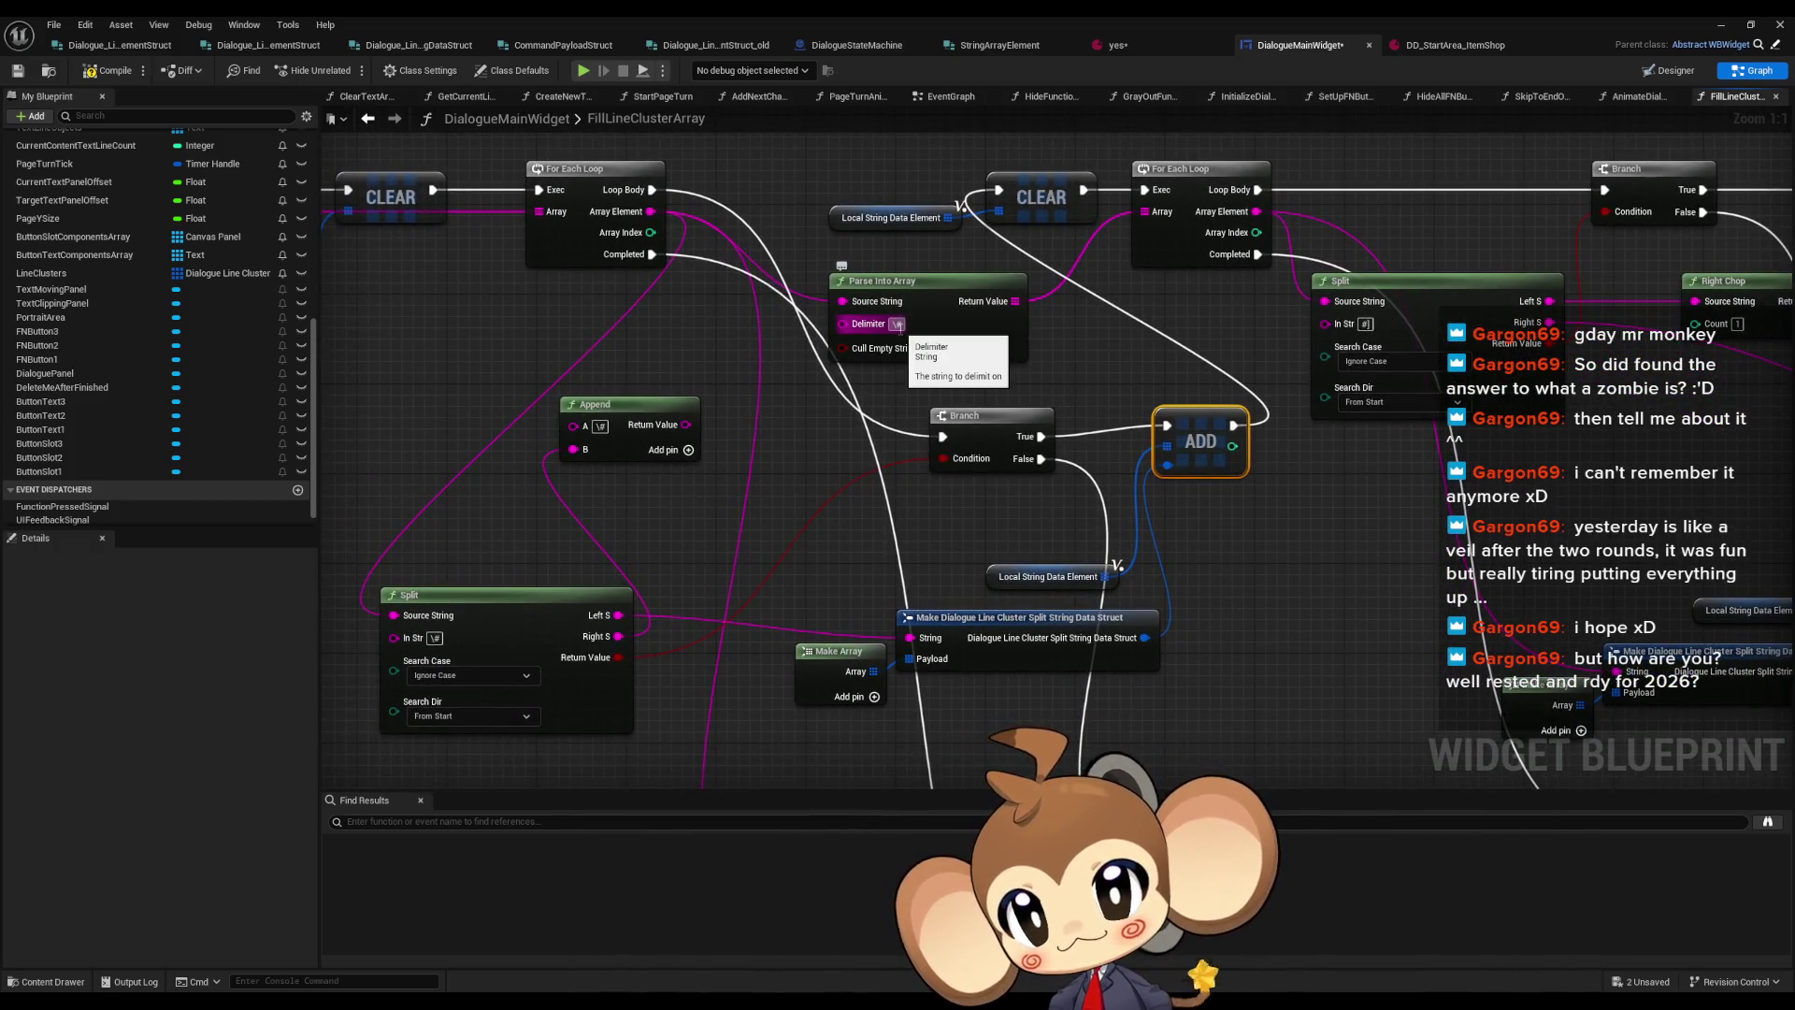
# Connect Append's Return Value to Parse Into Array's Source String
pyautogui.moveTo(884, 335); pyautogui.dragTo(932, 343)
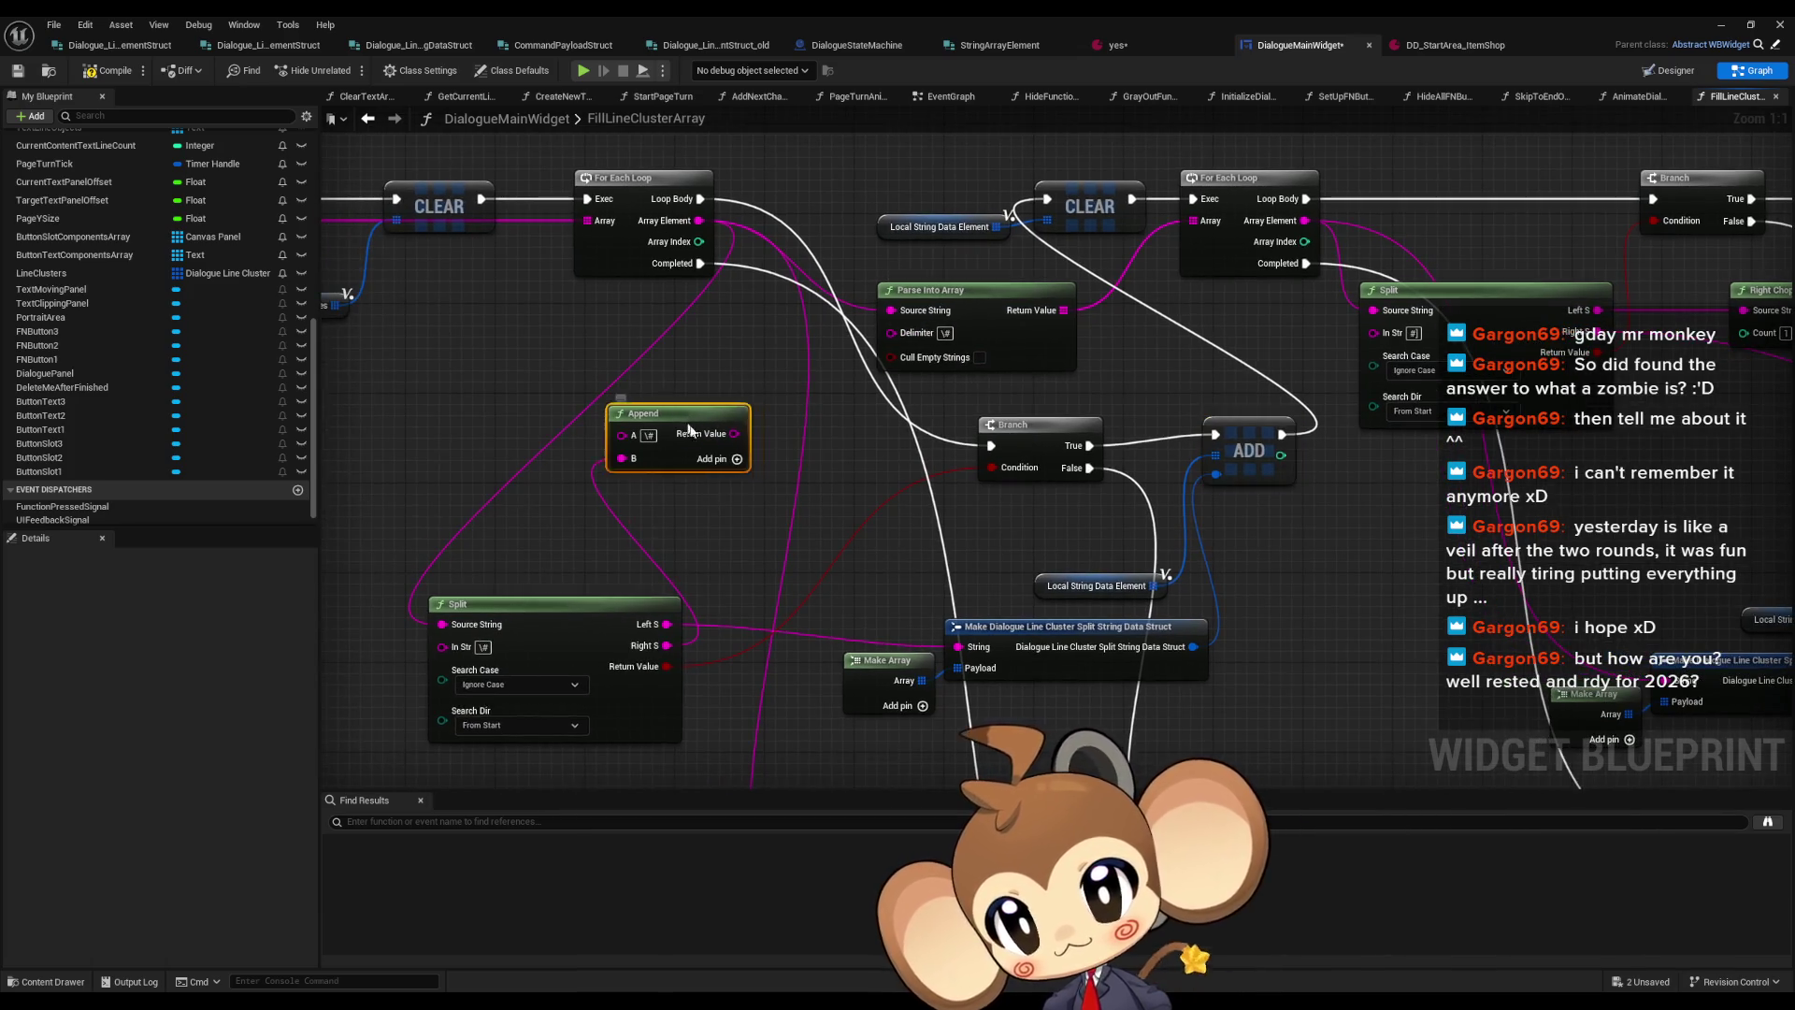
pyautogui.moveTo(685, 421); pyautogui.dragTo(726, 431)
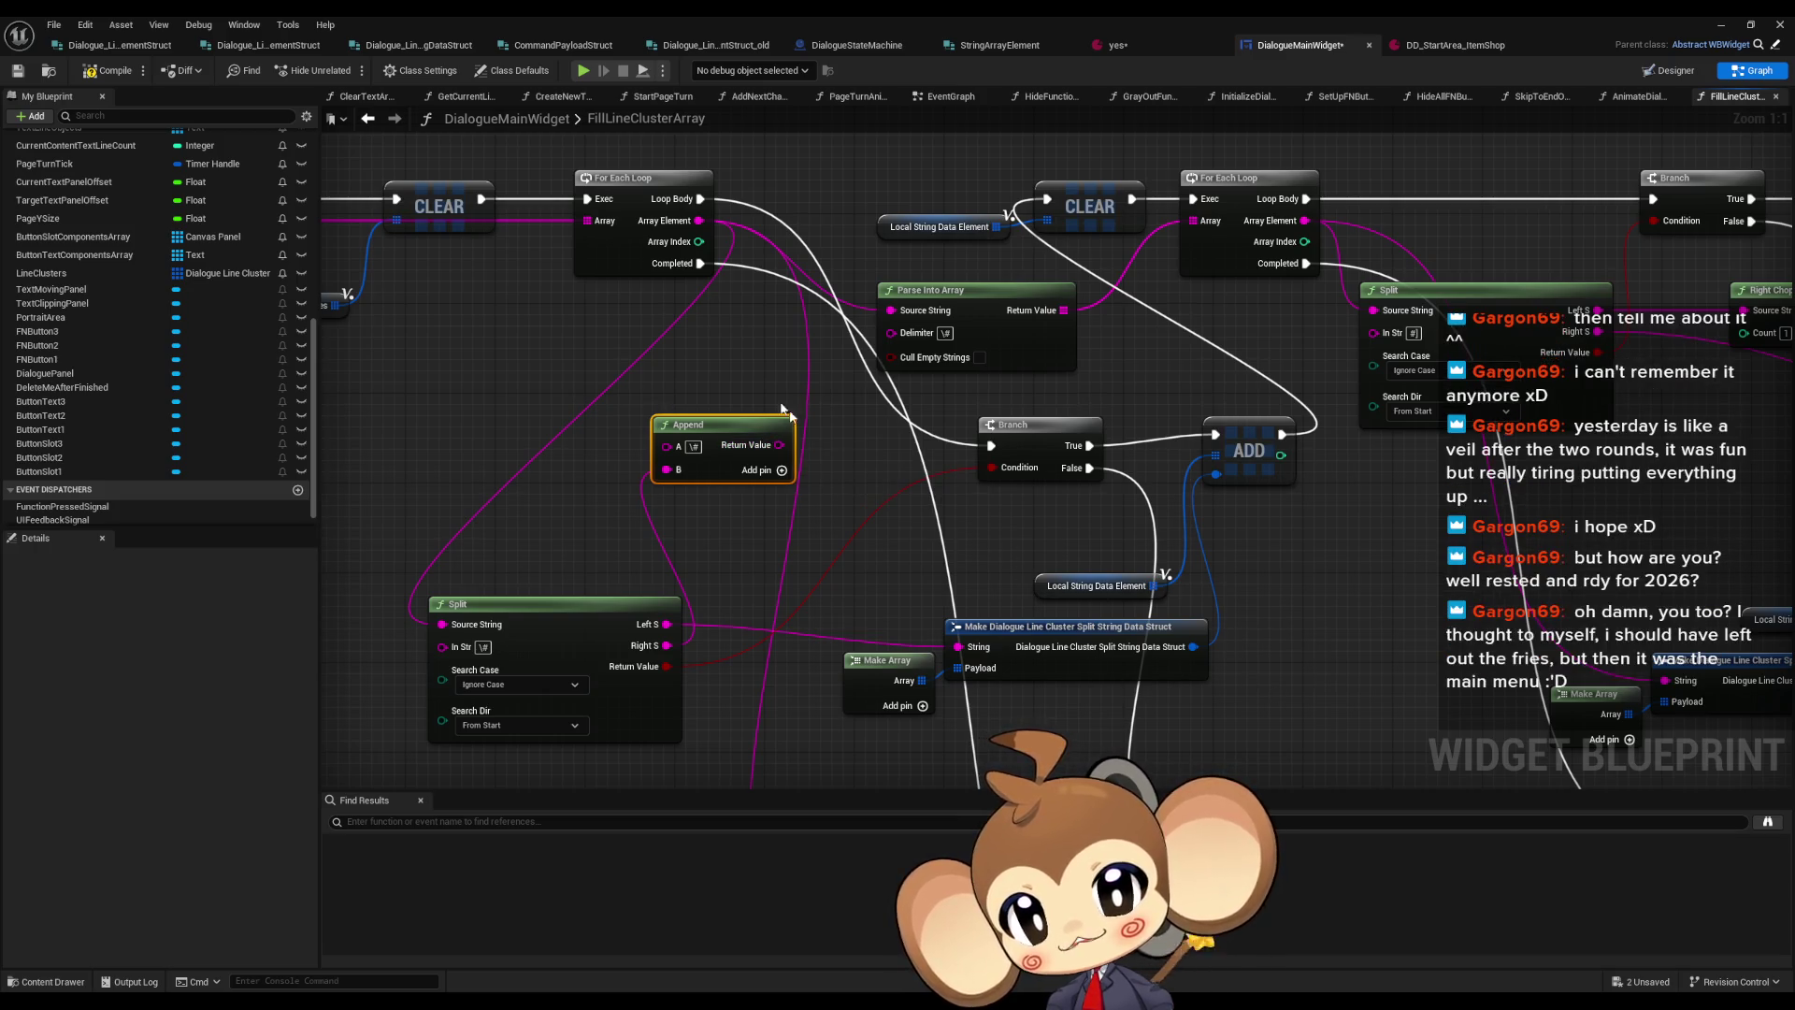
pyautogui.moveTo(781, 446)
pyautogui.mouseDown()
pyautogui.moveTo(897, 333)
pyautogui.moveTo(891, 310)
pyautogui.mouseUp()
# Paste a copy of the Local Segmented Lines ADD group, chain it into the loop, and save
pyautogui.moveTo(1258, 523)
pyautogui.mouseDown()
pyautogui.moveTo(747, 217)
pyautogui.moveTo(816, 259)
pyautogui.mouseUp()
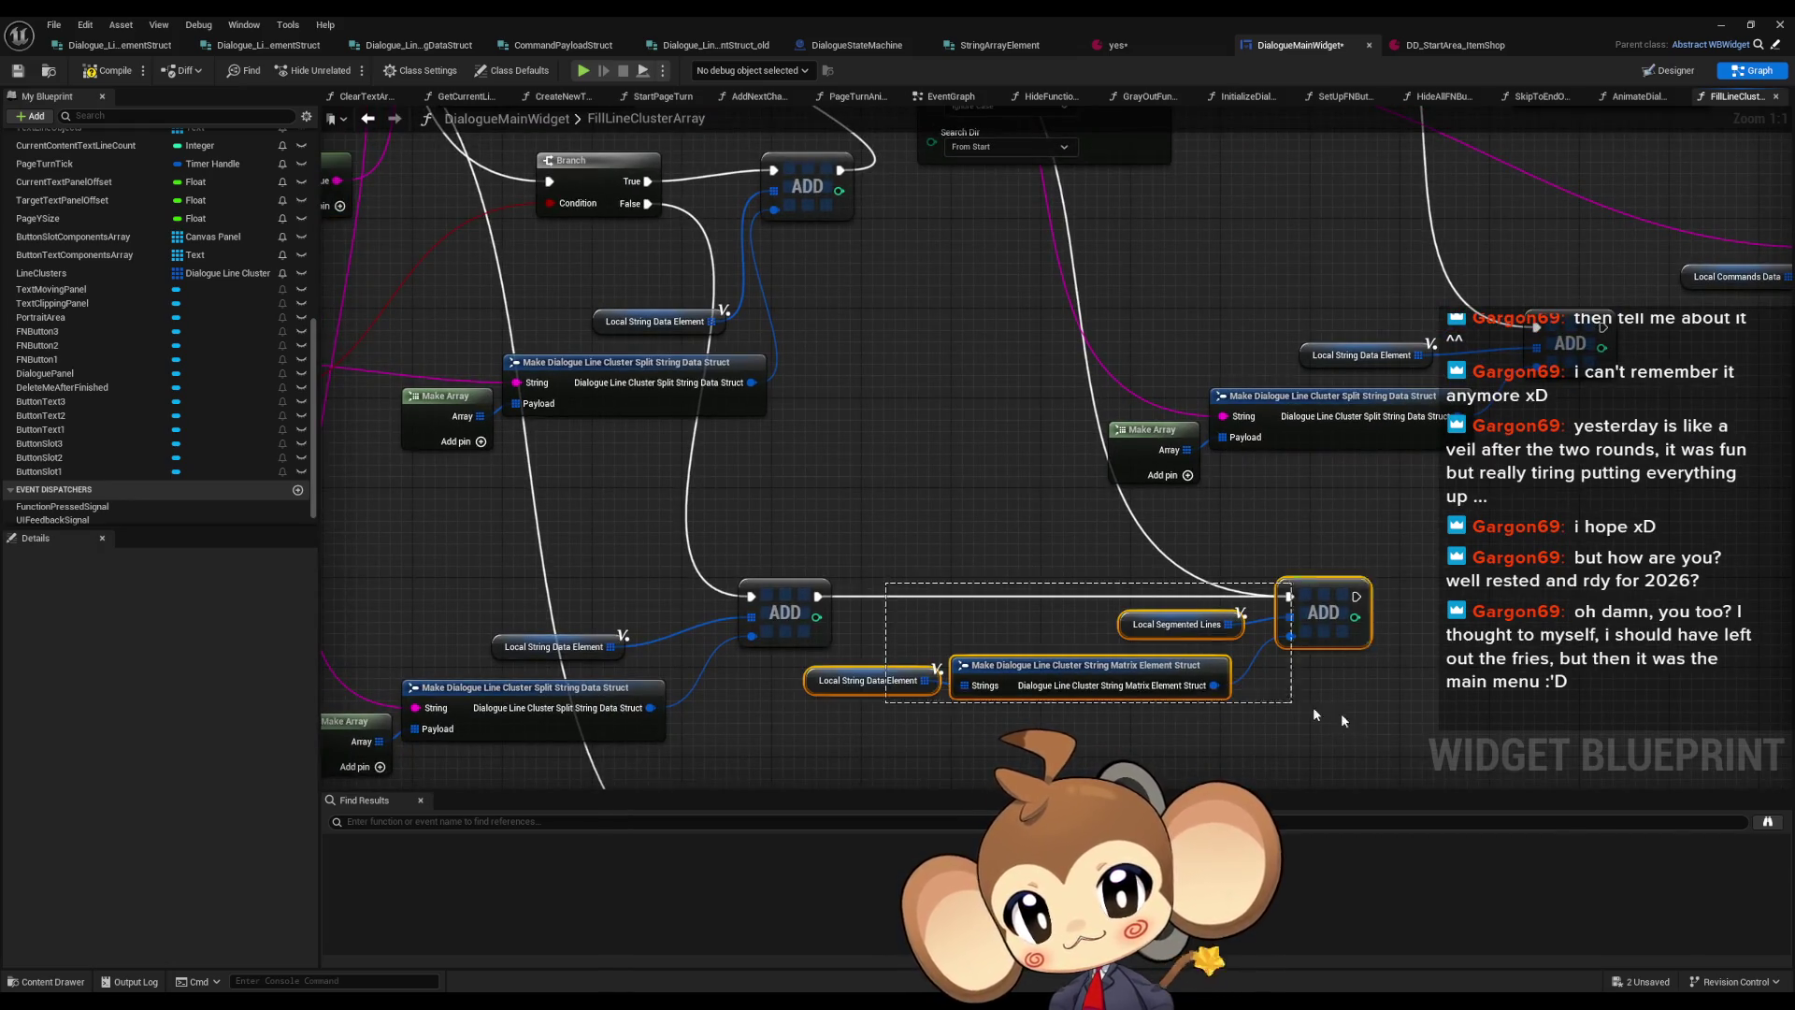
pyautogui.click(954, 598)
pyautogui.moveTo(816, 355); pyautogui.dragTo(861, 475)
pyautogui.click(729, 596)
pyautogui.hotkey('ctrl', 'v')
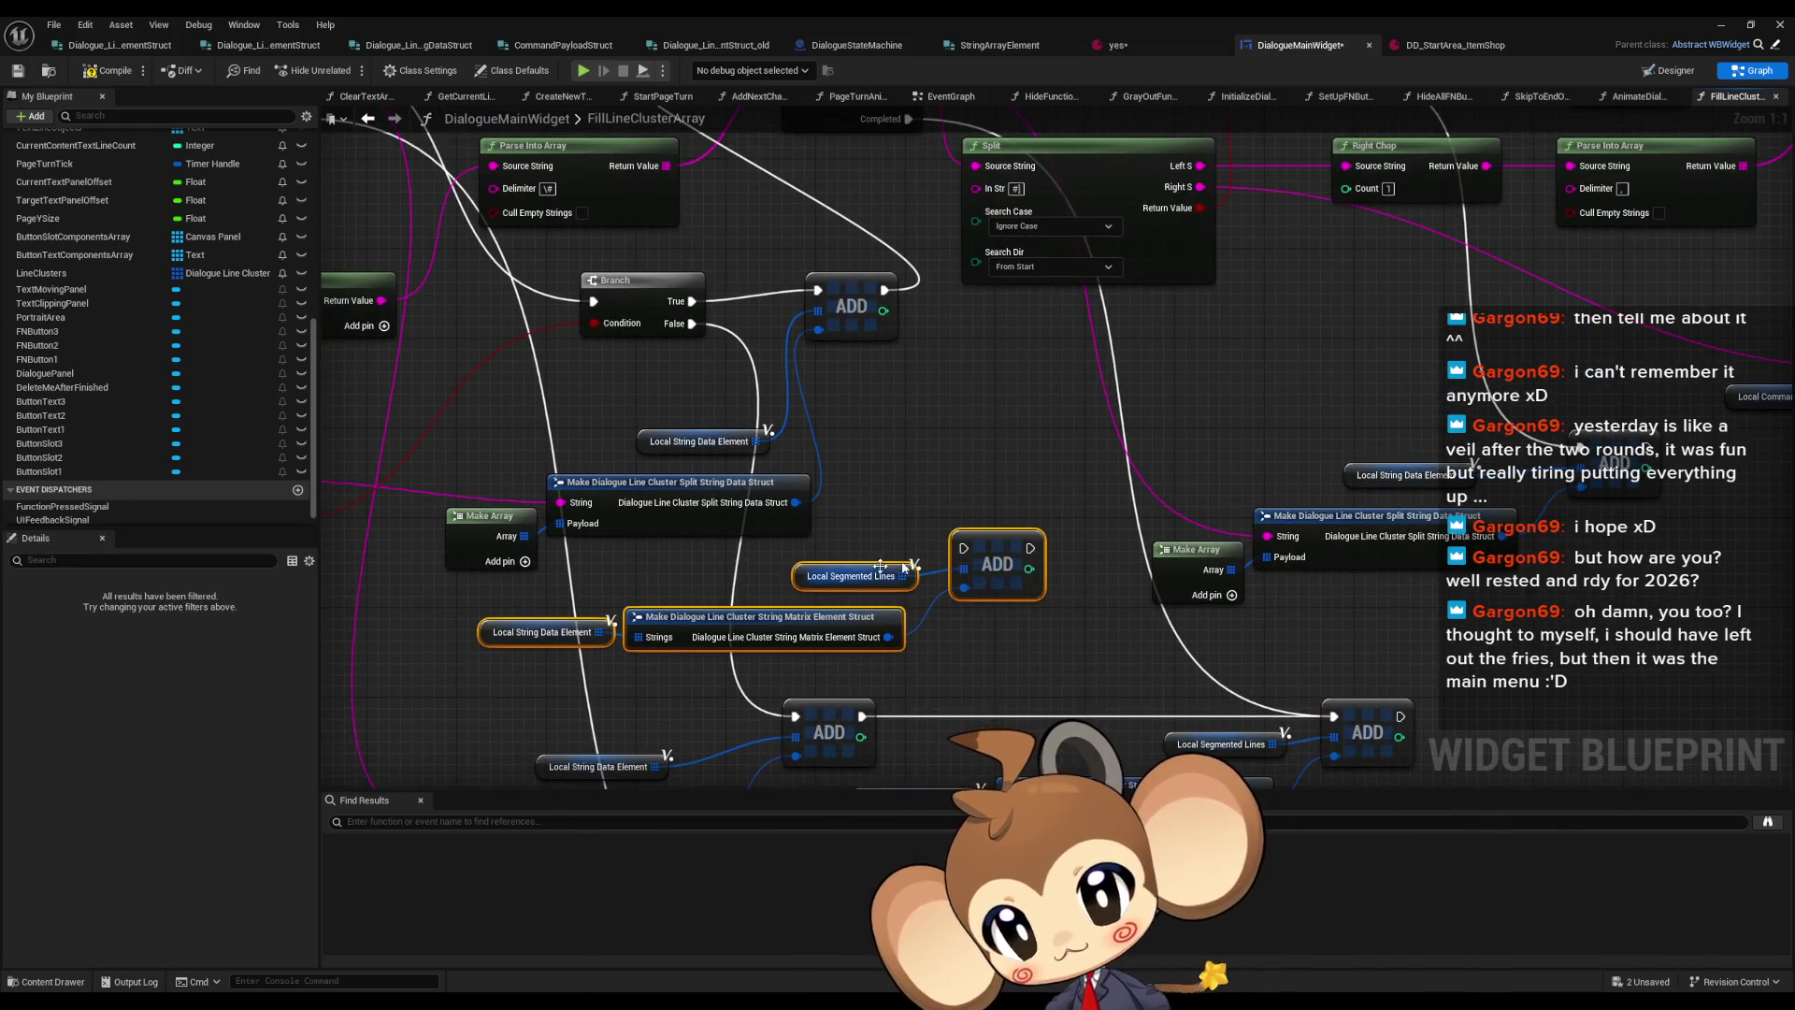
pyautogui.moveTo(729, 596); pyautogui.dragTo(764, 664)
pyautogui.moveTo(998, 617); pyautogui.dragTo(920, 361)
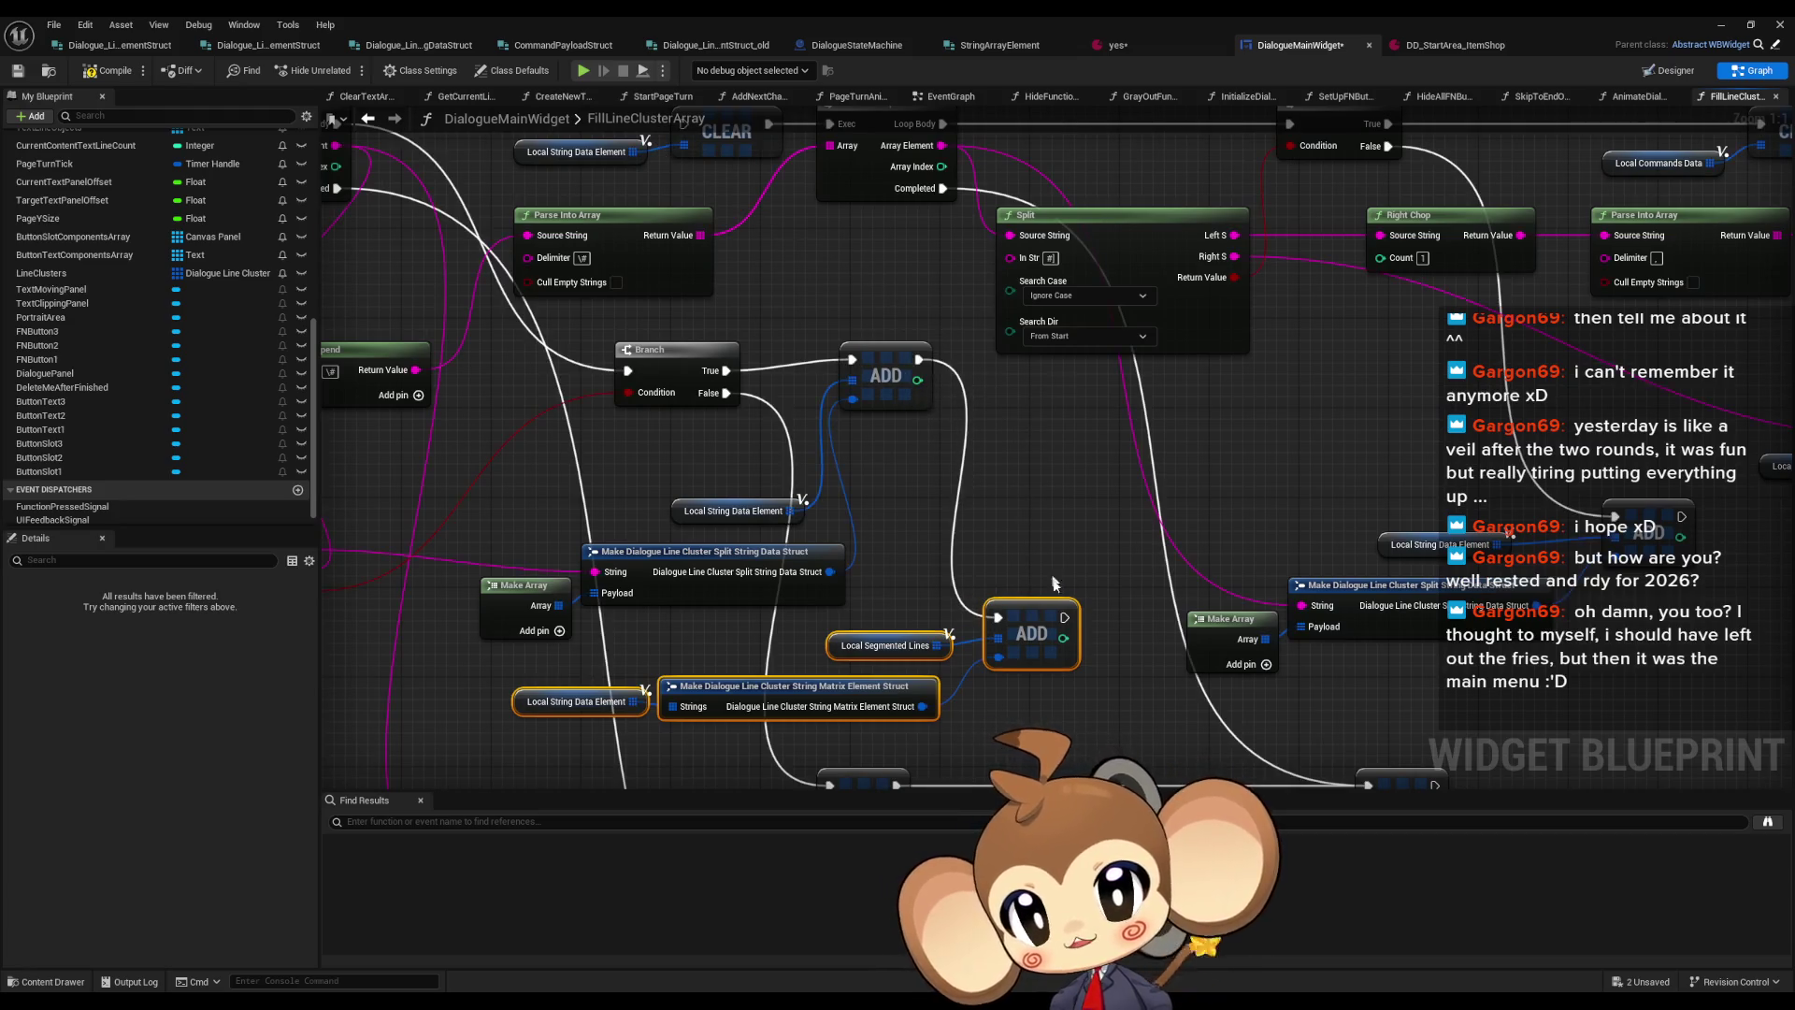
pyautogui.moveTo(1064, 617)
pyautogui.mouseDown()
pyautogui.moveTo(912, 202)
pyautogui.moveTo(816, 229)
pyautogui.moveTo(708, 222)
pyautogui.mouseUp()
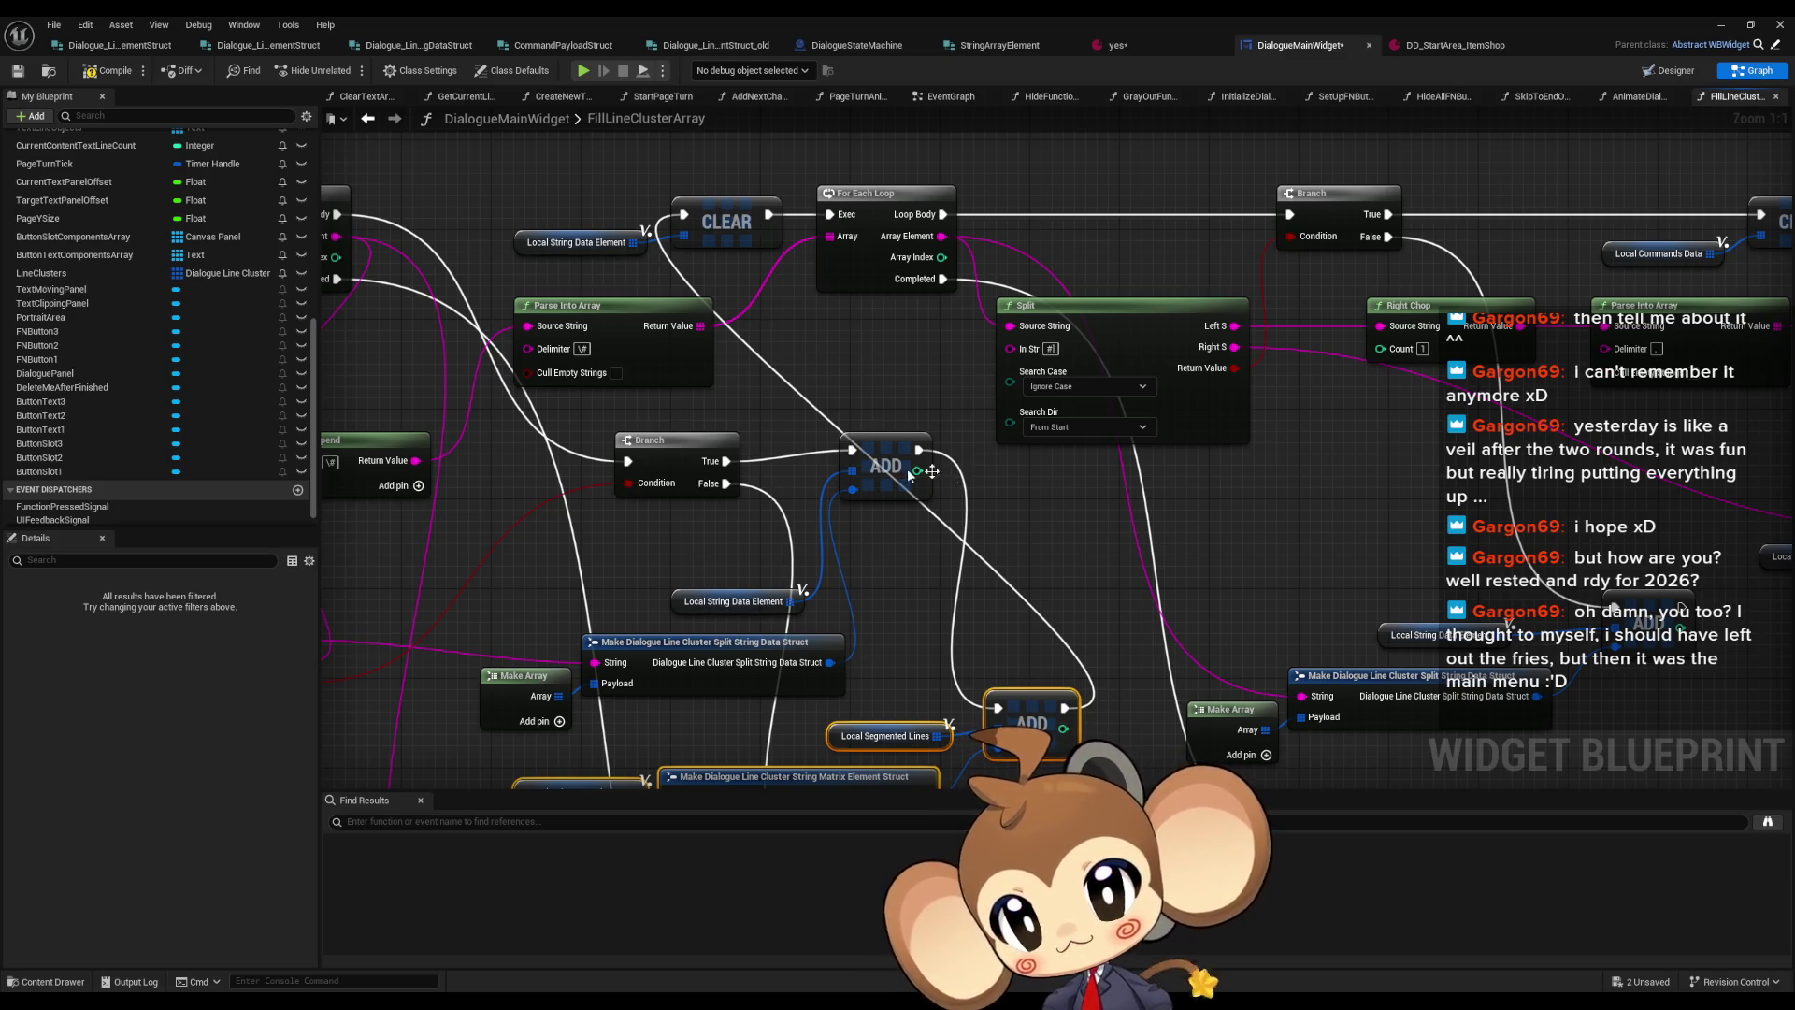
pyautogui.hotkey('ctrl', 's')
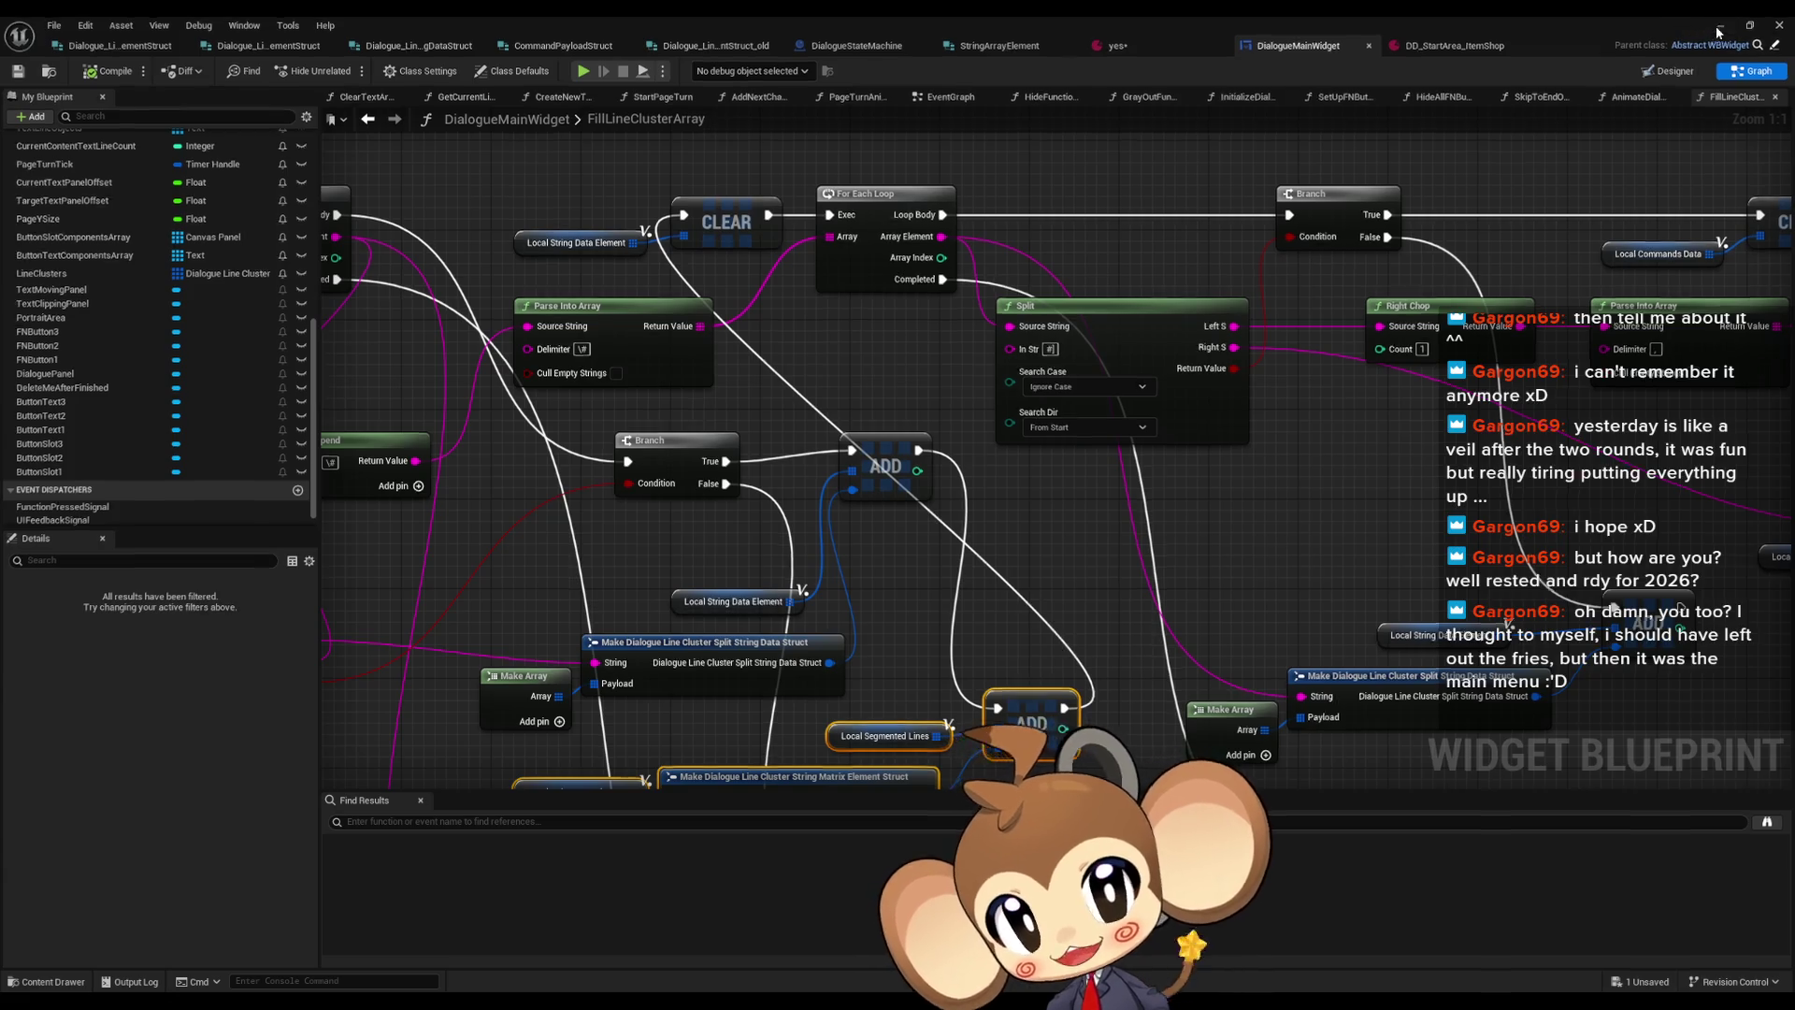
# Run a quick test, stop it, and wire the node's execution into the For Each Loop body
pyautogui.click(1719, 28)
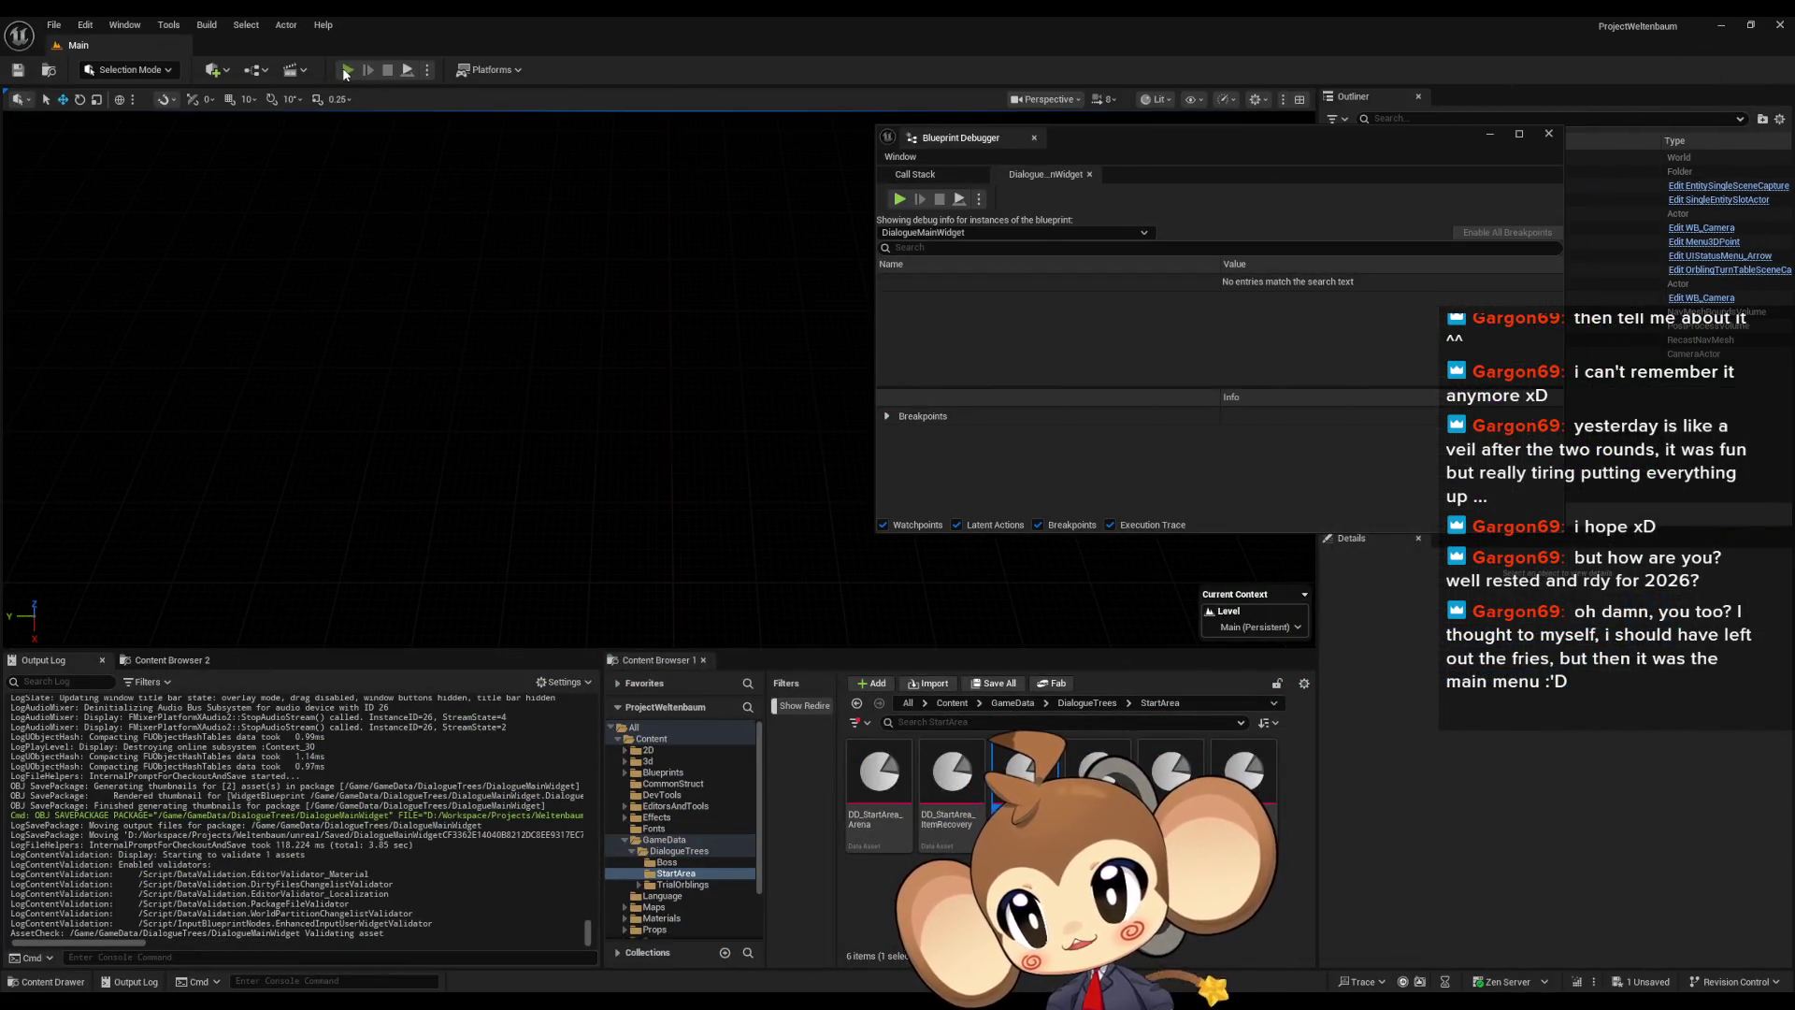
pyautogui.click(347, 70)
pyautogui.click(199, 556)
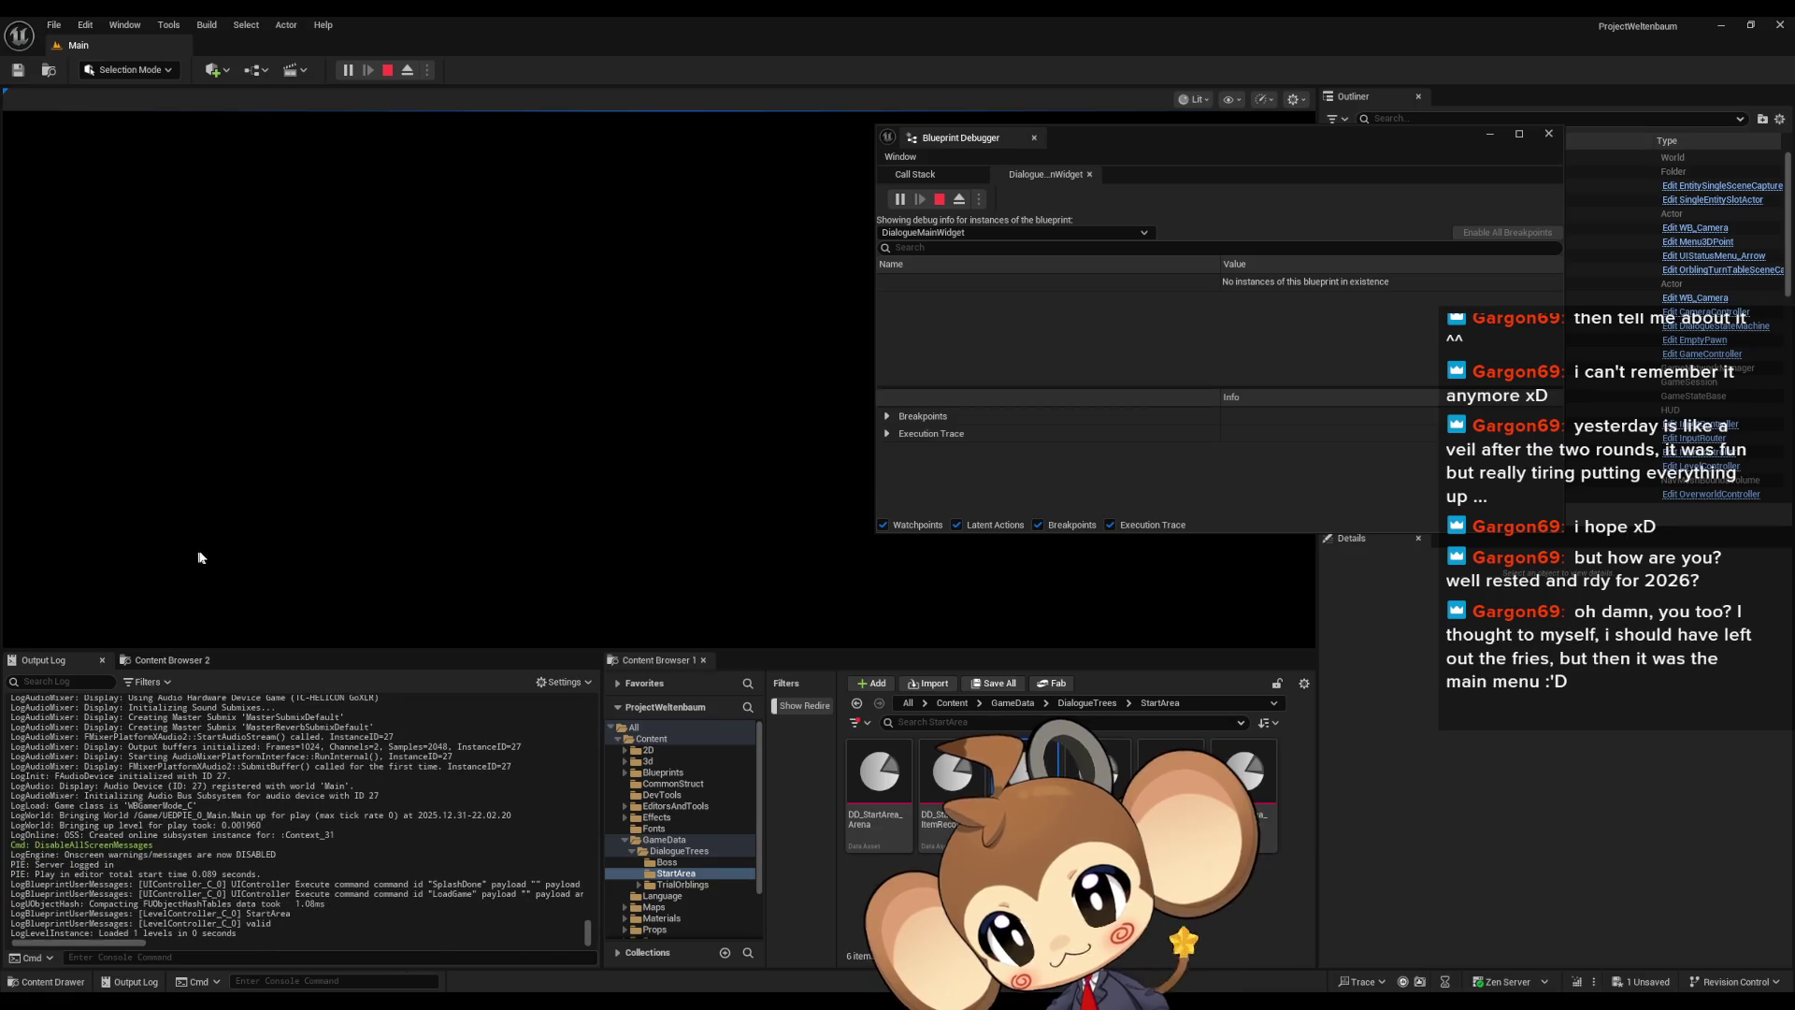
pyautogui.click(387, 70)
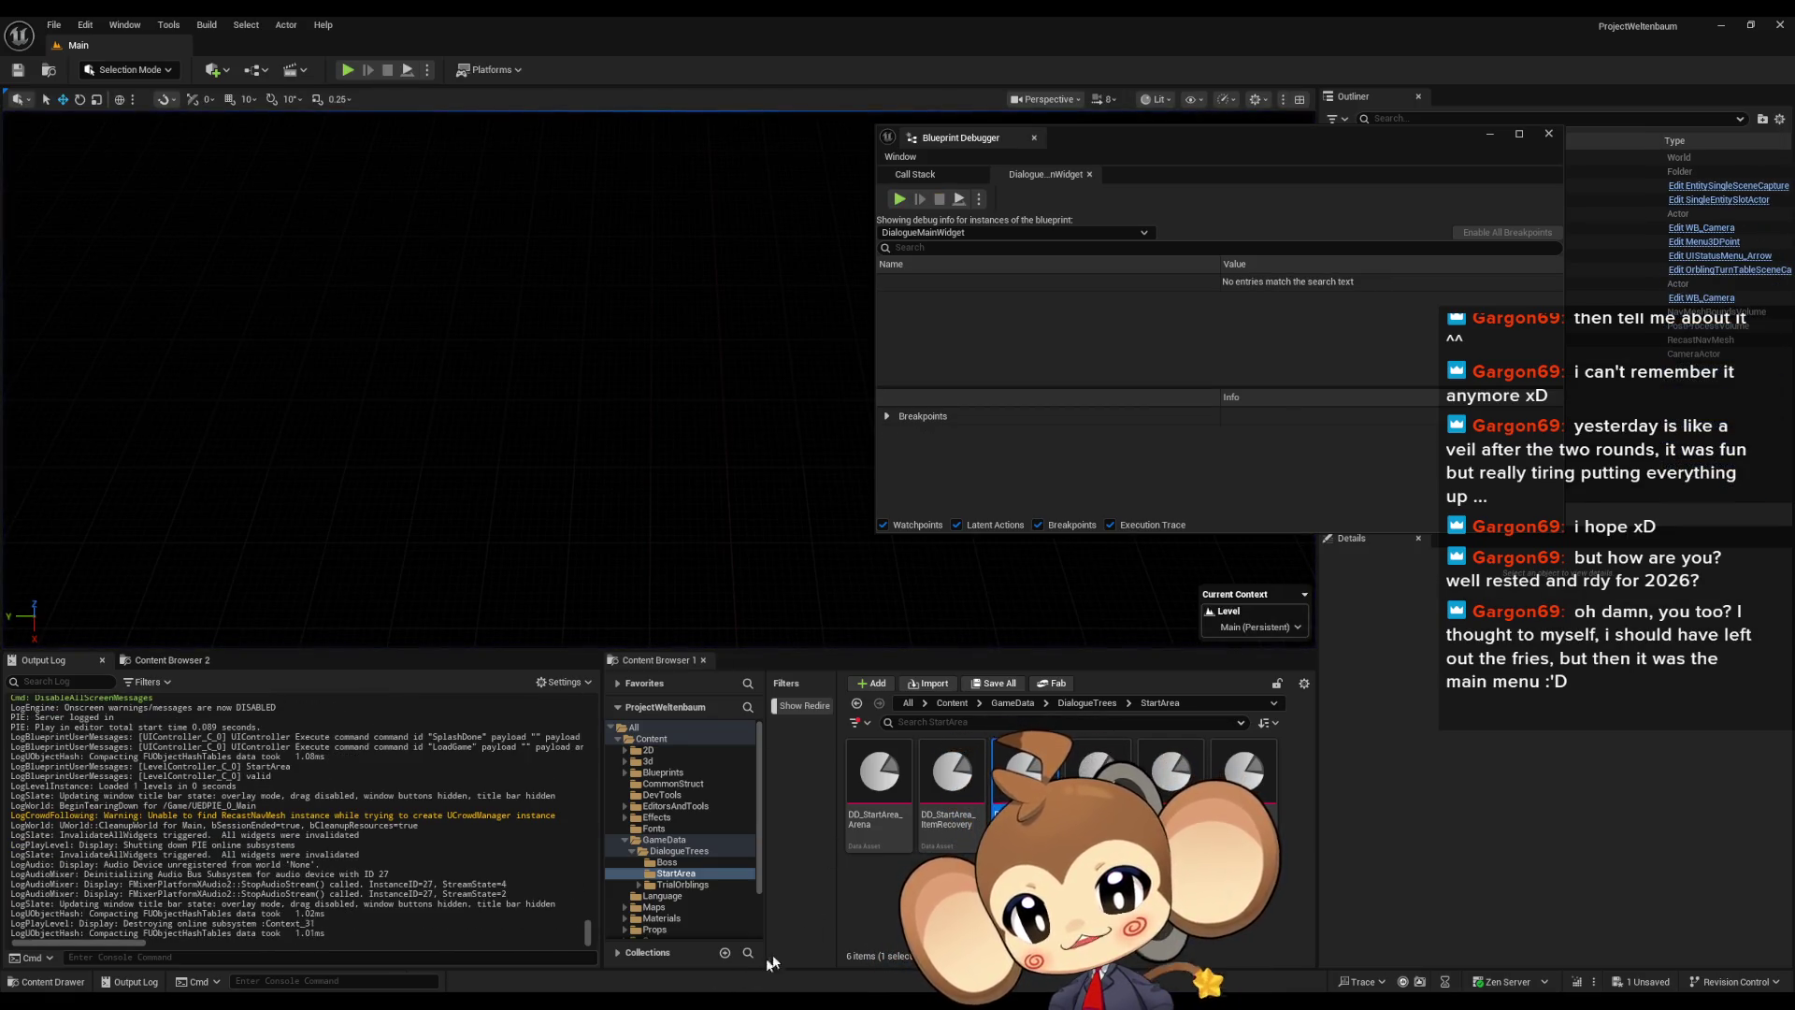
pyautogui.hotkey('alt', 'Tab')
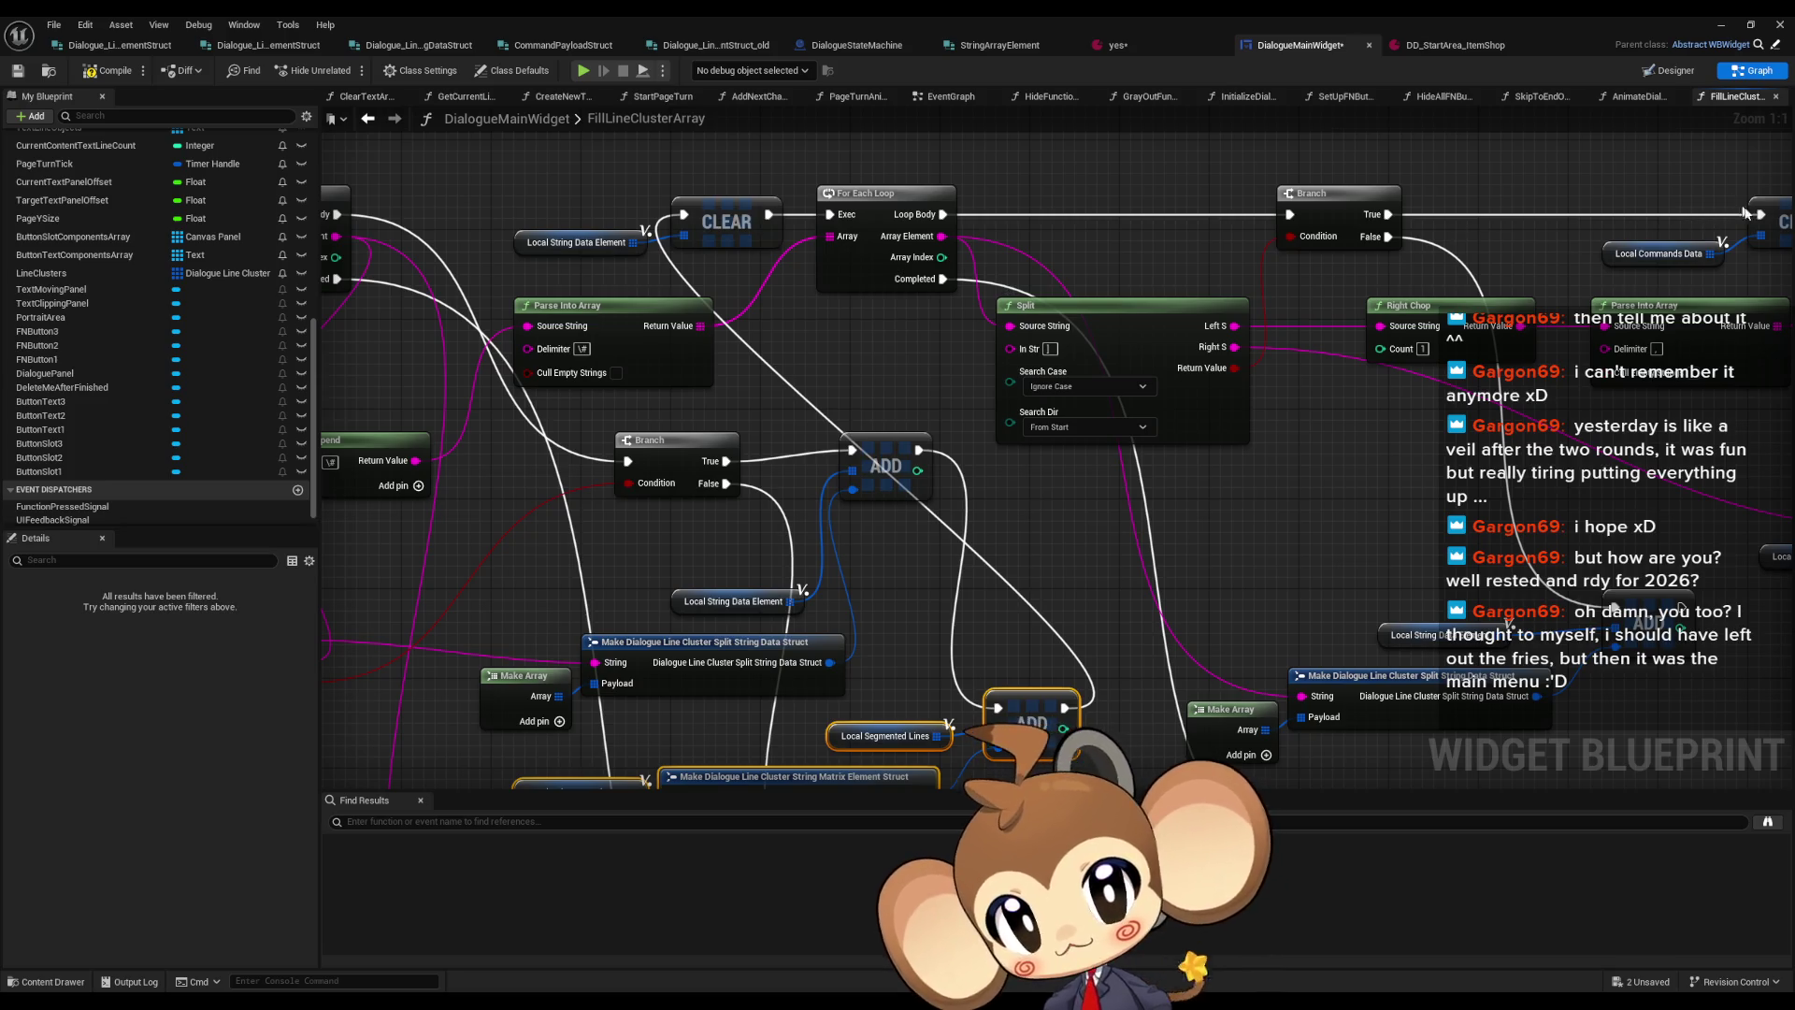
pyautogui.moveTo(1762, 214); pyautogui.dragTo(946, 215)
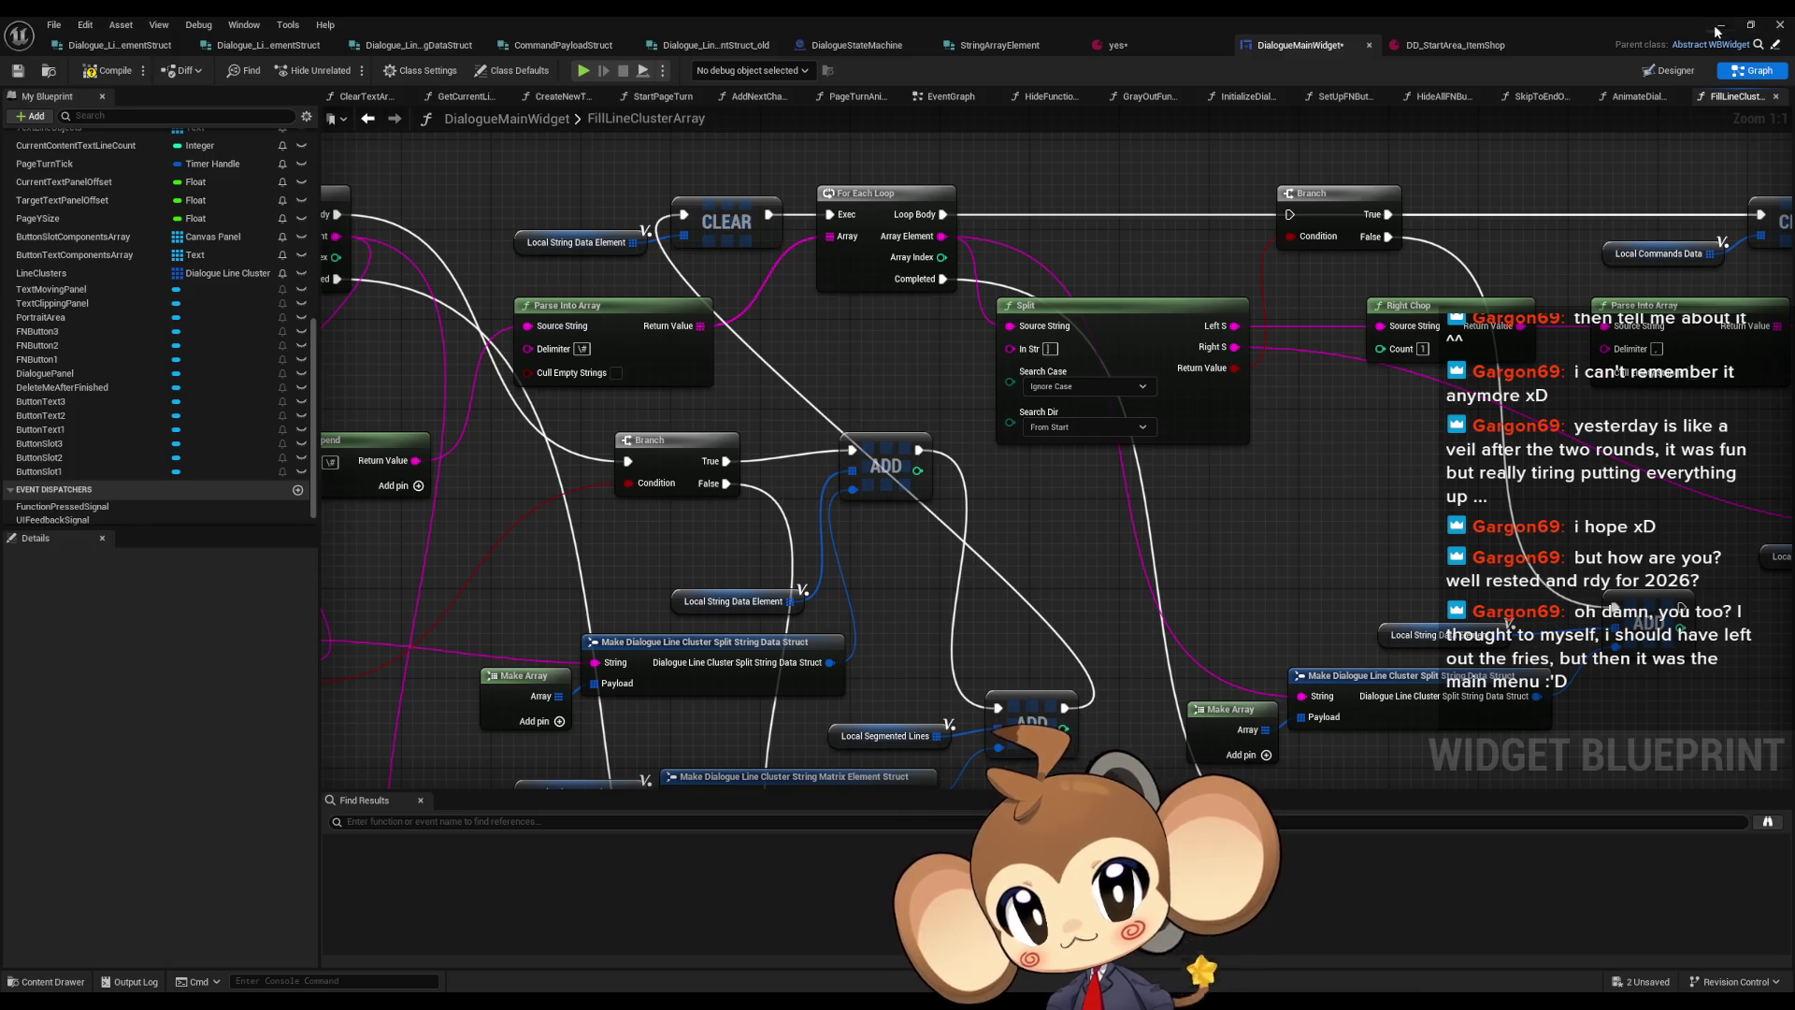
# Restart the test play and load the saved game from the menu
pyautogui.click(1719, 27)
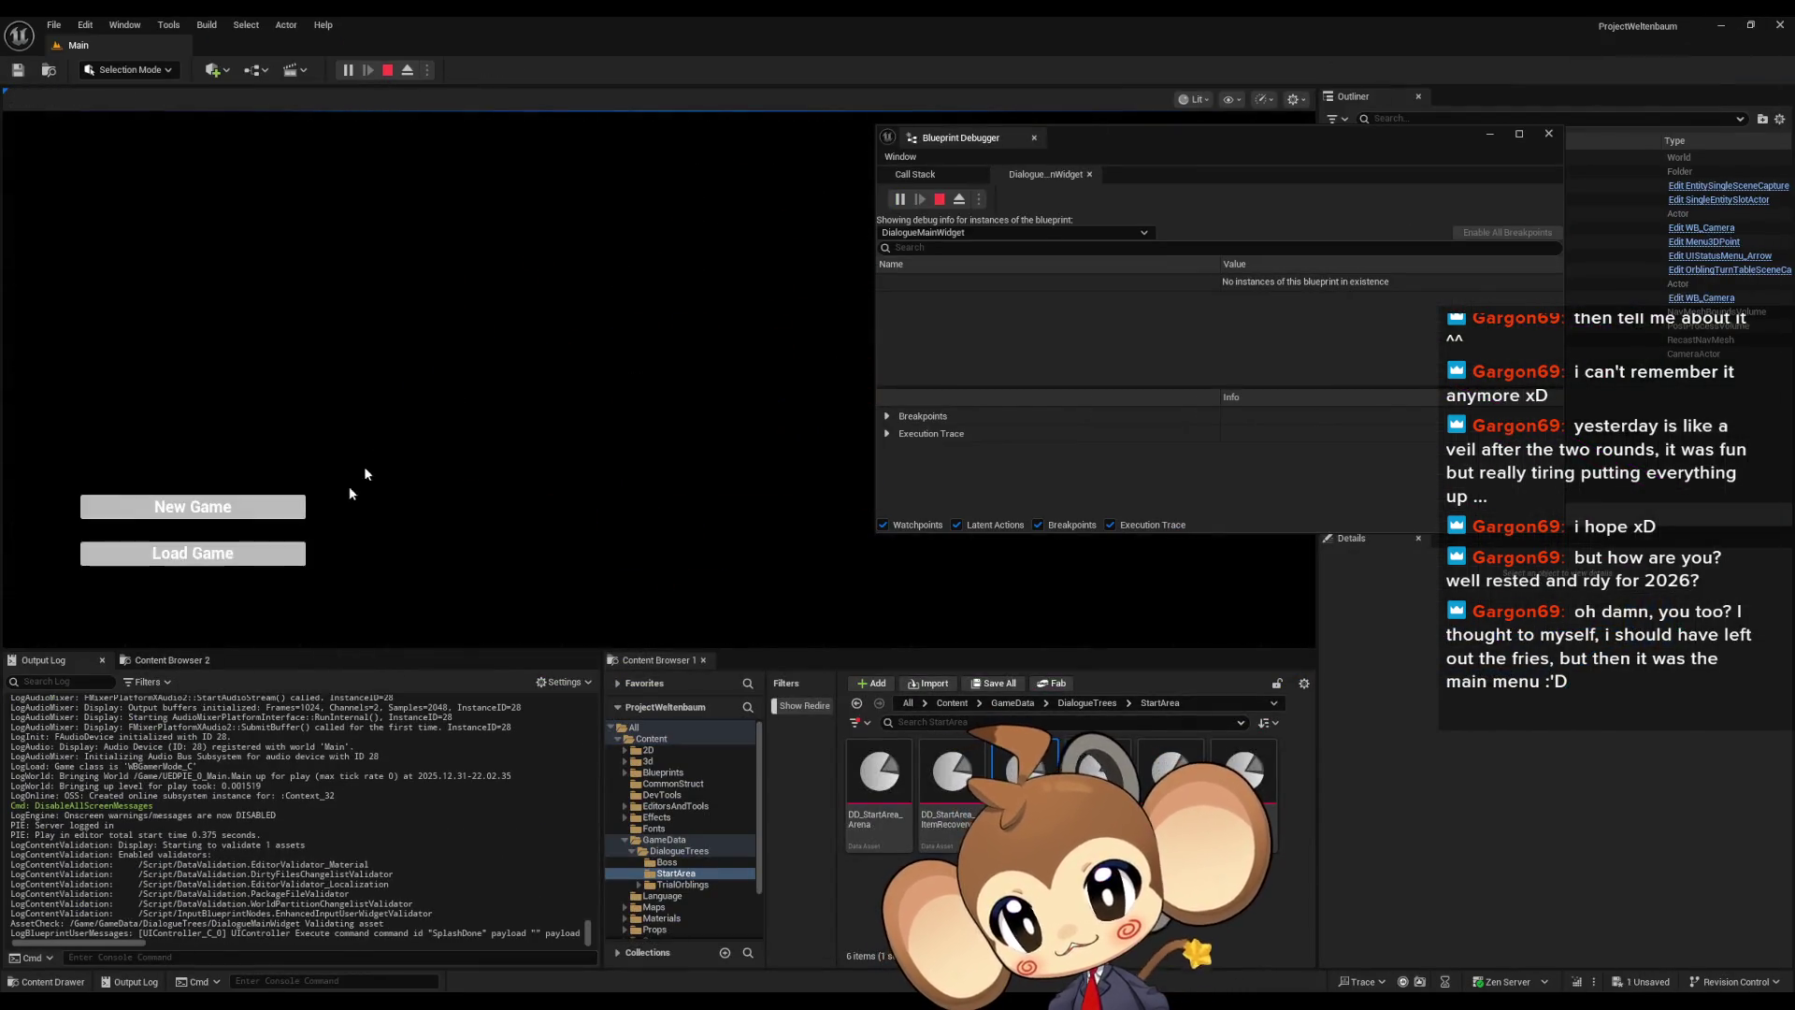
pyautogui.press('Down')
pyautogui.press('Return')
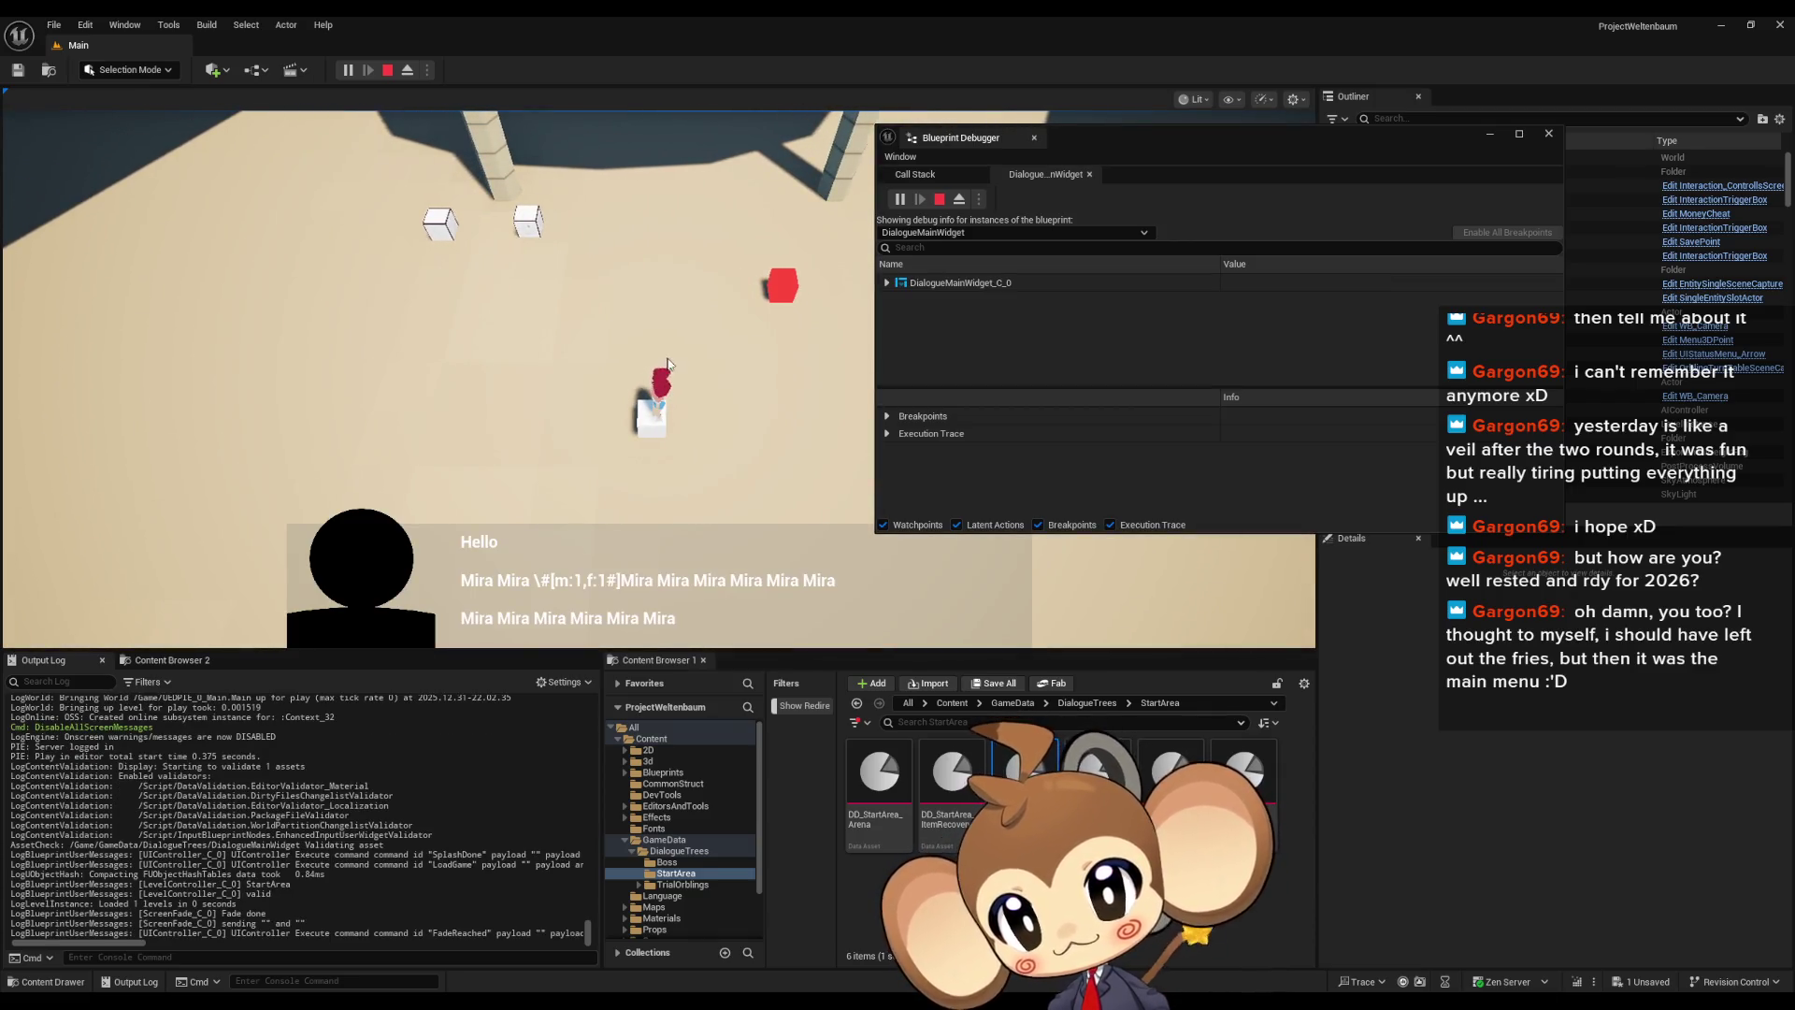
pyautogui.click(387, 72)
pyautogui.click(366, 62)
pyautogui.click(499, 365)
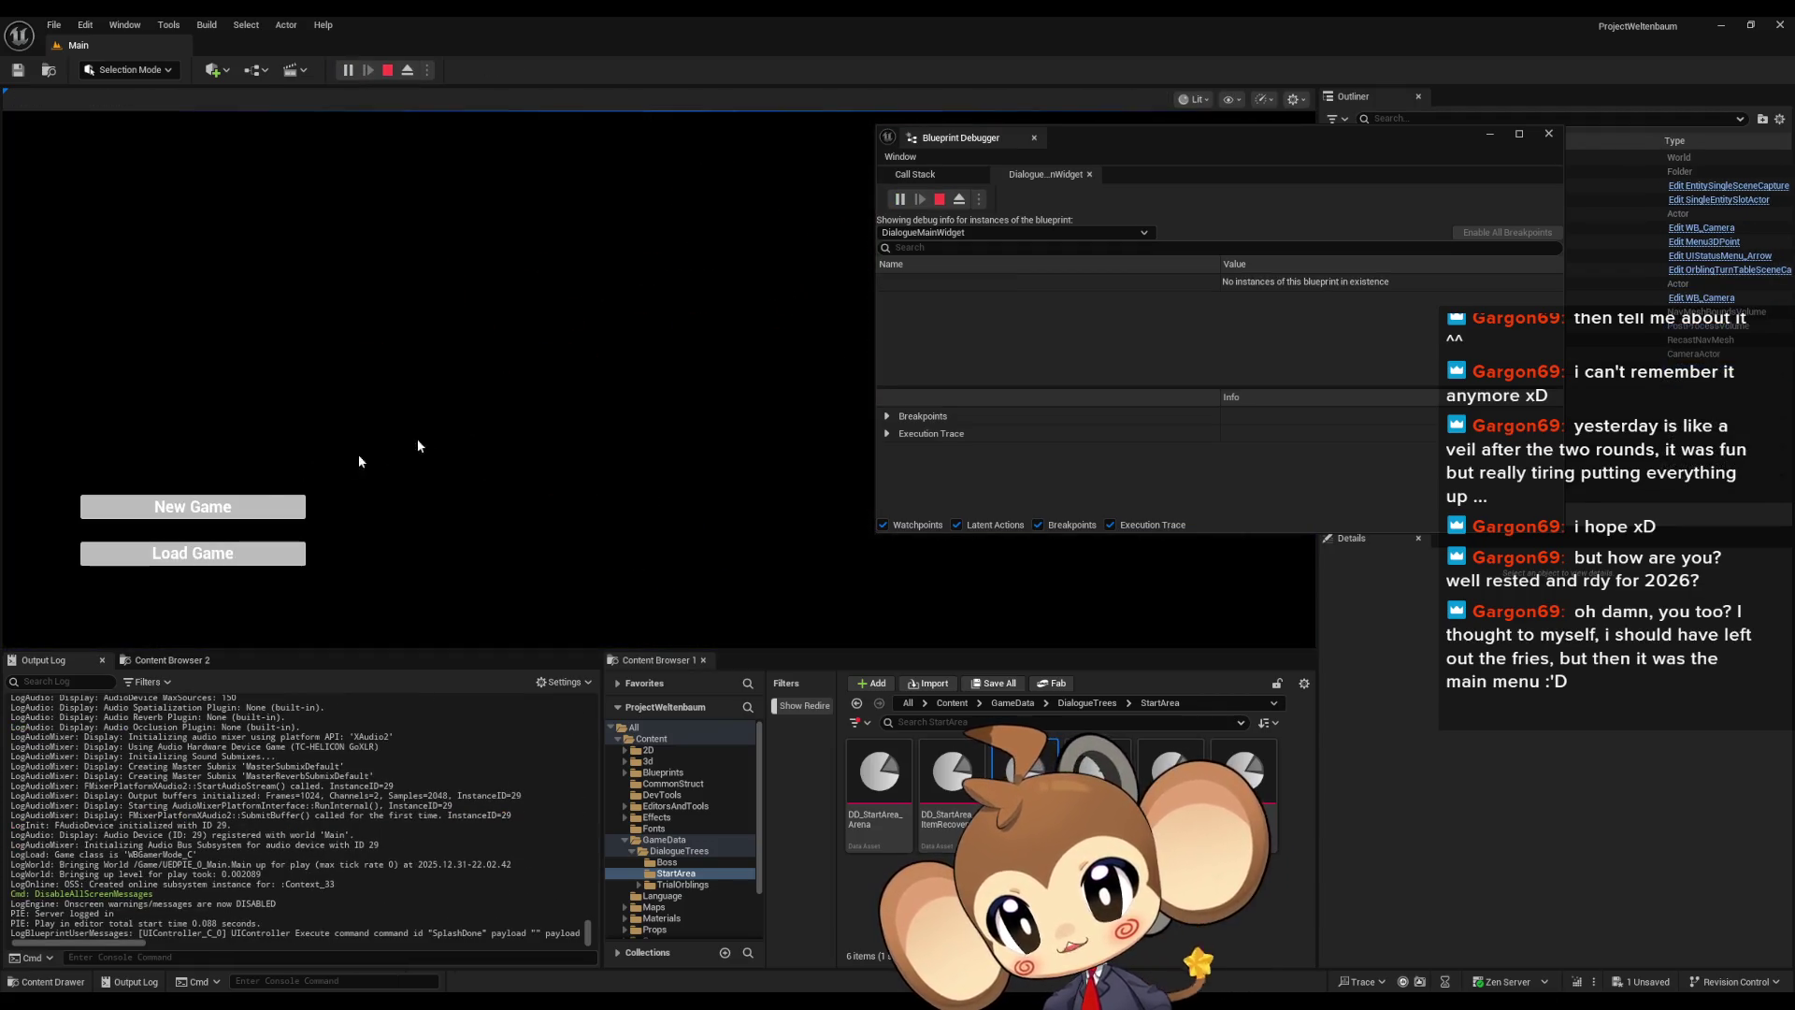
pyautogui.click(212, 564)
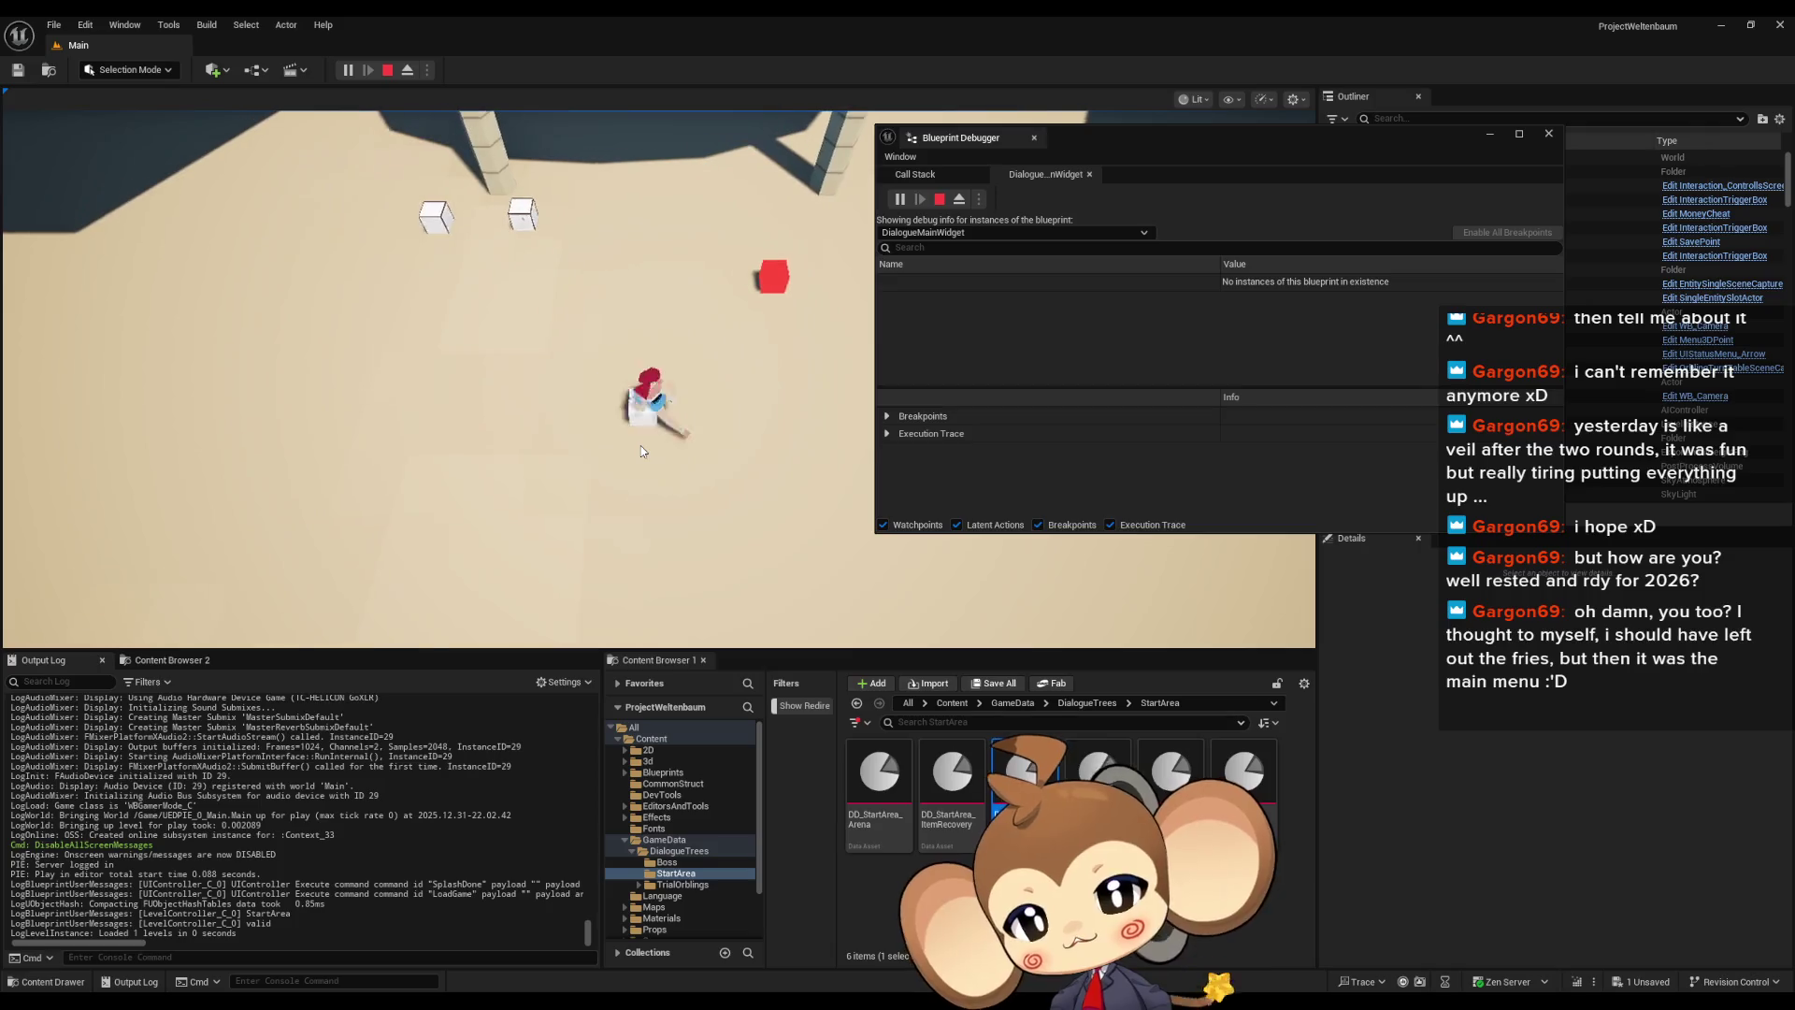
# Select the running dialogue widget in the debugger and expand Line Clusters [0] Strings
pyautogui.click(898, 300)
pyautogui.scroll(-10, 935, 359)
pyautogui.scroll(-10, 980, 318)
pyautogui.scroll(-5, 1021, 331)
pyautogui.scroll(-10, 1006, 324)
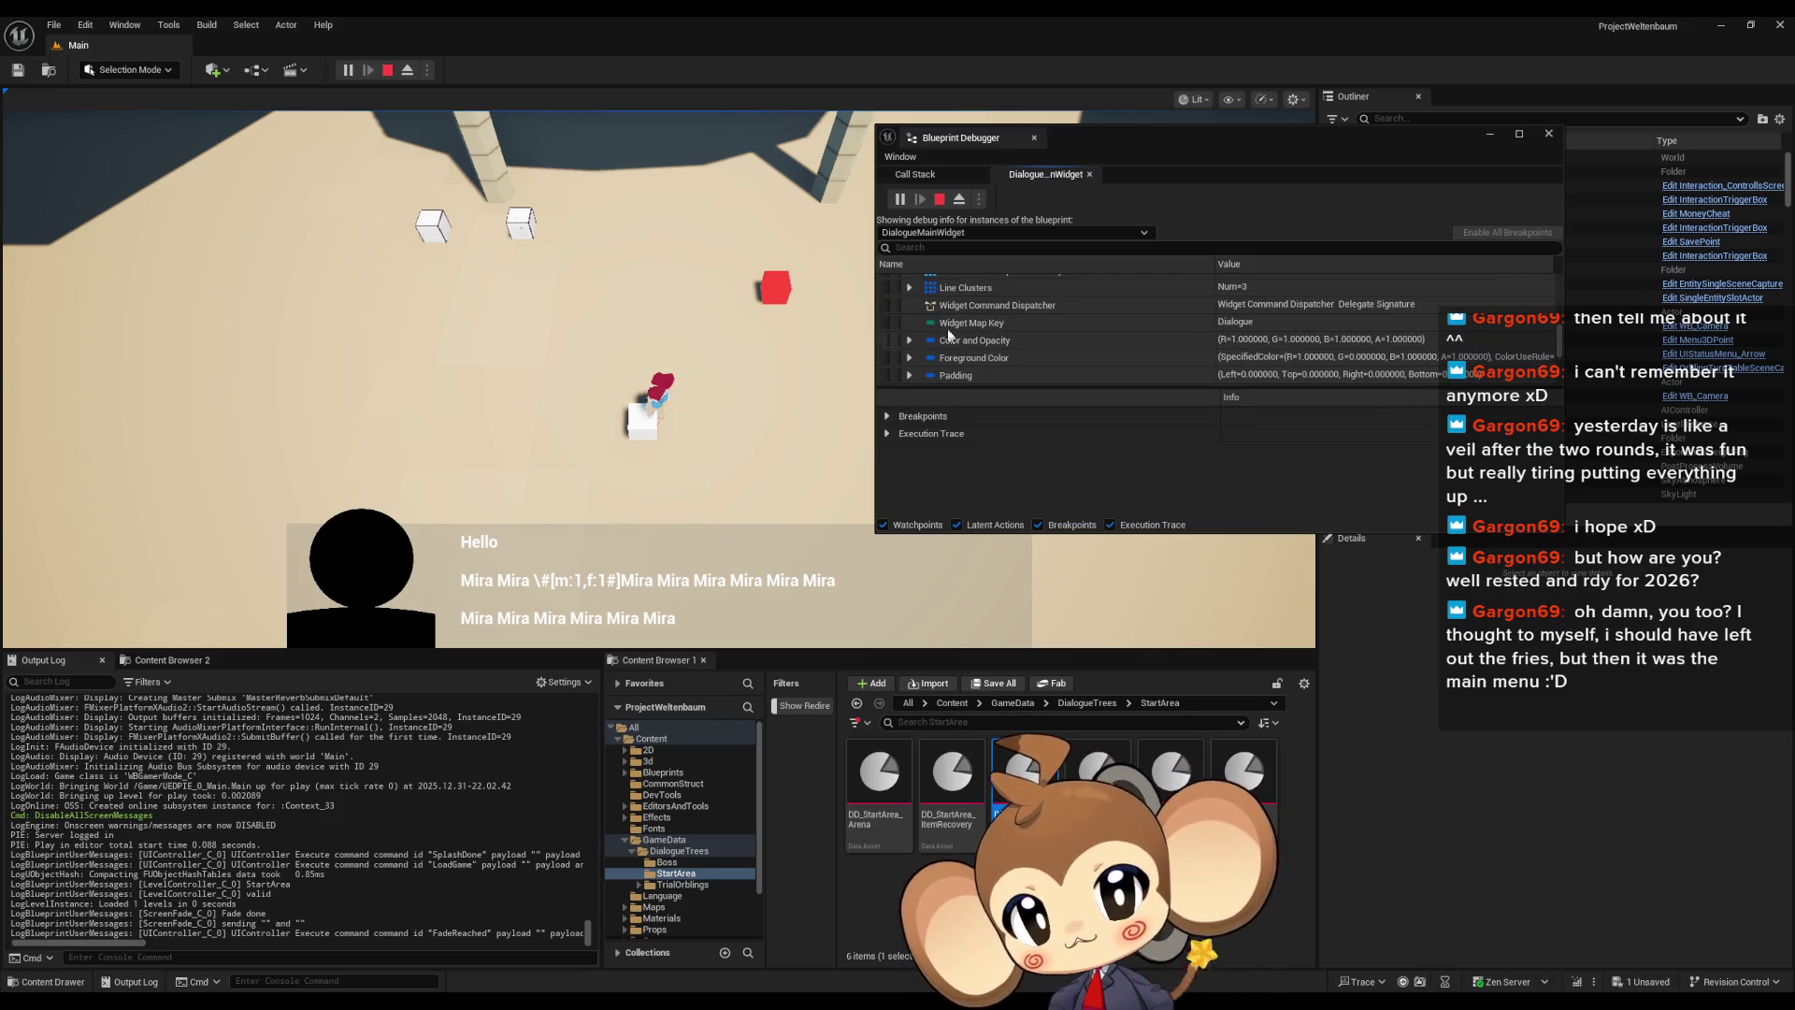
pyautogui.scroll(1, 946, 328)
pyautogui.click(910, 311)
pyautogui.click(921, 327)
pyautogui.click(932, 345)
pyautogui.scroll(-1, 943, 327)
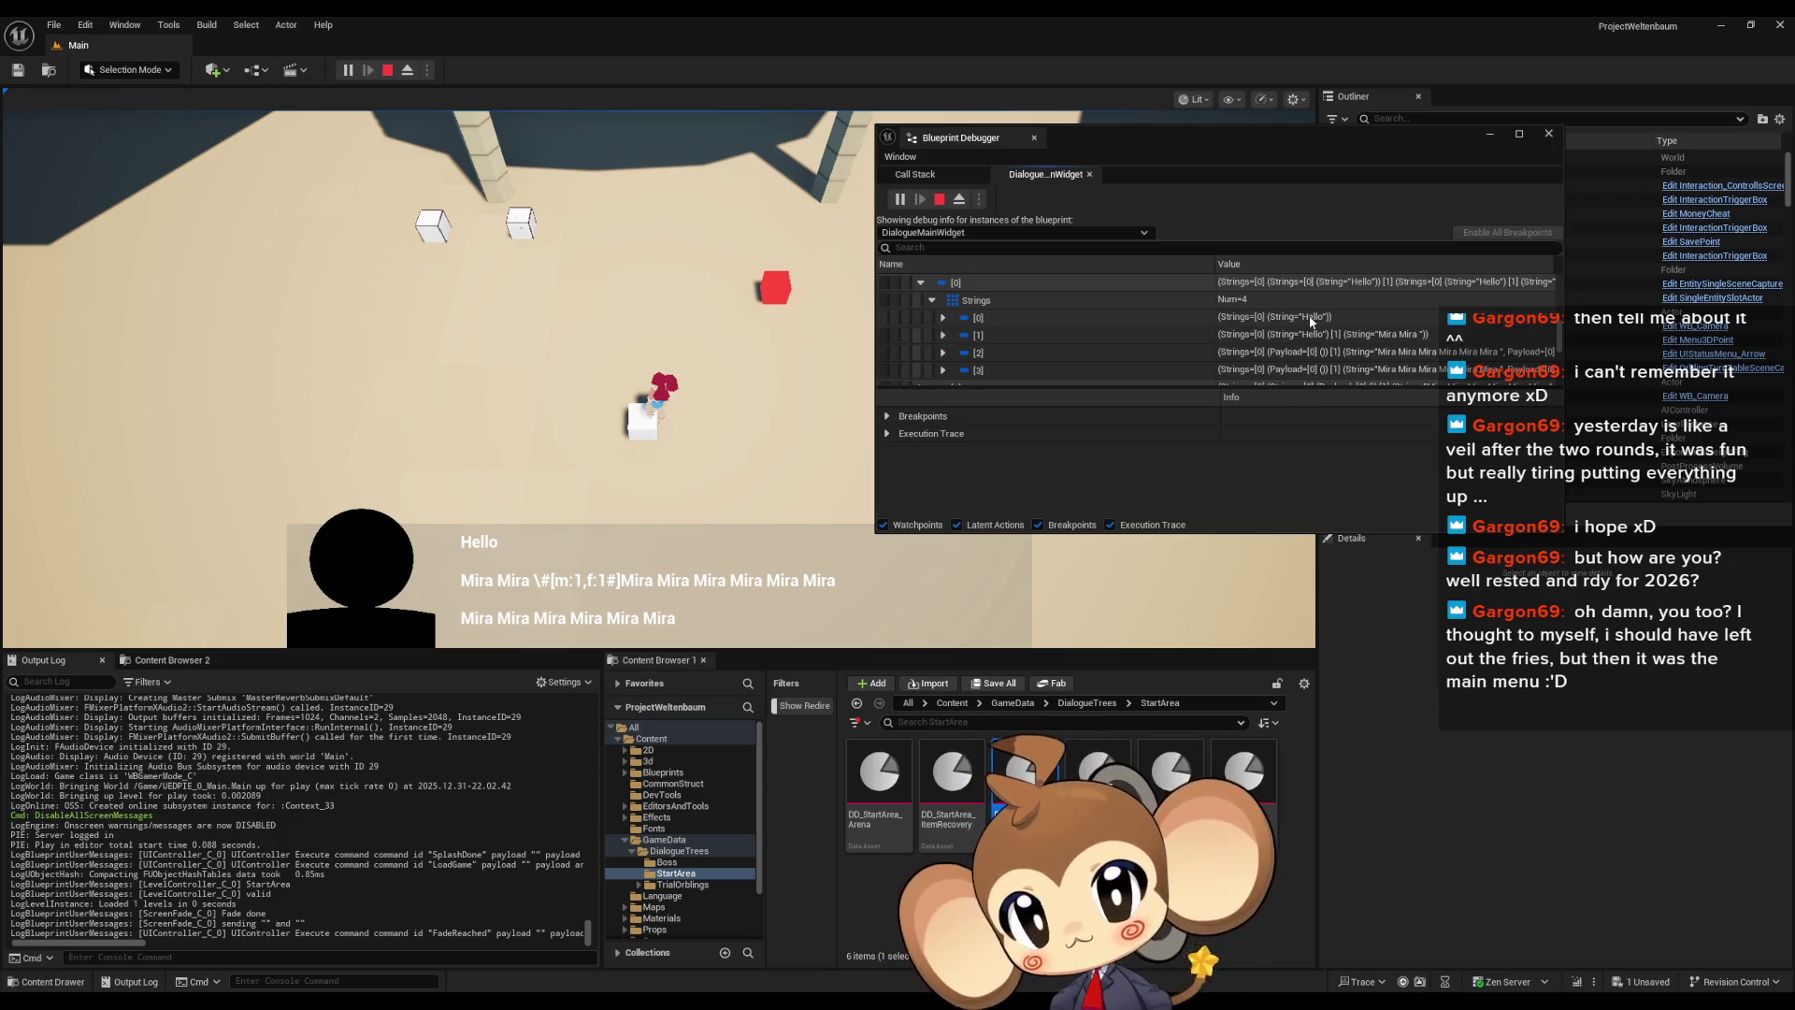
# Inspect string entries [0] and [1], including the Hello string's String and Payload
pyautogui.click(943, 318)
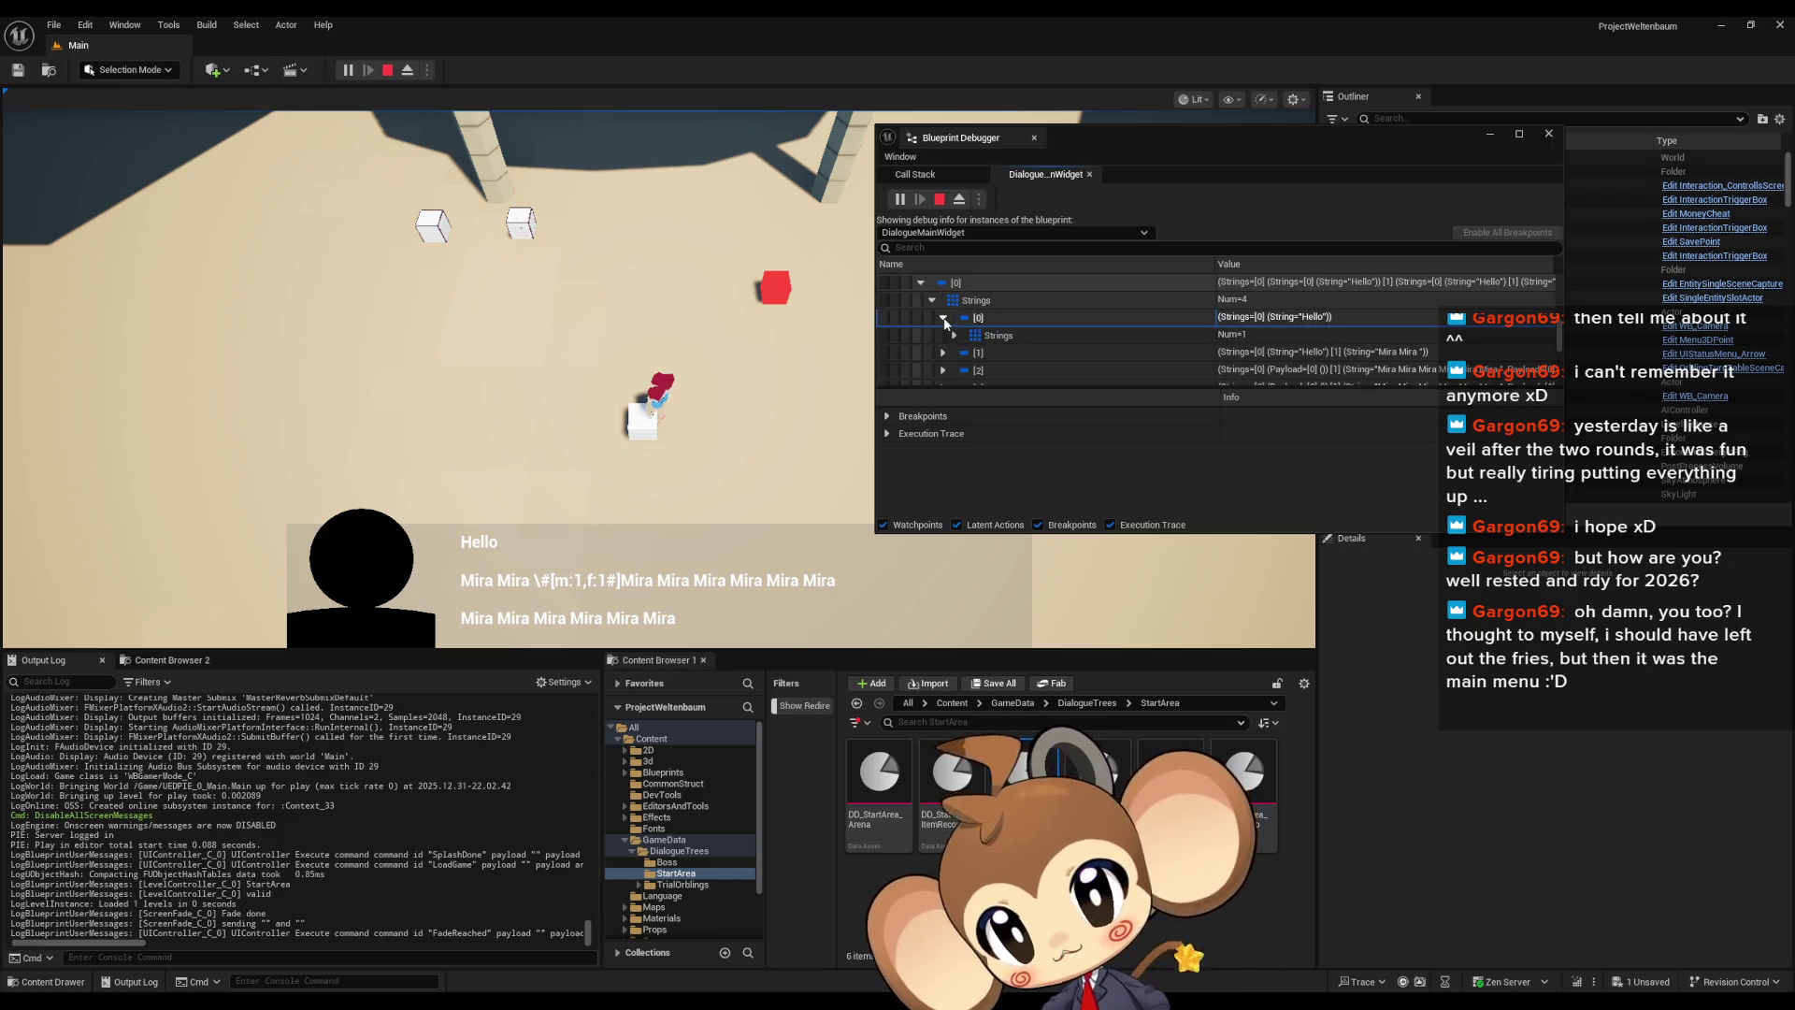
pyautogui.click(944, 317)
pyautogui.click(942, 334)
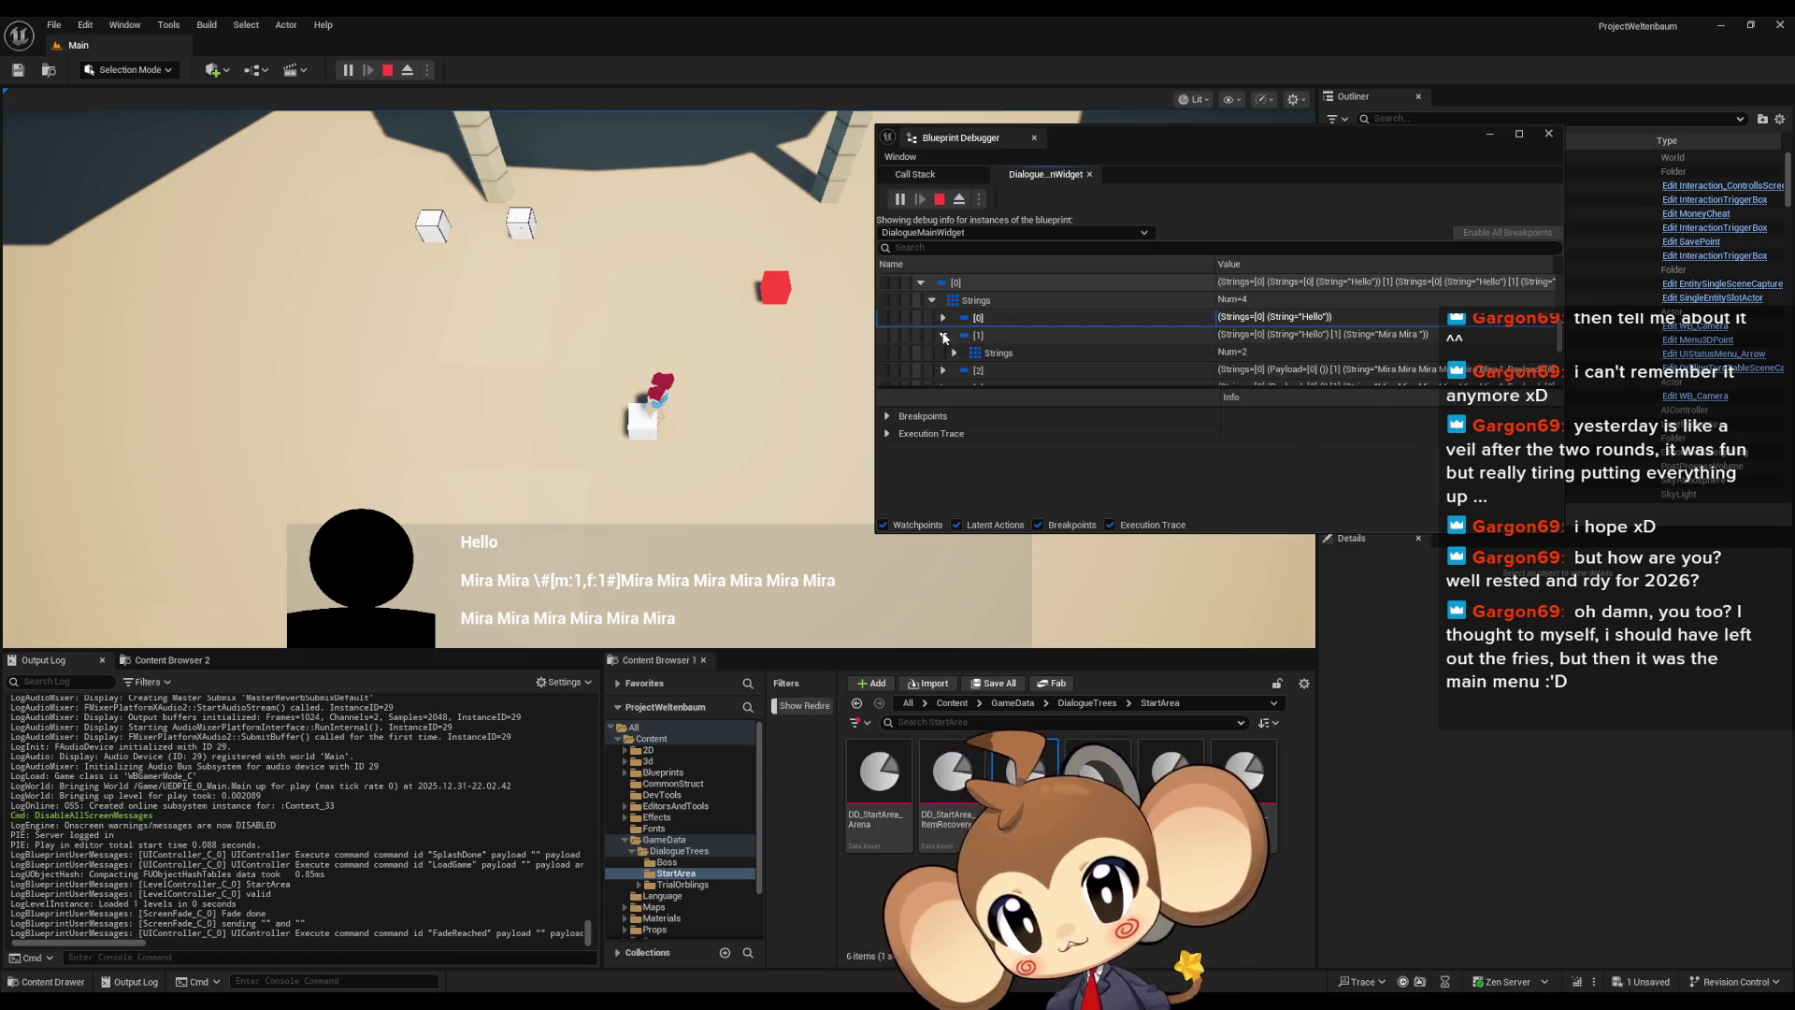
pyautogui.scroll(-1, 946, 339)
pyautogui.click(955, 331)
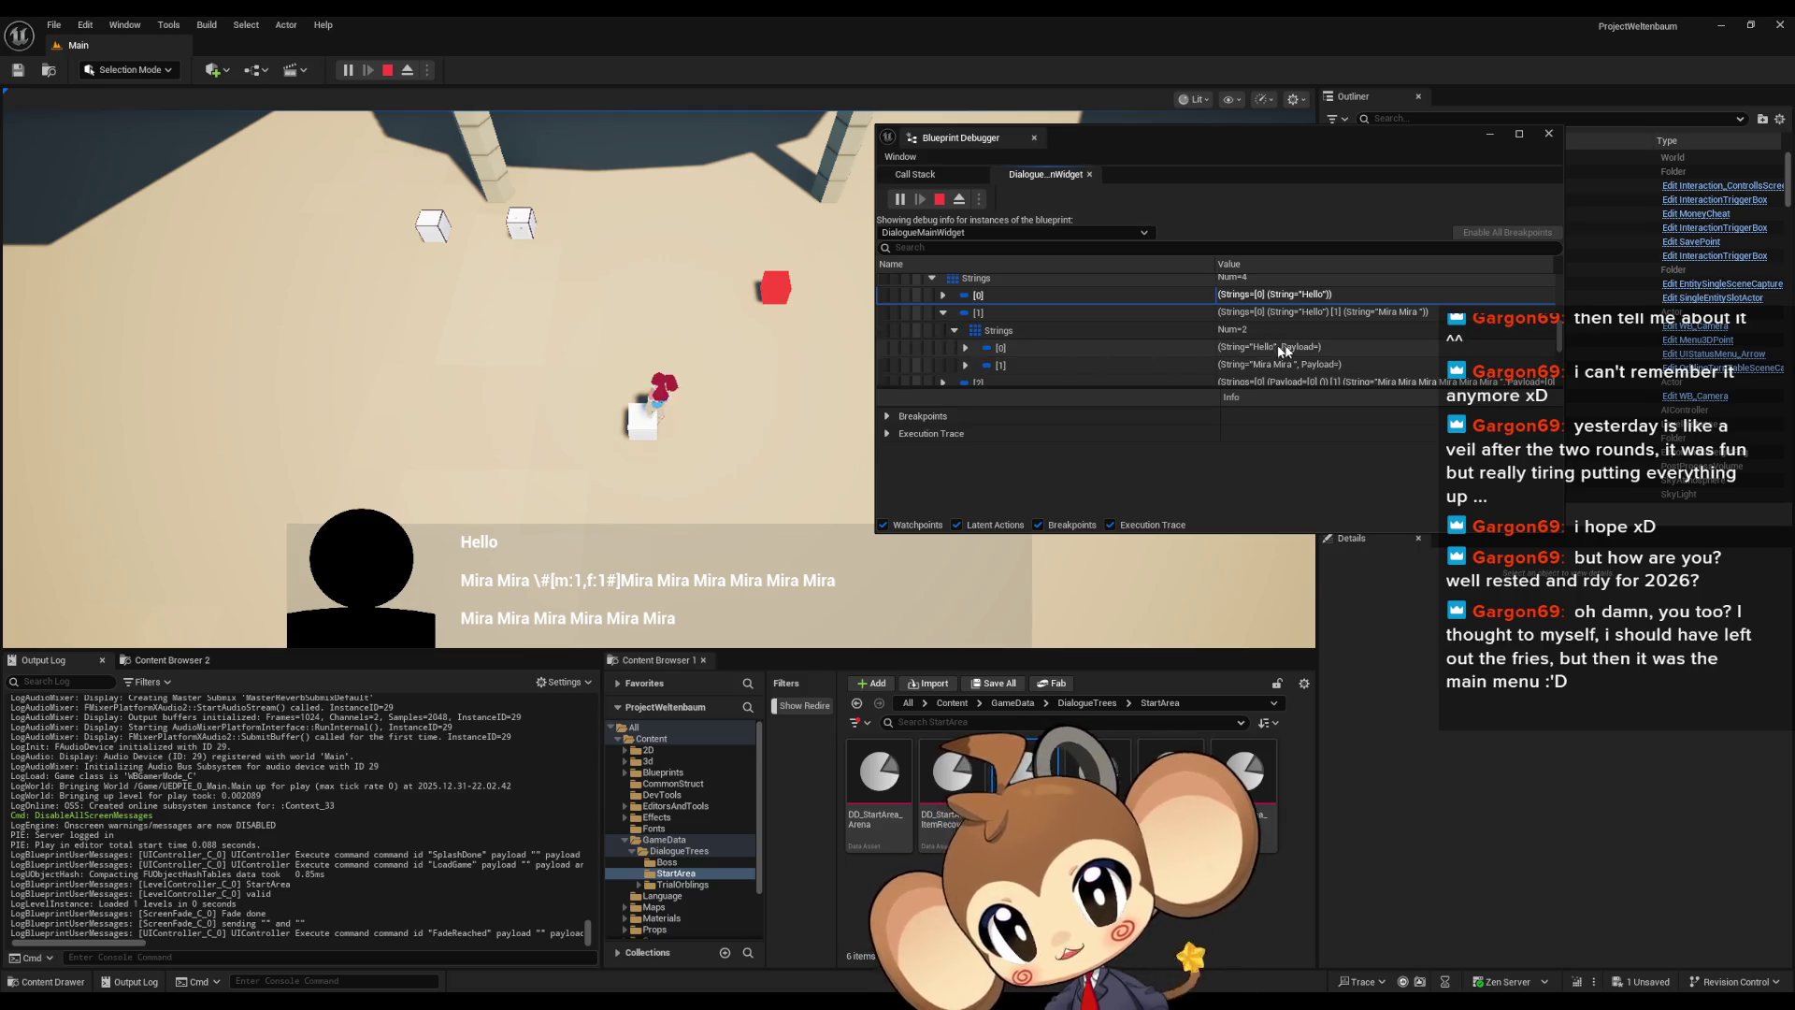
pyautogui.click(966, 346)
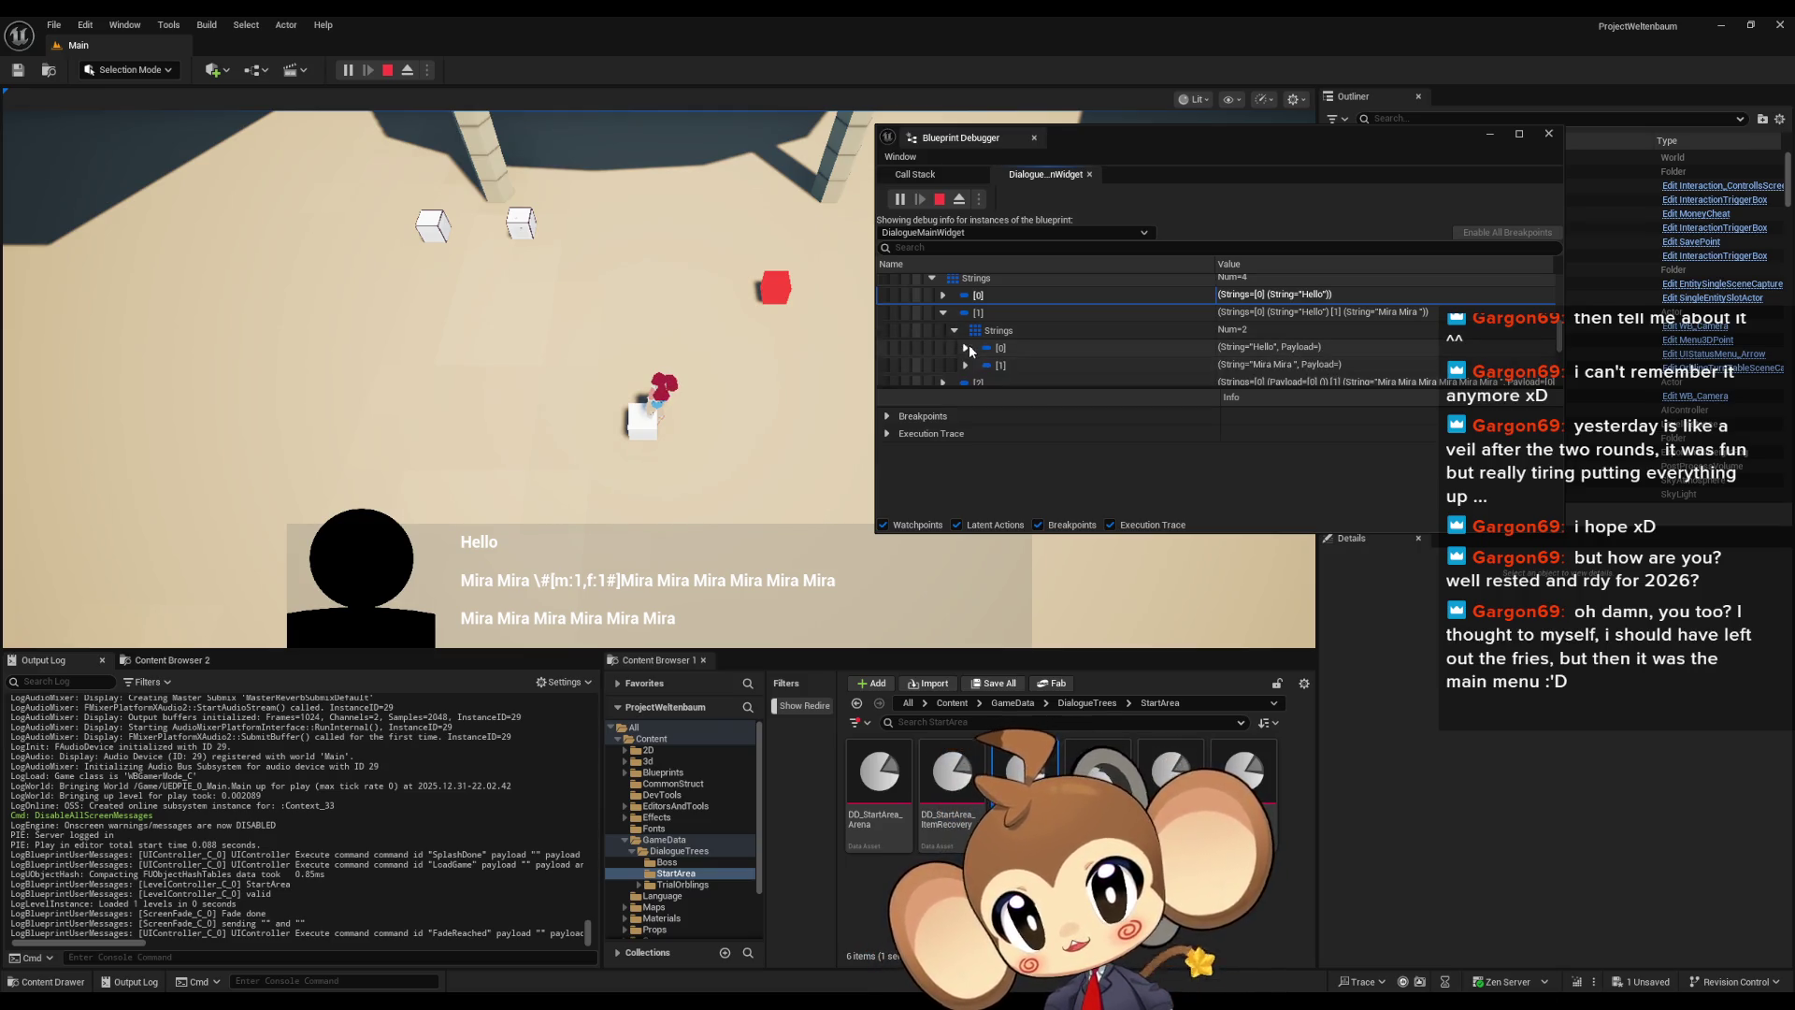
pyautogui.click(941, 315)
# Check entry [2]'s nested strings, finding an empty String value, then stop the test
pyautogui.click(942, 330)
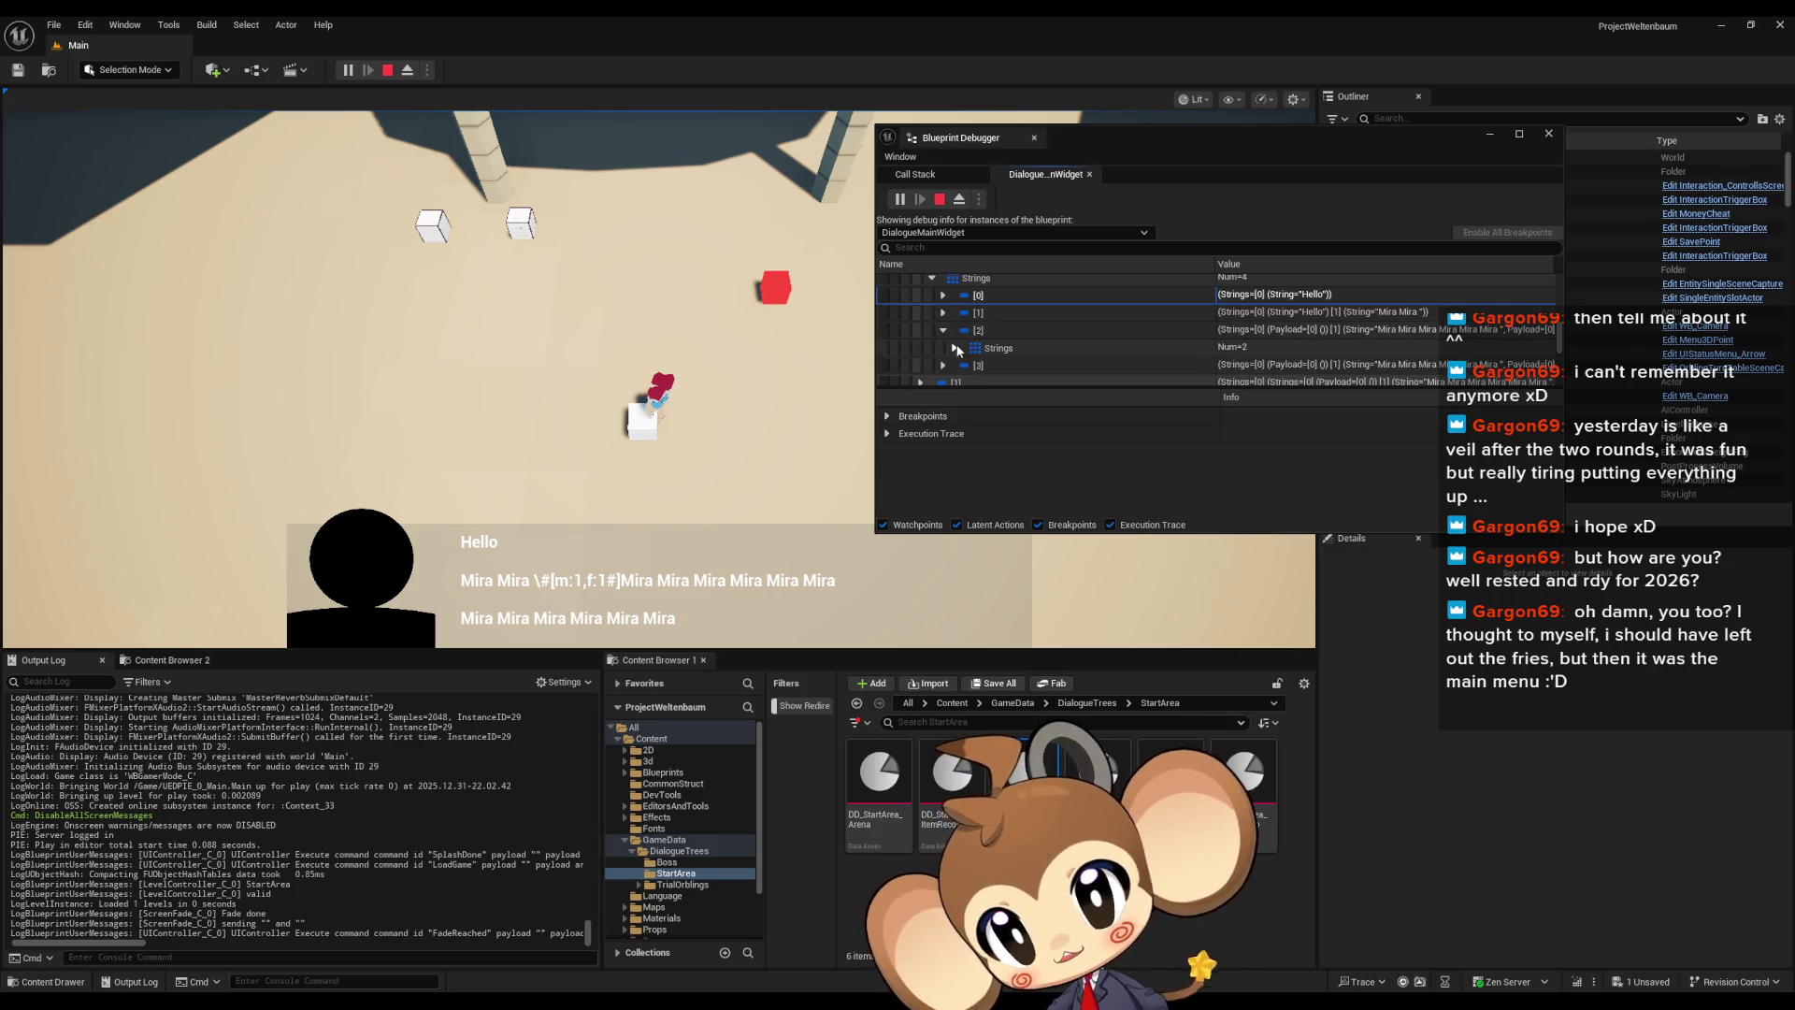
pyautogui.click(961, 344)
pyautogui.scroll(-2, 965, 340)
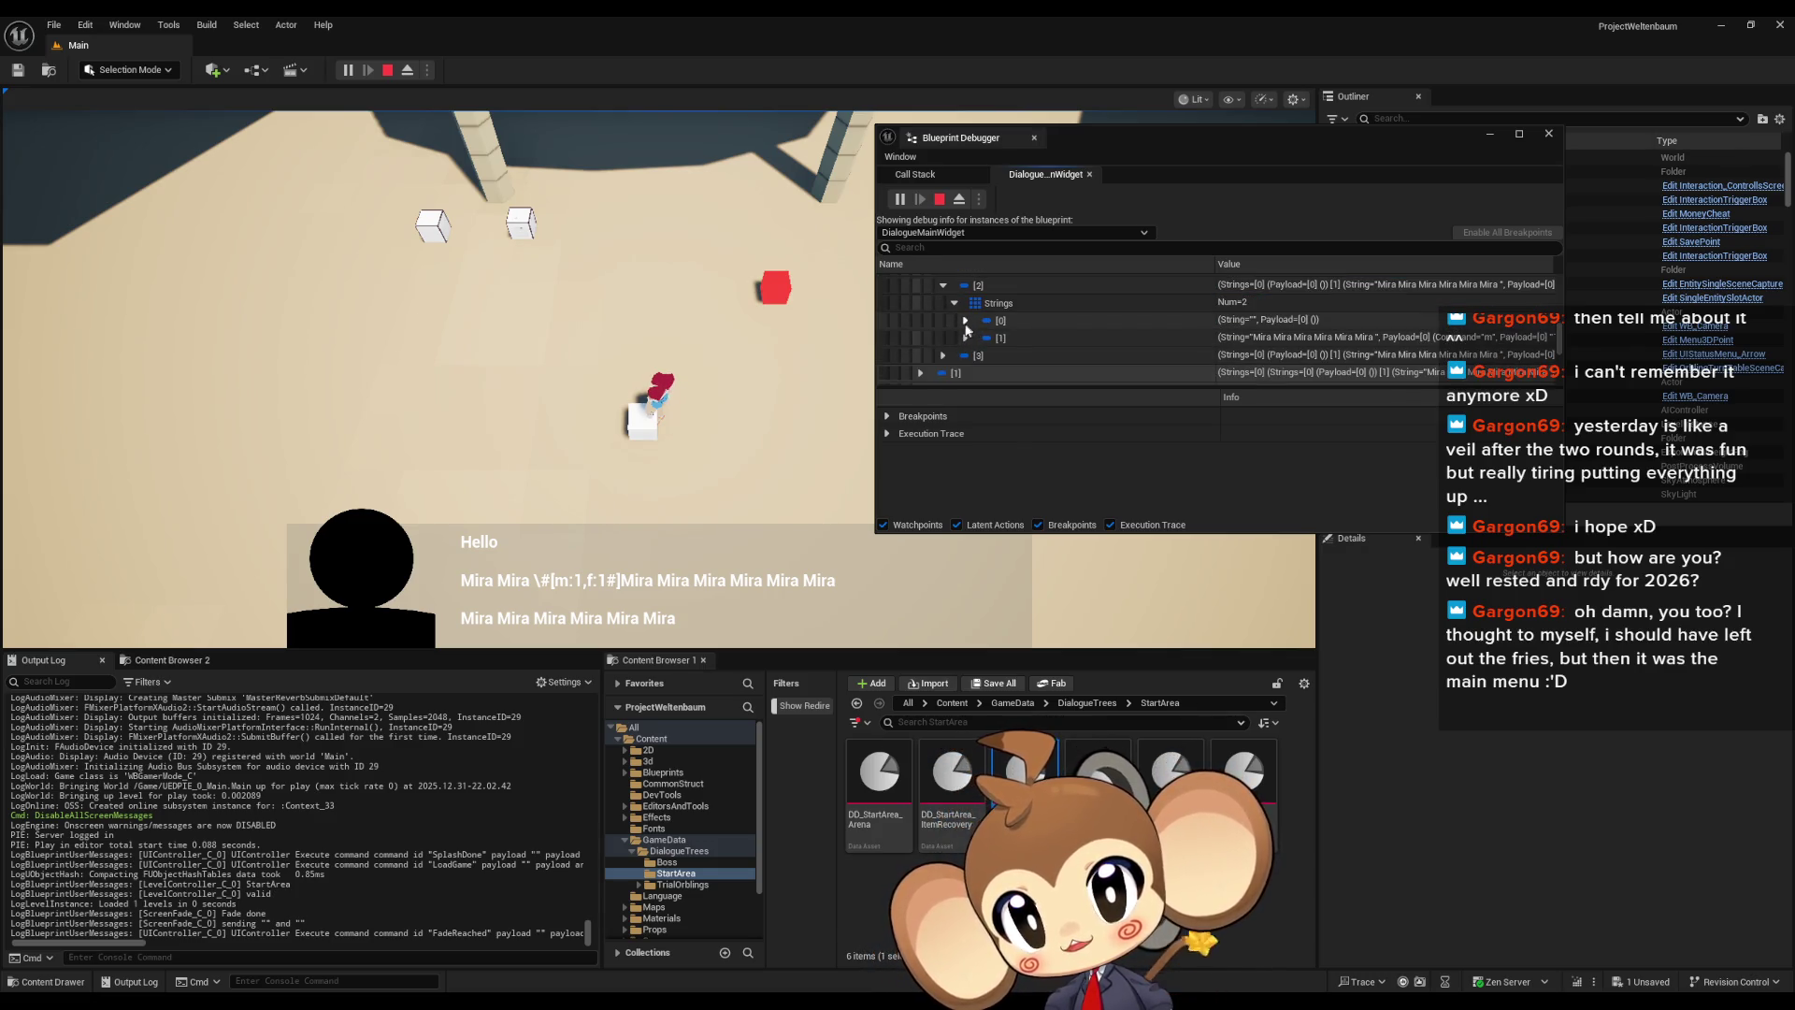
pyautogui.click(967, 337)
pyautogui.click(967, 339)
pyautogui.click(966, 320)
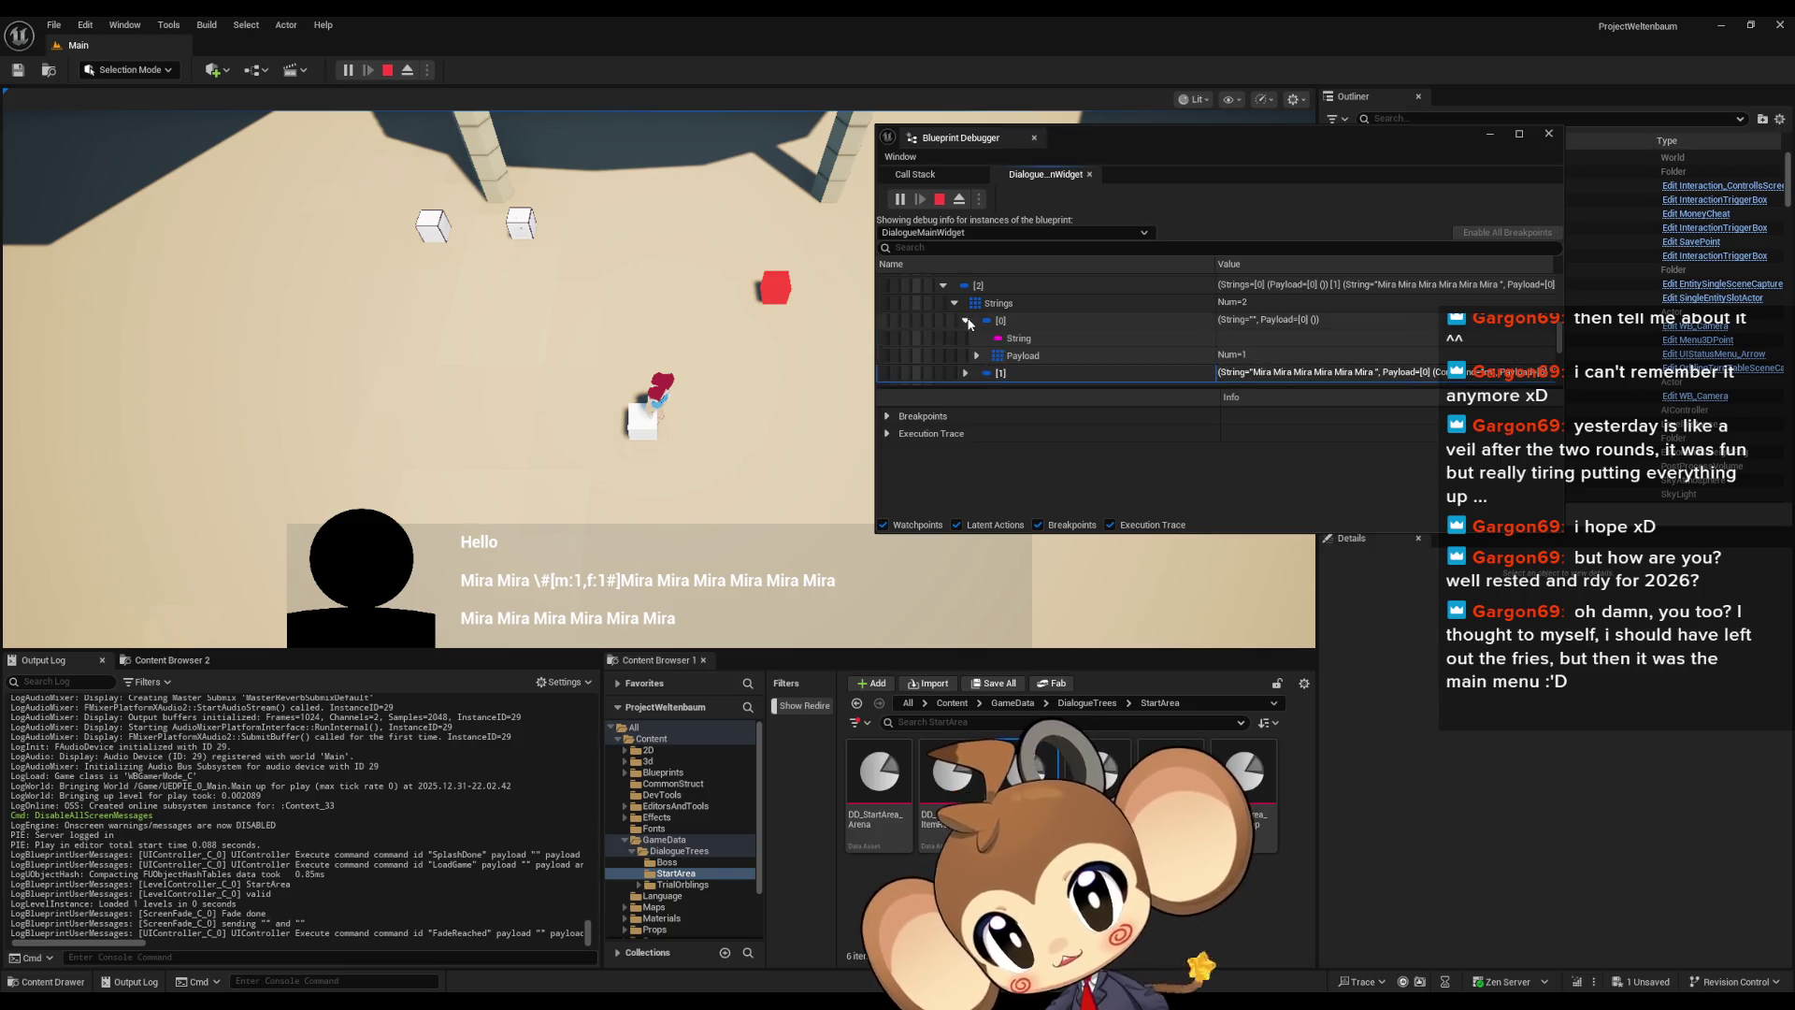
pyautogui.click(1125, 341)
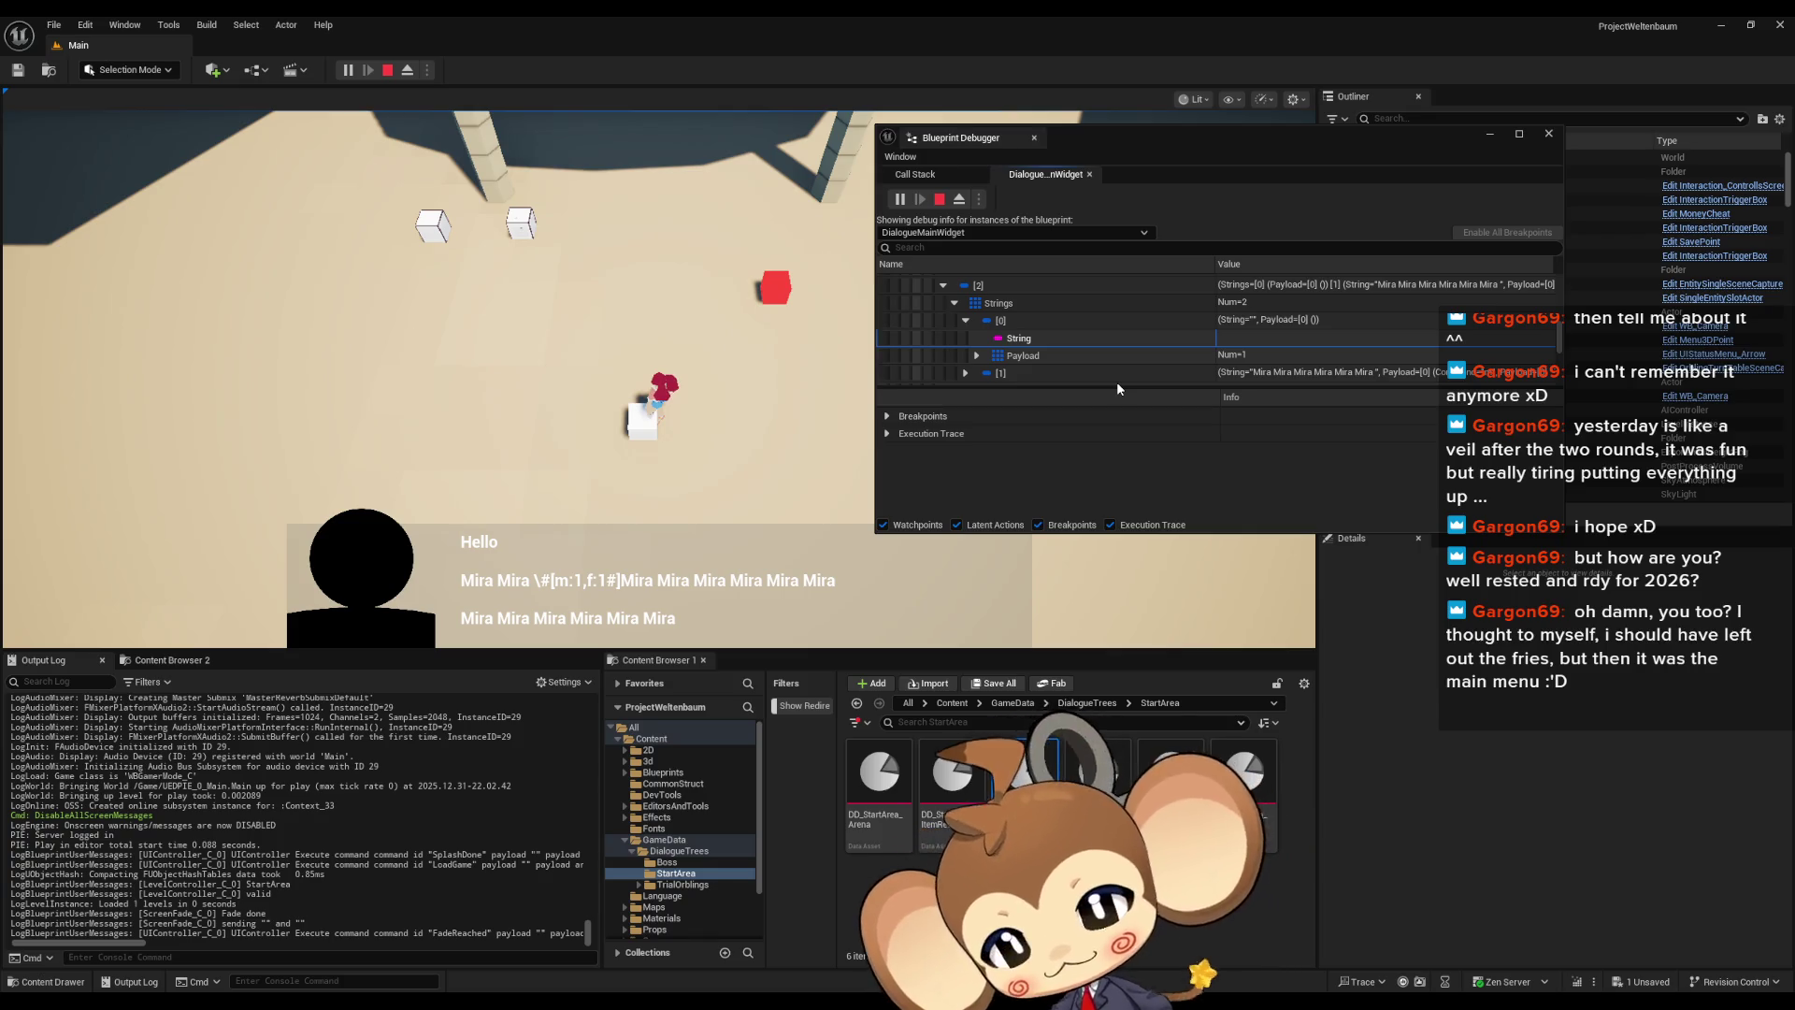
pyautogui.click(390, 68)
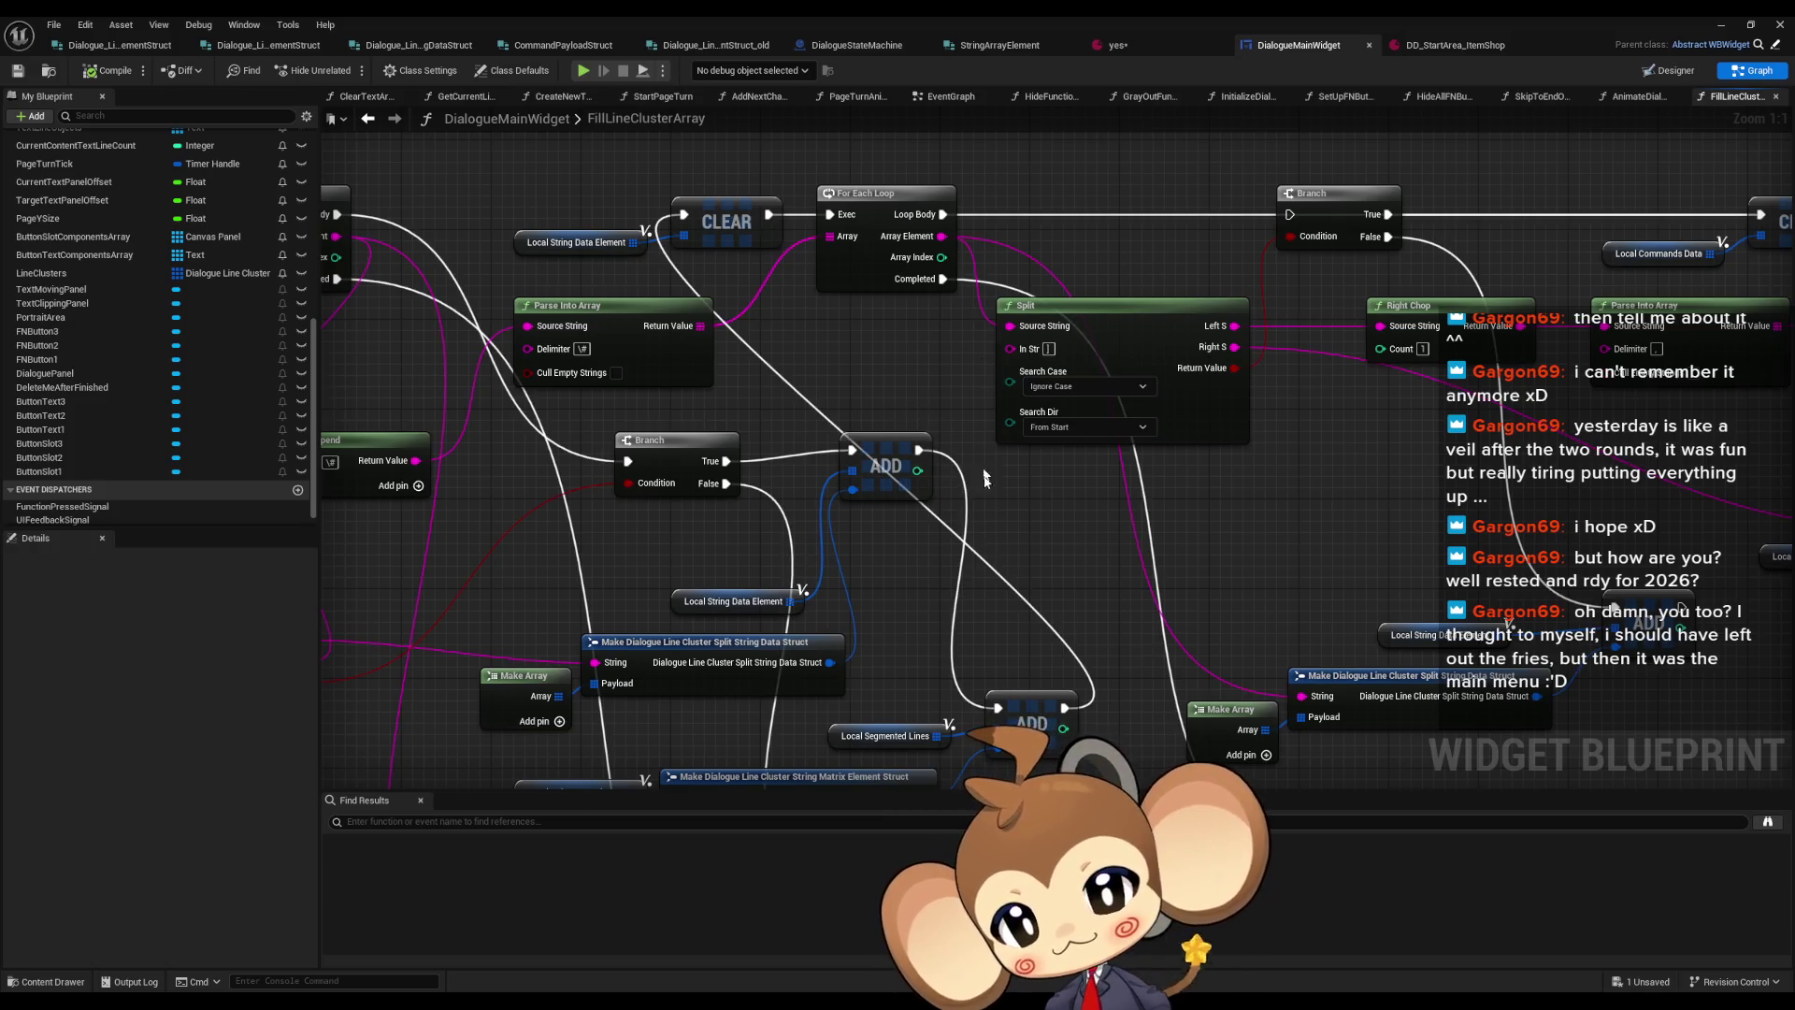
# Paste a second ADD node and place both ADD nodes side by side after the Branch
pyautogui.hotkey('ctrl', 'v')
pyautogui.moveTo(925, 417); pyautogui.dragTo(1038, 382)
pyautogui.moveTo(923, 290); pyautogui.dragTo(913, 334)
pyautogui.moveTo(1072, 395)
pyautogui.mouseDown()
pyautogui.moveTo(1020, 331)
pyautogui.moveTo(1038, 351)
pyautogui.mouseUp()
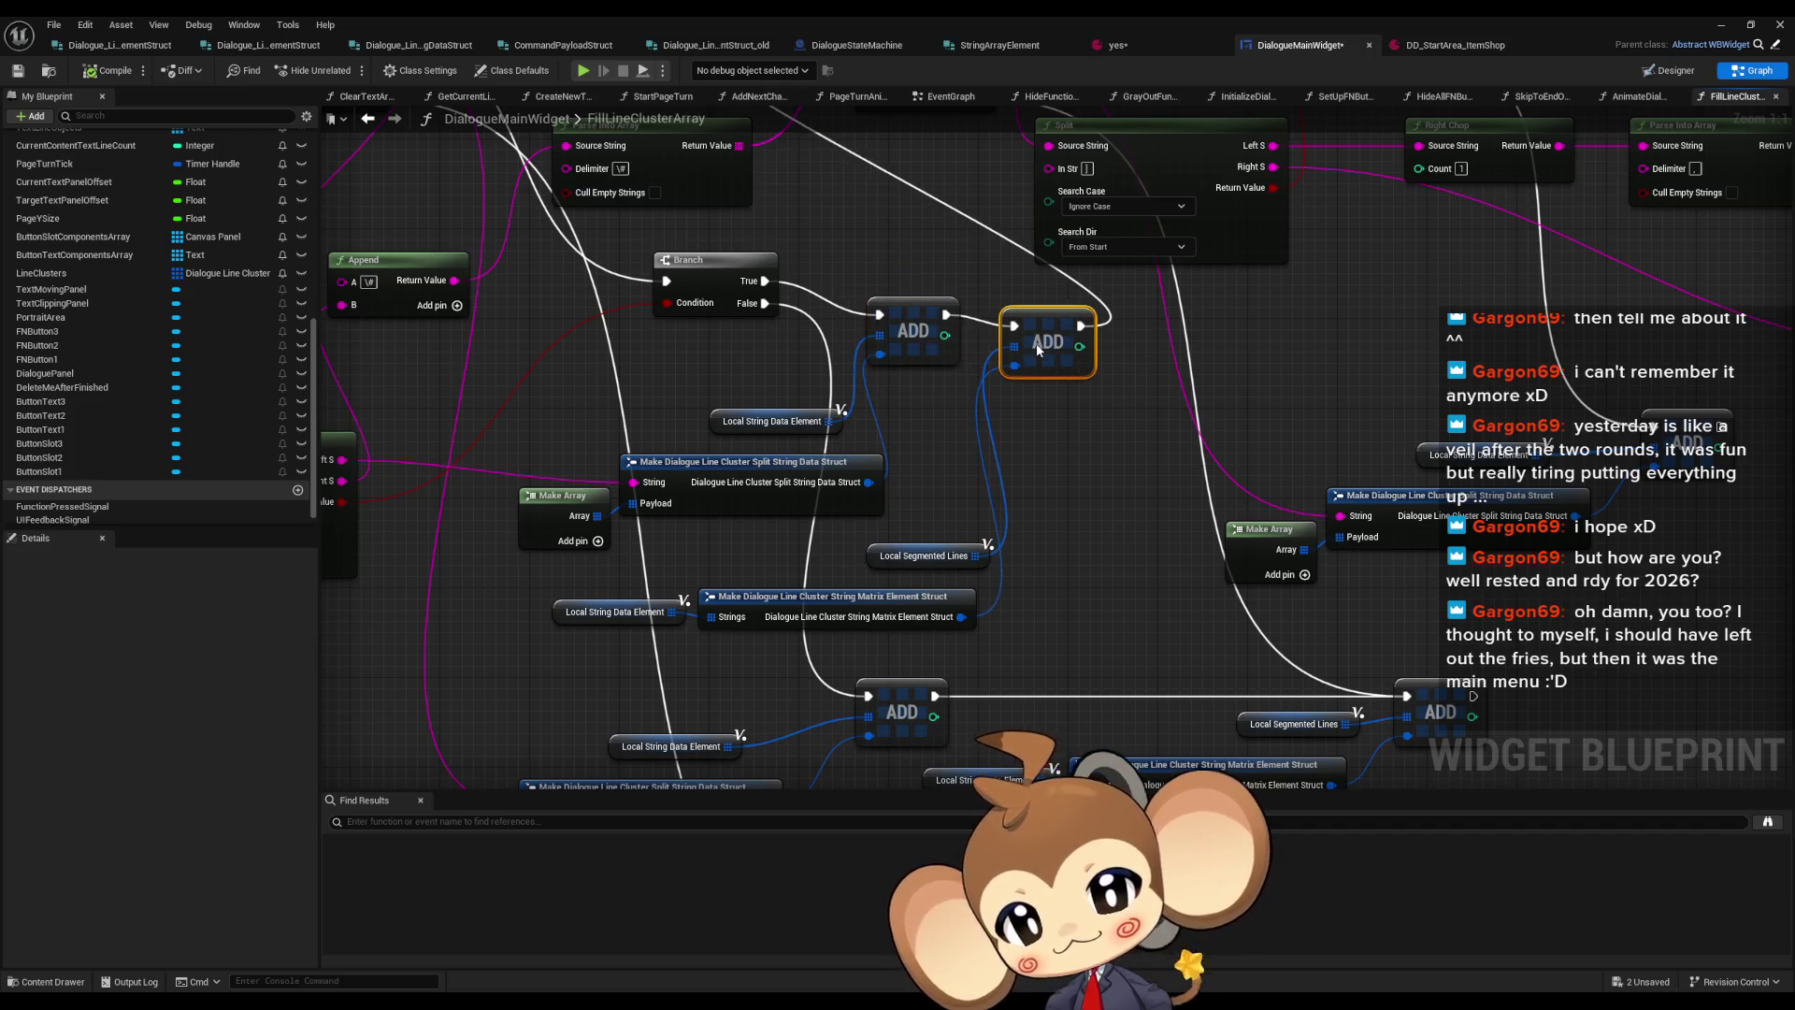
# Marquee-select the Make Array, struct and Local String Data Element nodes and move them together
pyautogui.moveTo(912, 507)
pyautogui.mouseDown()
pyautogui.moveTo(1009, 582)
pyautogui.moveTo(1154, 370)
pyautogui.mouseUp()
pyautogui.click(832, 677)
pyautogui.moveTo(746, 327)
pyautogui.mouseDown()
pyautogui.moveTo(921, 435)
pyautogui.moveTo(916, 458)
pyautogui.mouseUp()
pyautogui.moveTo(486, 390)
pyautogui.mouseDown()
pyautogui.moveTo(561, 430)
pyautogui.moveTo(690, 456)
pyautogui.mouseUp()
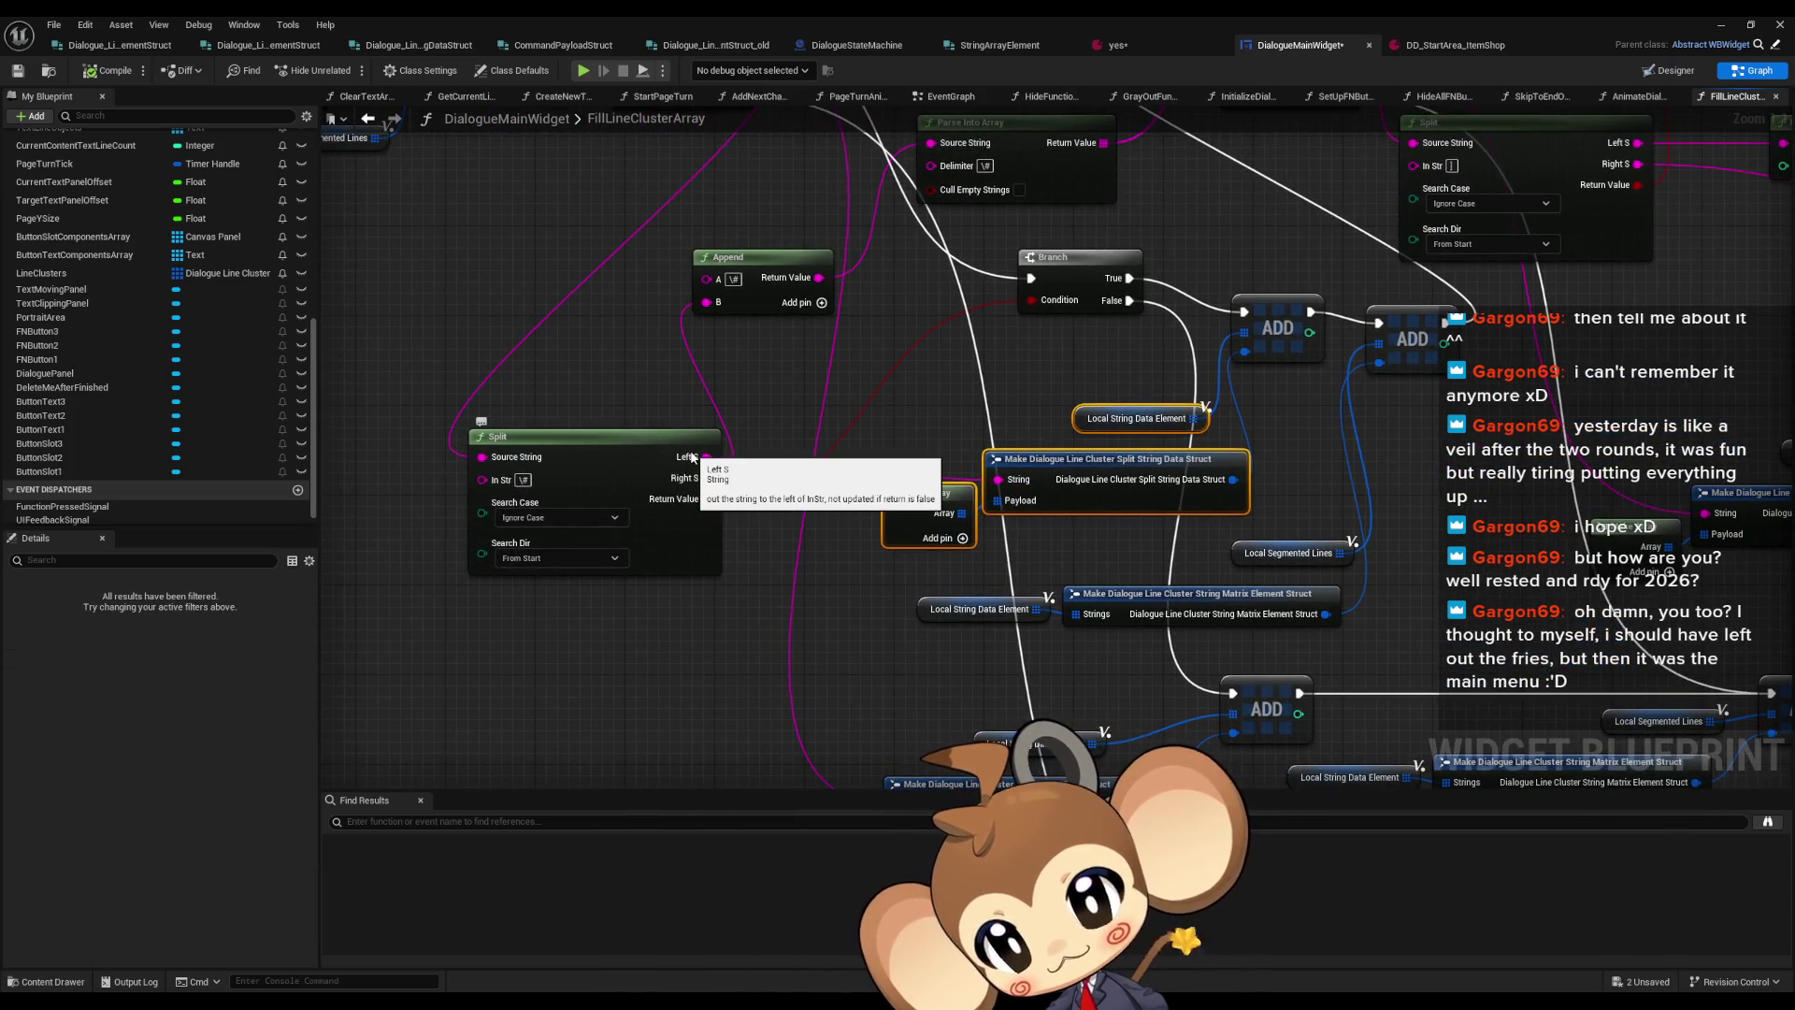
pyautogui.moveTo(830, 447); pyautogui.dragTo(762, 487)
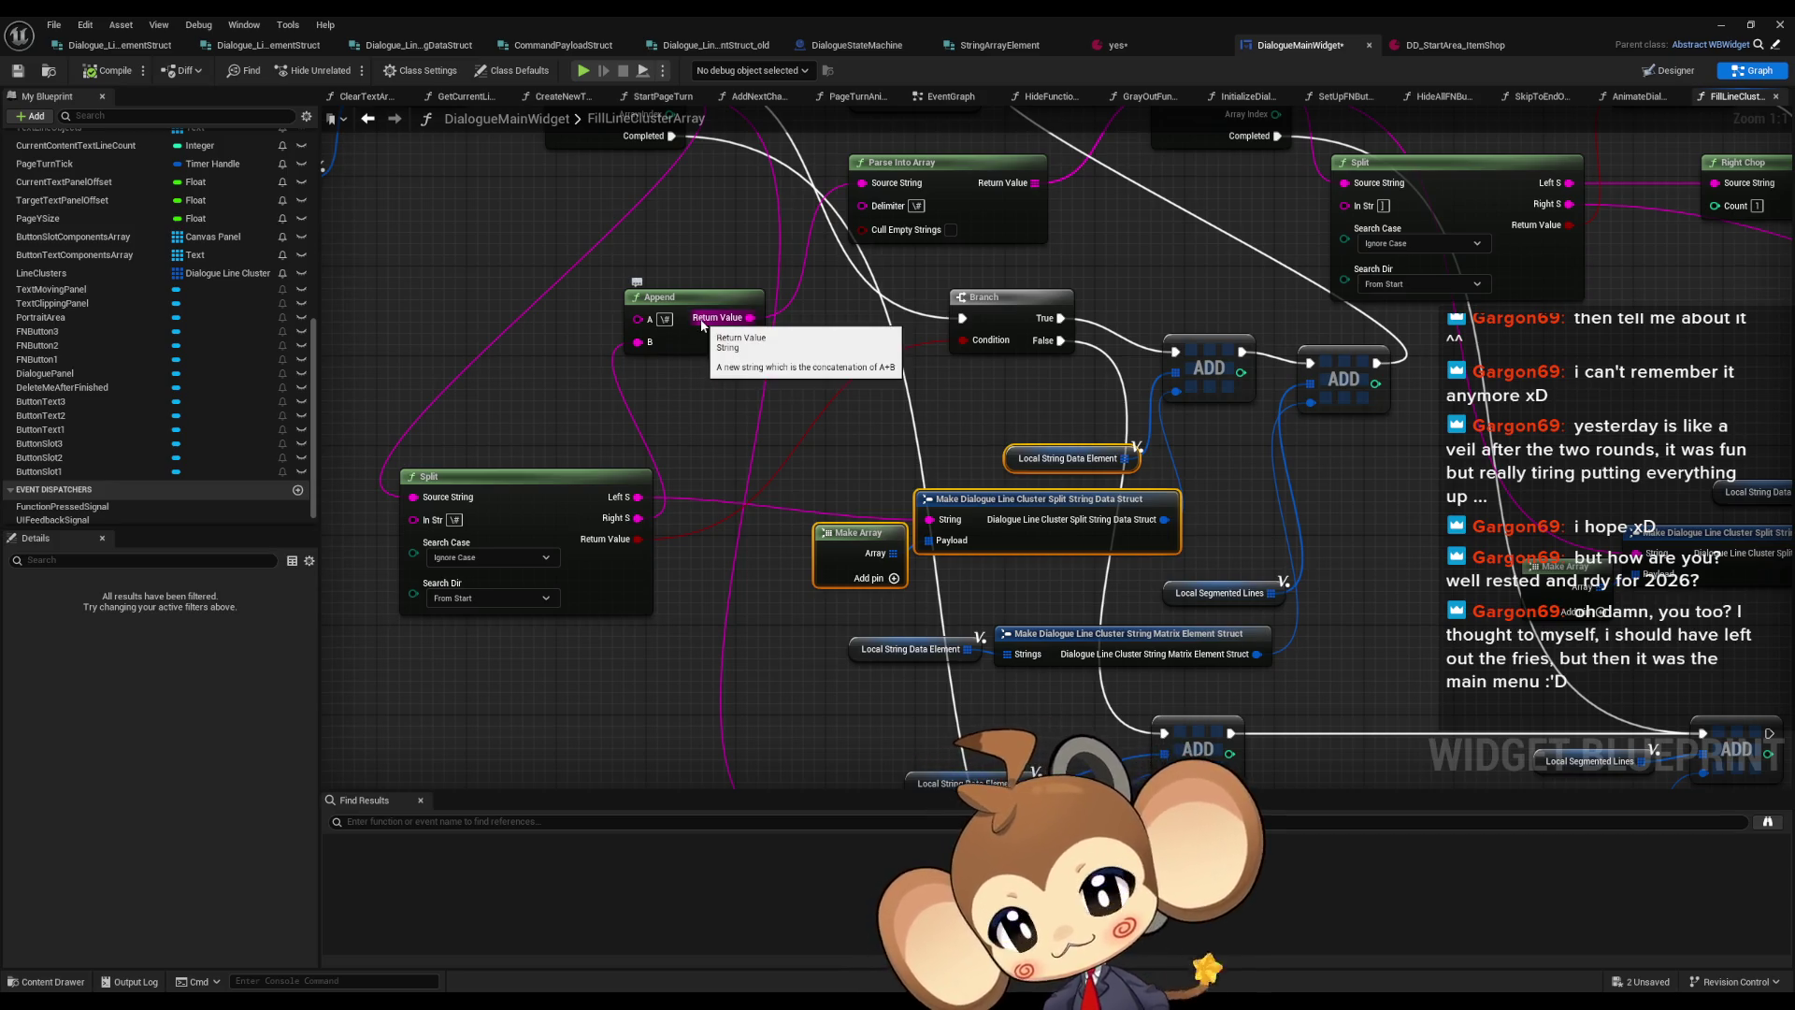
pyautogui.moveTo(838, 241); pyautogui.dragTo(863, 338)
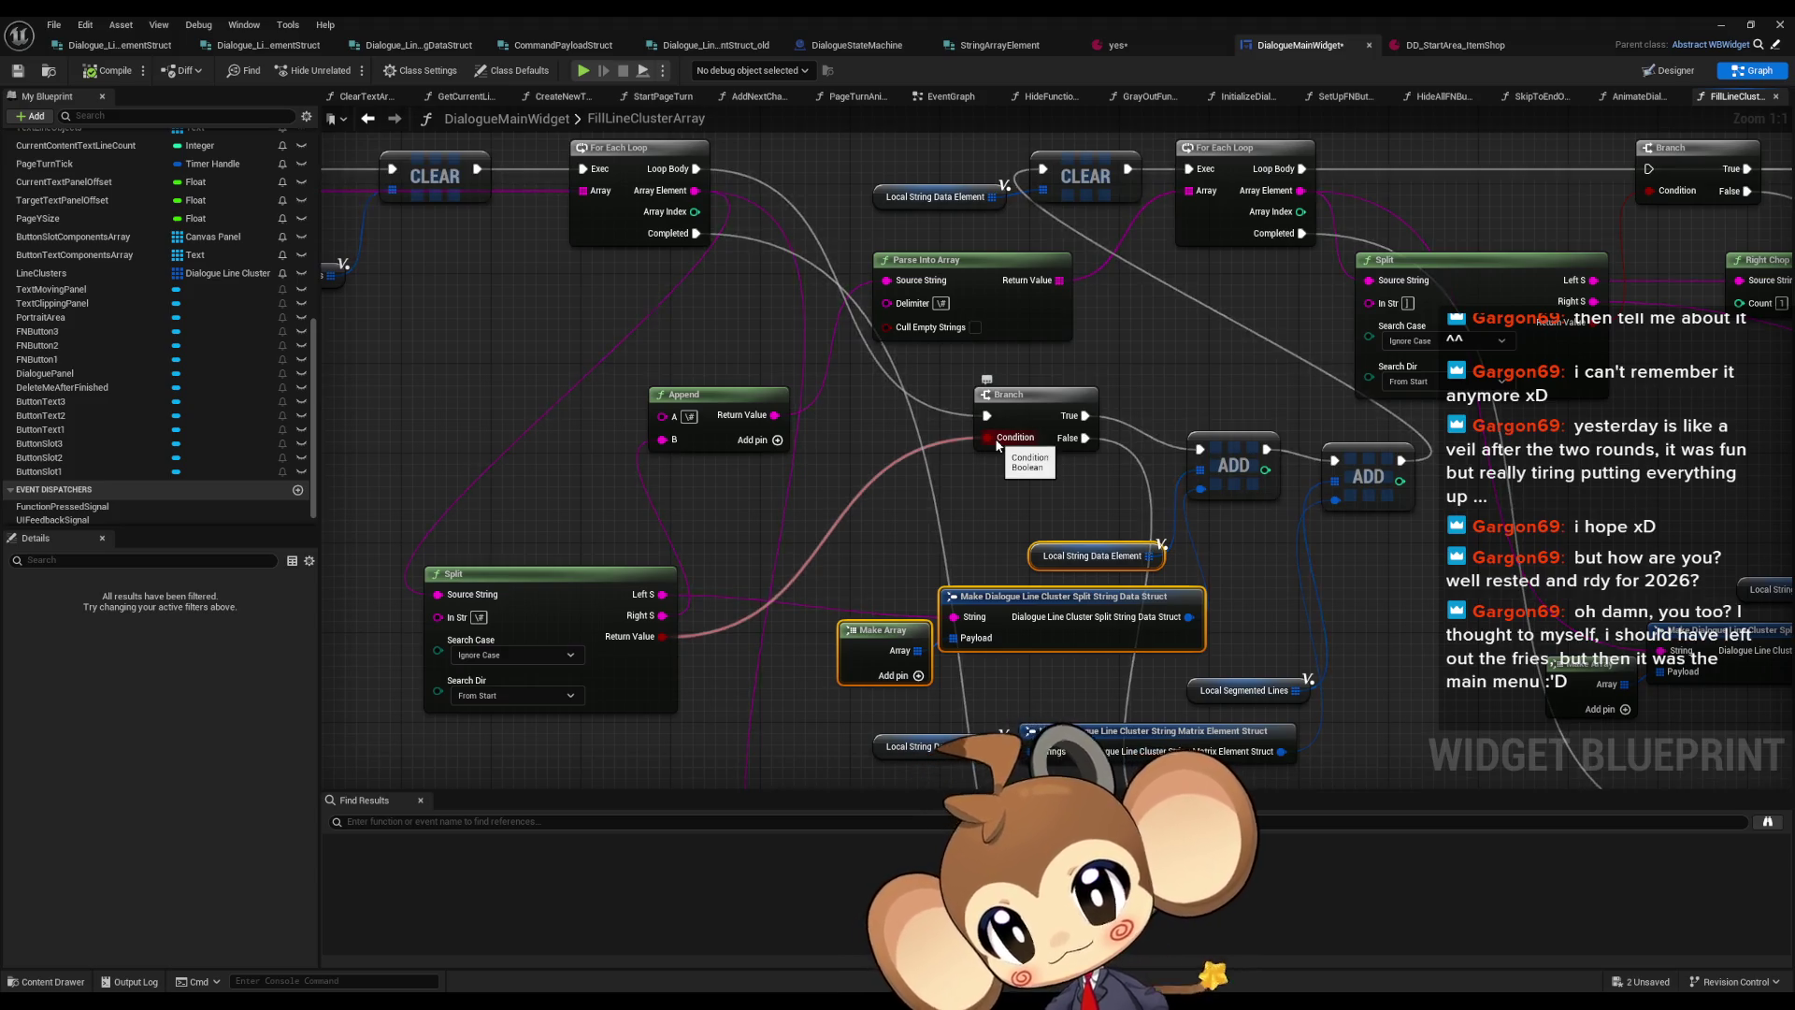
# Select the second ADD node and the Local String Data Element node near CLEAR
pyautogui.moveTo(1150, 927); pyautogui.dragTo(1070, 645)
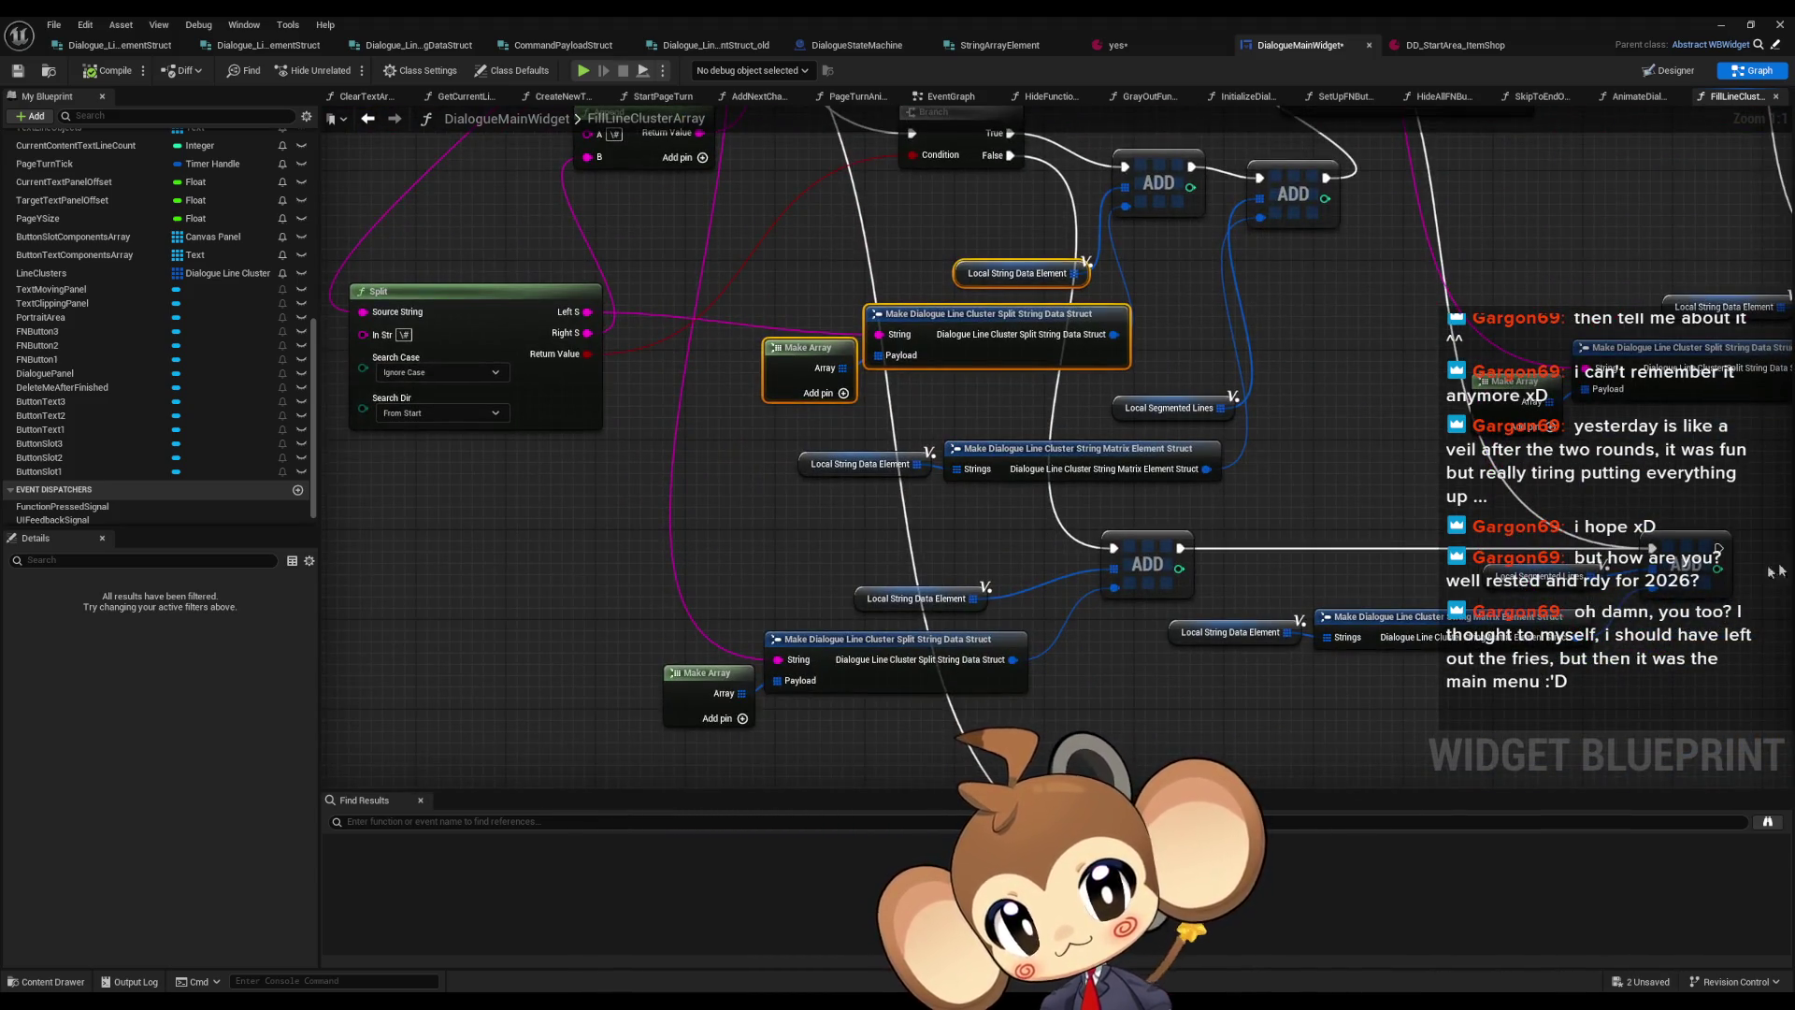
pyautogui.moveTo(1318, 411); pyautogui.dragTo(1313, 680)
pyautogui.click(1253, 477)
pyautogui.moveTo(1306, 608)
pyautogui.mouseDown()
pyautogui.moveTo(1261, 466)
pyautogui.moveTo(1242, 499)
pyautogui.moveTo(1273, 608)
pyautogui.moveTo(1249, 510)
pyautogui.mouseUp()
pyautogui.moveTo(767, 149); pyautogui.dragTo(834, 309)
pyautogui.moveTo(823, 208); pyautogui.dragTo(878, 253)
# Select the Local String Data Element, CLEAR and For Each Loop nodes to trace the loop wiring
pyautogui.click(1019, 602)
pyautogui.click(1000, 220)
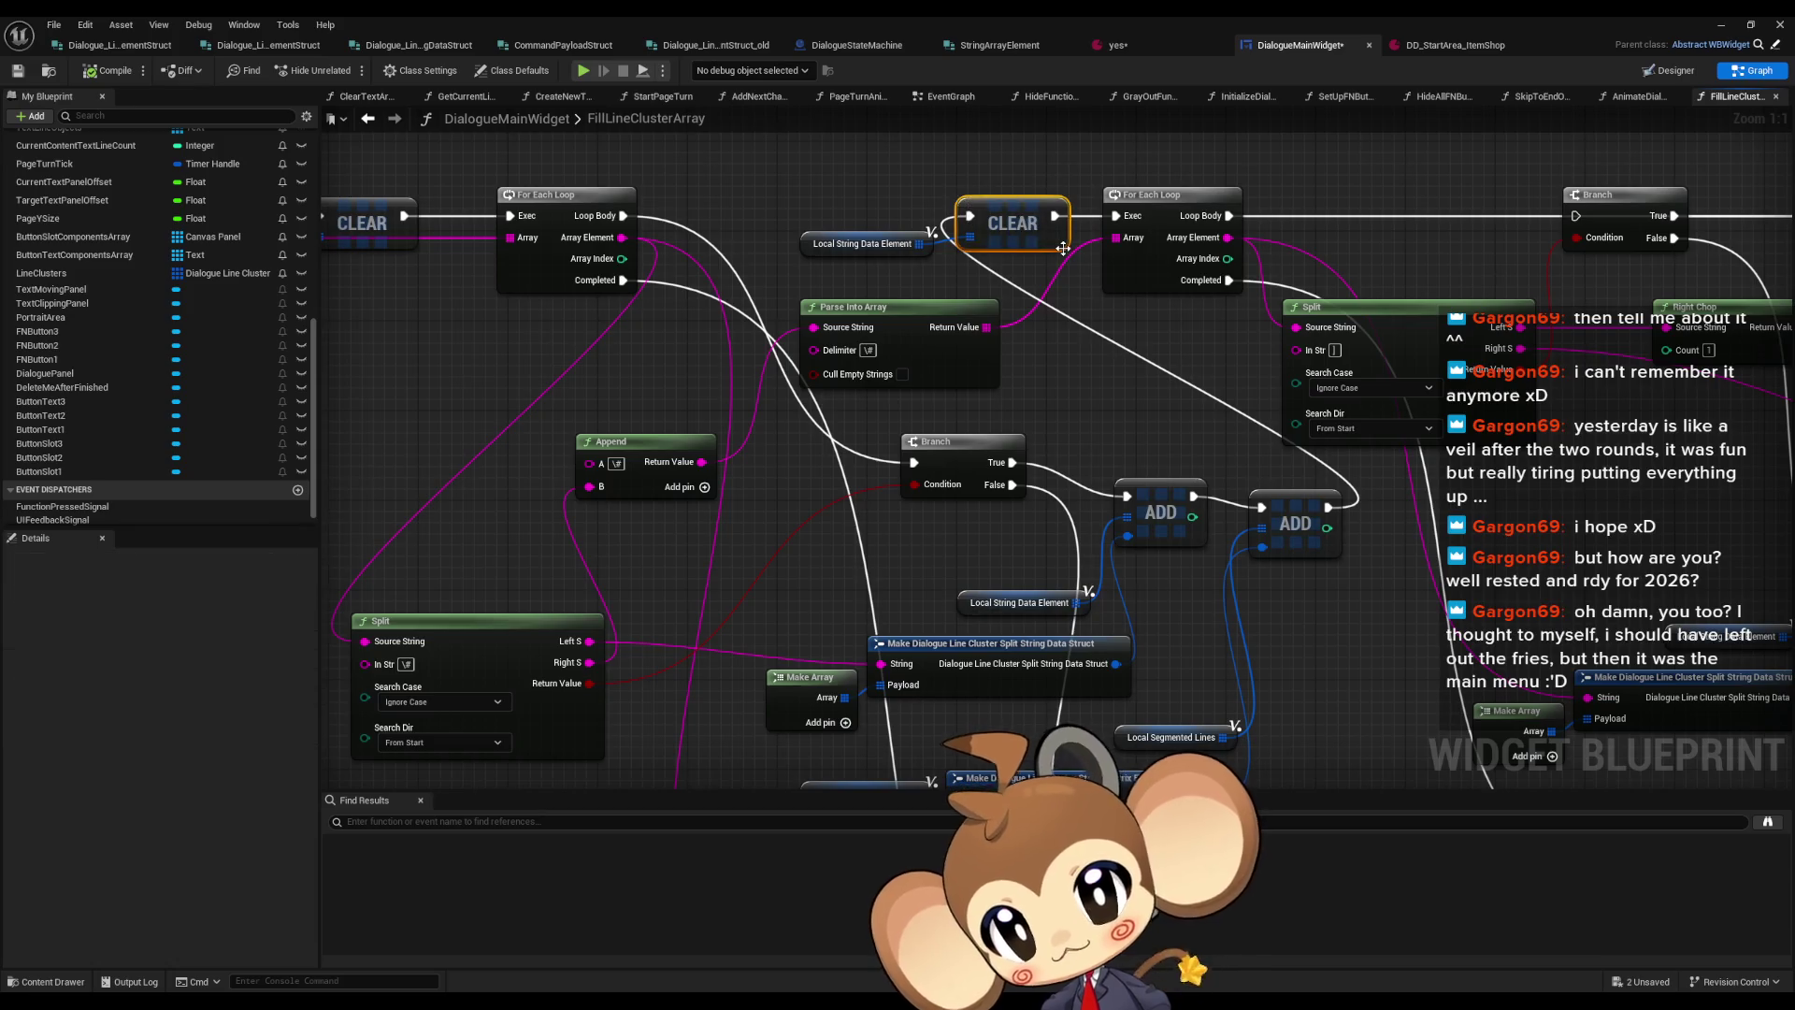
pyautogui.moveTo(1215, 529)
pyautogui.mouseDown()
pyautogui.moveTo(881, 391)
pyautogui.moveTo(993, 370)
pyautogui.moveTo(1013, 511)
pyautogui.moveTo(964, 535)
pyautogui.mouseUp()
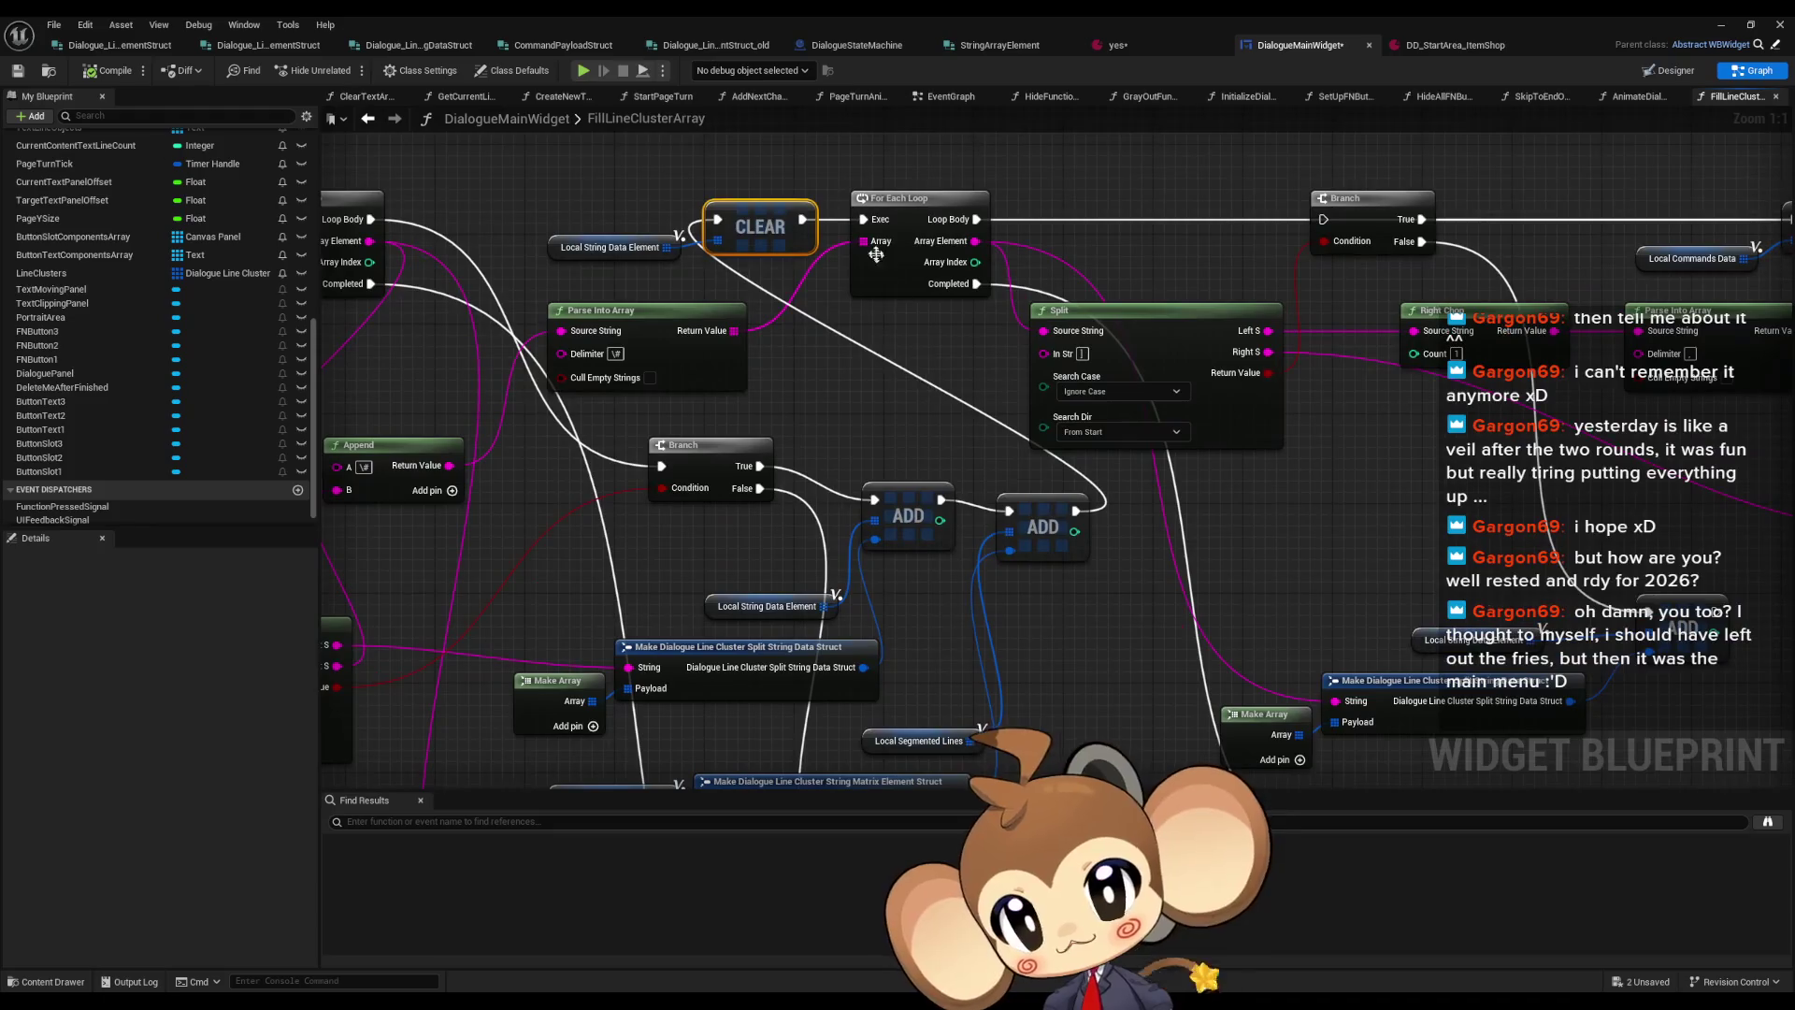
pyautogui.click(905, 208)
pyautogui.moveTo(1270, 493)
pyautogui.mouseDown()
pyautogui.moveTo(1063, 472)
pyautogui.moveTo(1096, 483)
pyautogui.moveTo(1057, 384)
pyautogui.mouseUp()
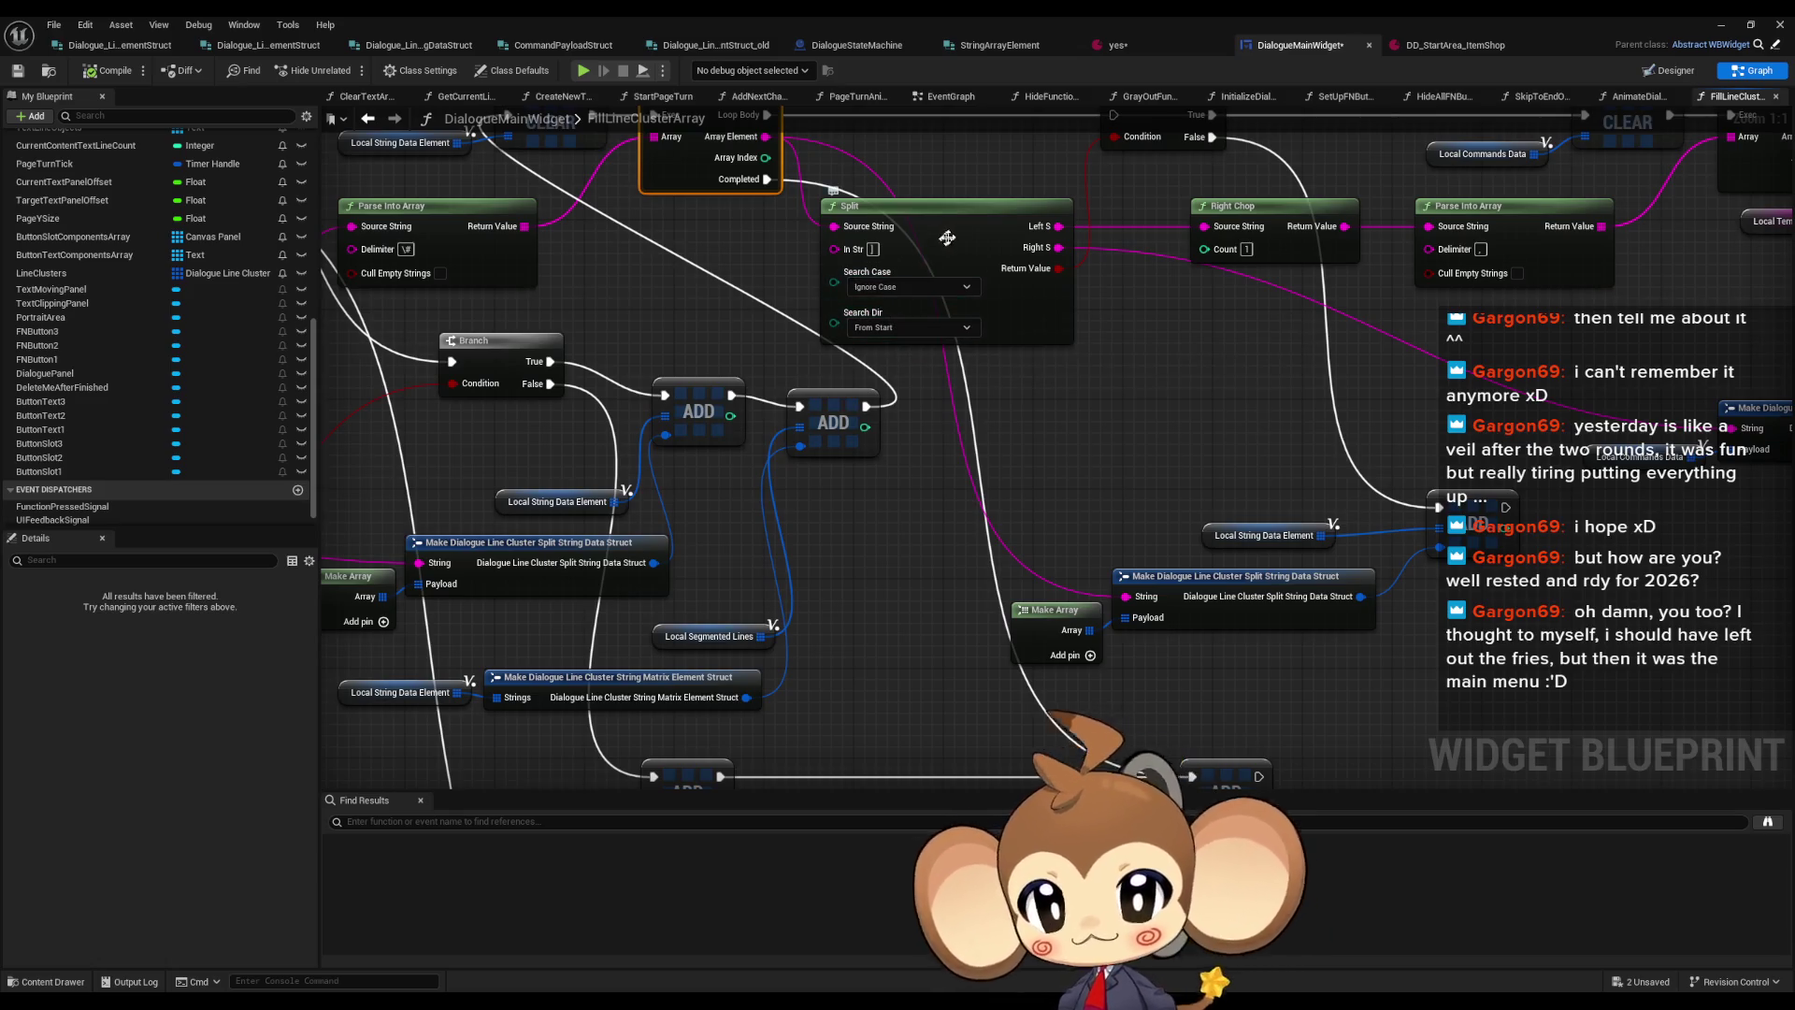
pyautogui.moveTo(1036, 247)
pyautogui.mouseDown()
pyautogui.moveTo(1045, 308)
pyautogui.moveTo(1009, 408)
pyautogui.moveTo(1007, 315)
pyautogui.moveTo(975, 257)
pyautogui.moveTo(1016, 457)
pyautogui.mouseUp()
pyautogui.moveTo(1106, 329)
pyautogui.mouseDown()
pyautogui.moveTo(1075, 330)
pyautogui.moveTo(955, 423)
pyautogui.mouseUp()
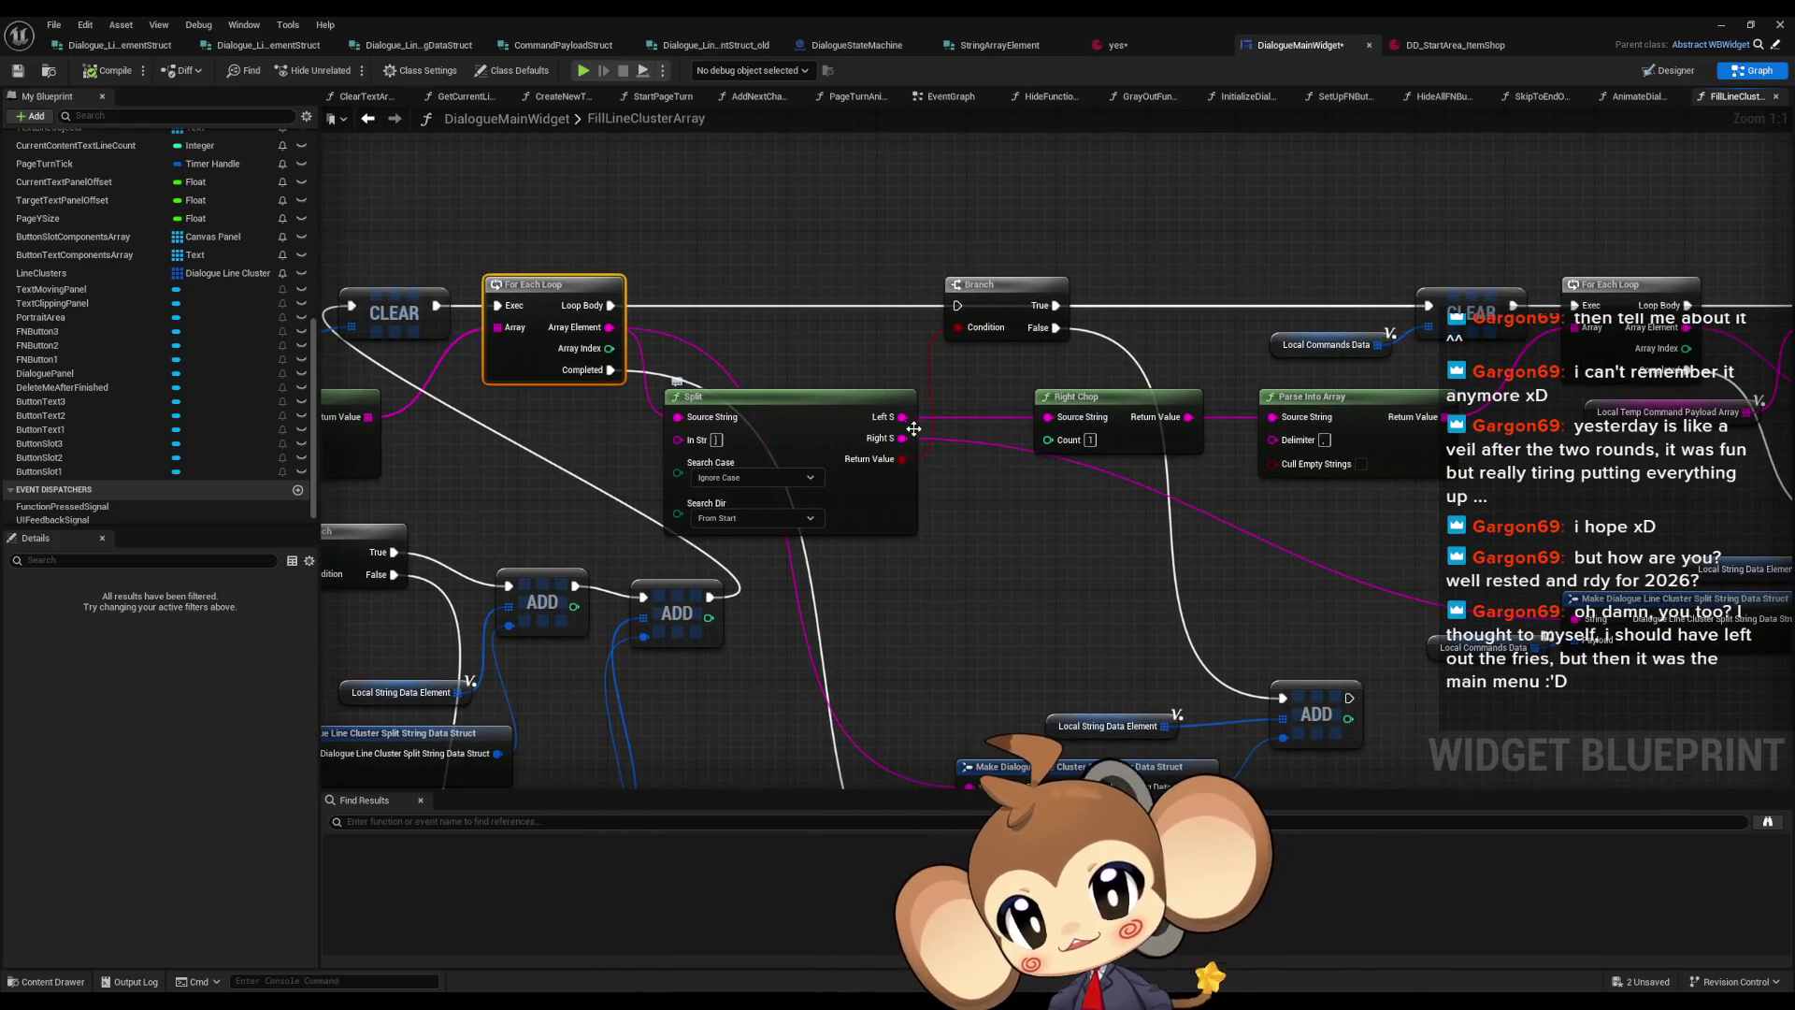
pyautogui.moveTo(995, 556)
pyautogui.mouseDown()
pyautogui.moveTo(953, 388)
pyautogui.moveTo(992, 503)
pyautogui.moveTo(959, 501)
pyautogui.moveTo(947, 479)
pyautogui.moveTo(1255, 467)
pyautogui.moveTo(1122, 407)
pyautogui.mouseUp()
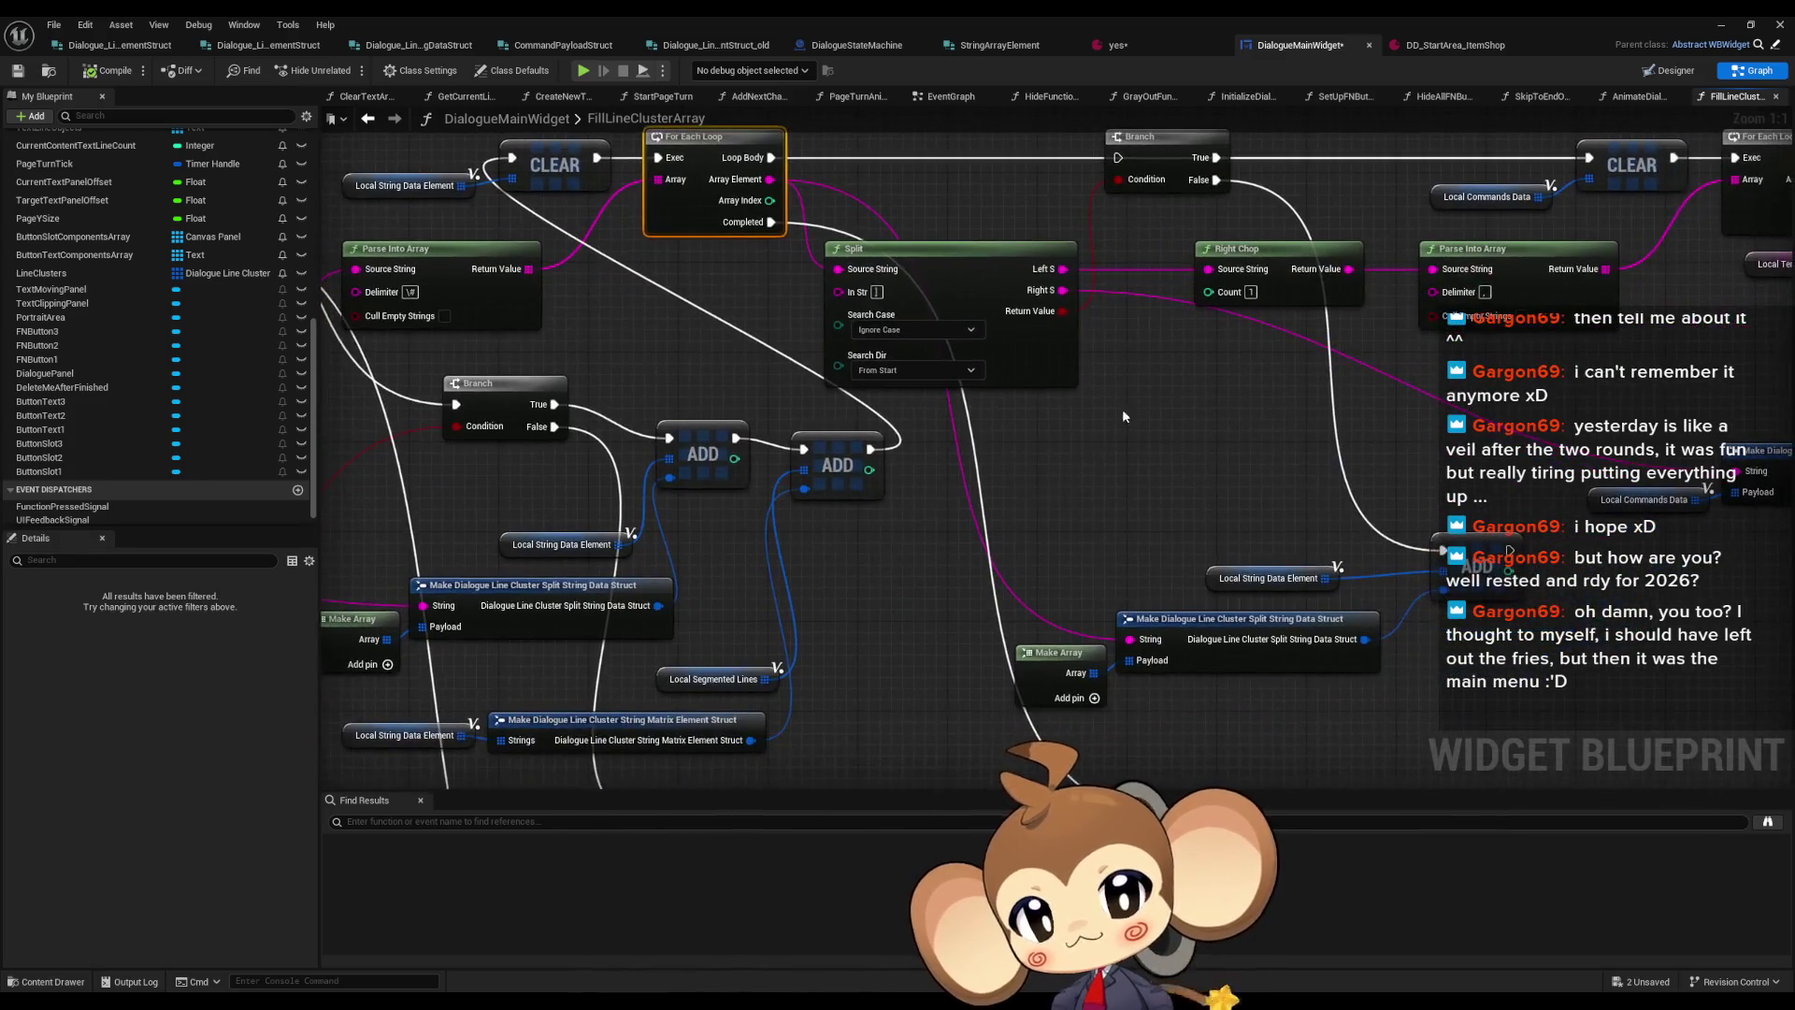
pyautogui.moveTo(1178, 510); pyautogui.dragTo(1187, 498)
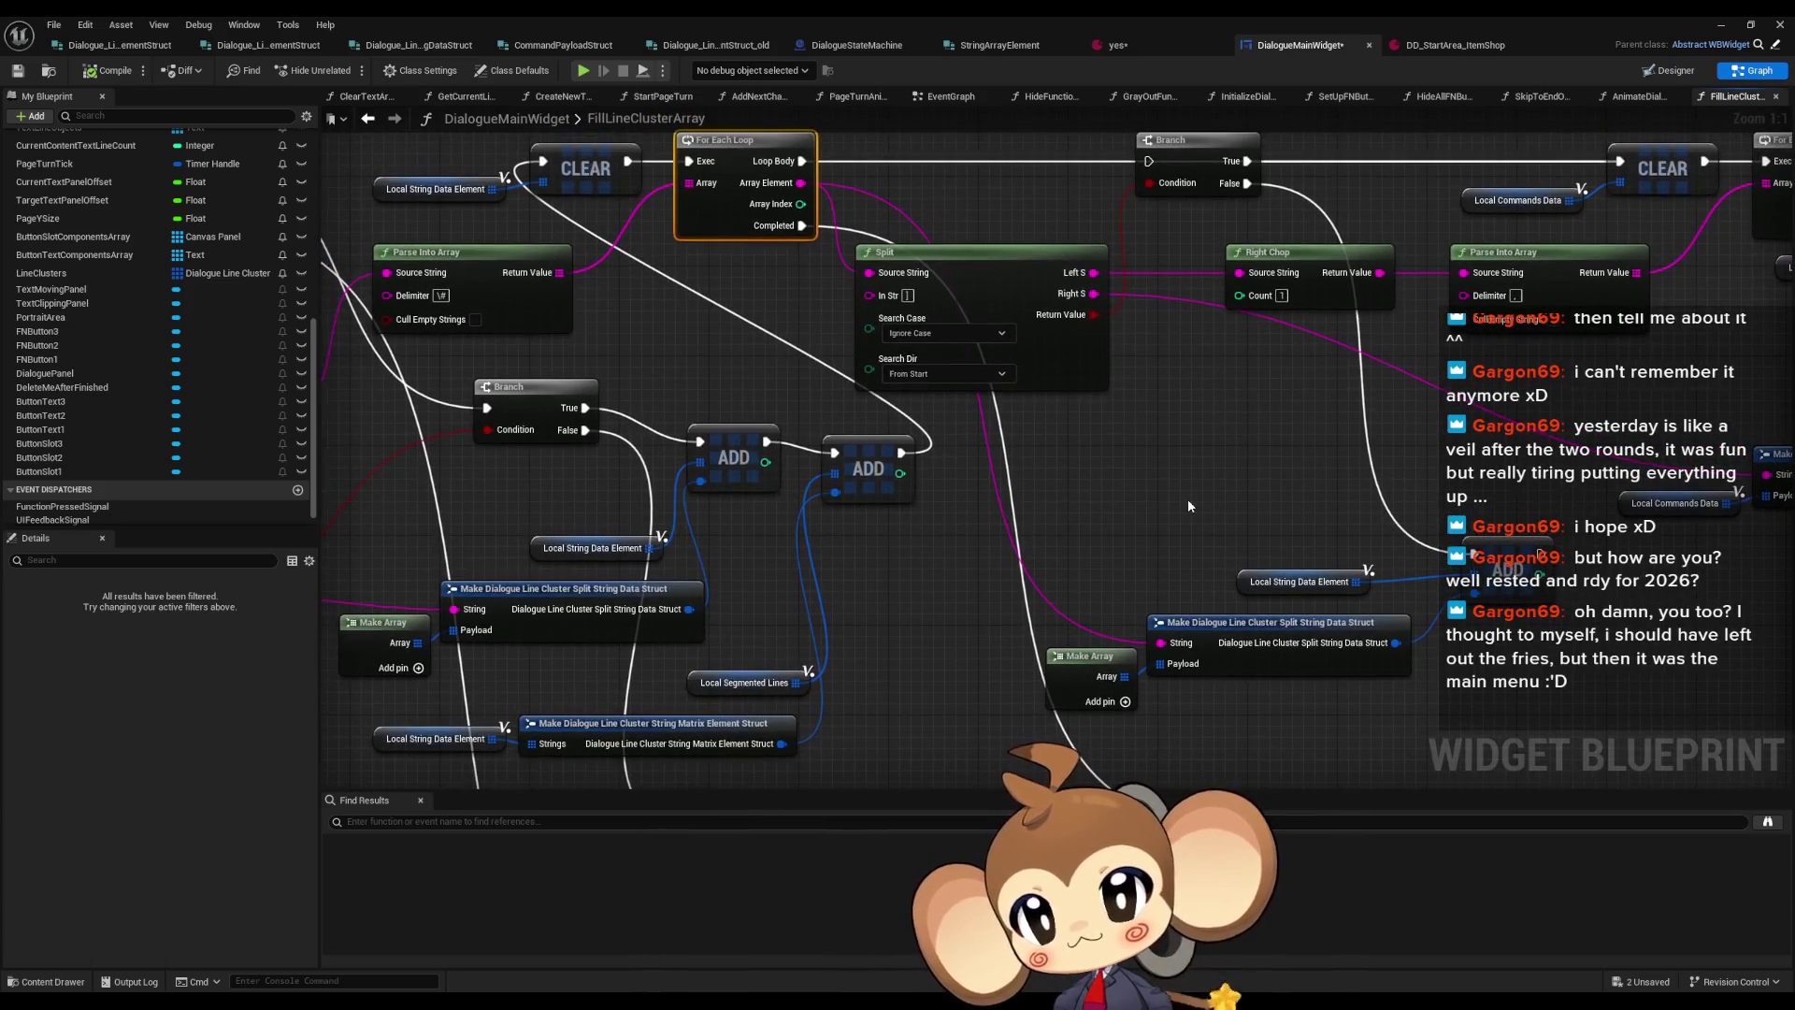
# Wire the ADD node's execution output into the inner For Each Loop's Exec pin
pyautogui.moveTo(952, 581)
pyautogui.mouseDown()
pyautogui.moveTo(1007, 455)
pyautogui.moveTo(1019, 557)
pyautogui.moveTo(1038, 406)
pyautogui.moveTo(1314, 570)
pyautogui.moveTo(1344, 495)
pyautogui.moveTo(1415, 582)
pyautogui.moveTo(1335, 493)
pyautogui.moveTo(1211, 433)
pyautogui.moveTo(1216, 408)
pyautogui.moveTo(1322, 589)
pyautogui.mouseUp()
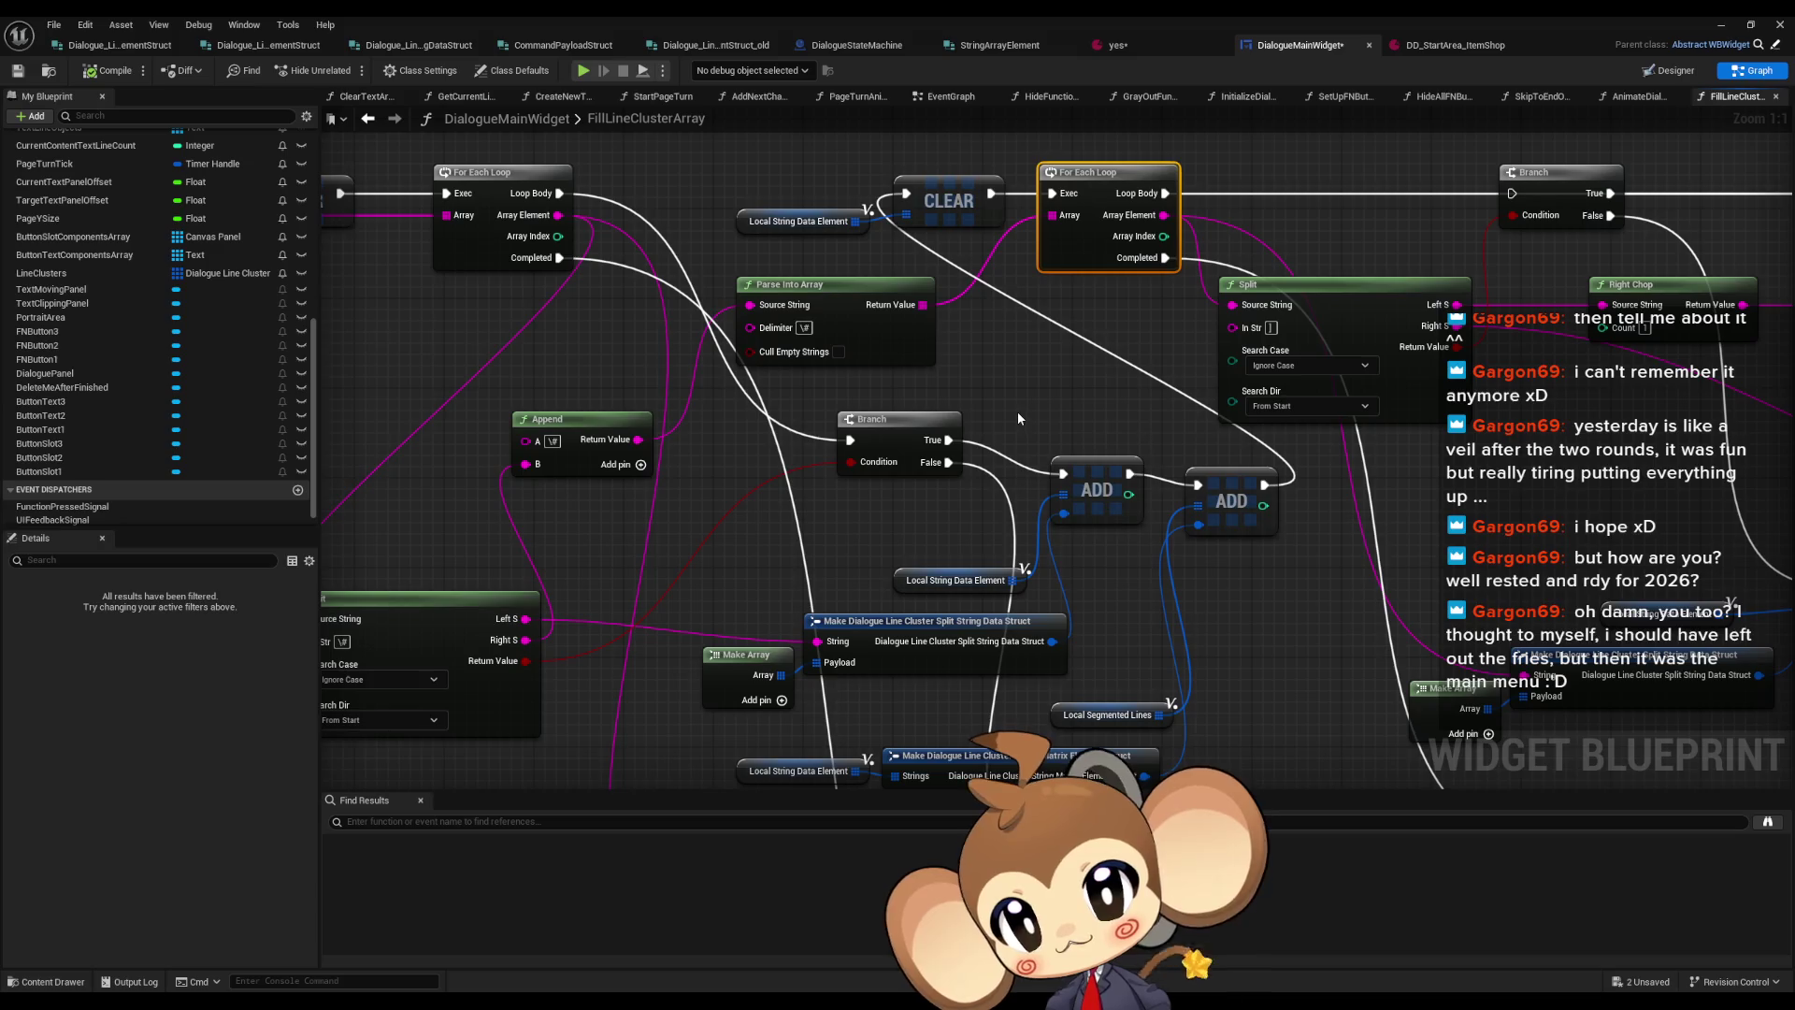
pyautogui.moveTo(1017, 412)
pyautogui.mouseDown()
pyautogui.moveTo(734, 312)
pyautogui.moveTo(685, 270)
pyautogui.mouseUp()
pyautogui.moveTo(937, 329)
pyautogui.mouseDown()
pyautogui.moveTo(917, 258)
pyautogui.moveTo(1085, 290)
pyautogui.moveTo(1359, 488)
pyautogui.moveTo(1370, 522)
pyautogui.mouseUp()
pyautogui.moveTo(1294, 474); pyautogui.dragTo(1157, 358)
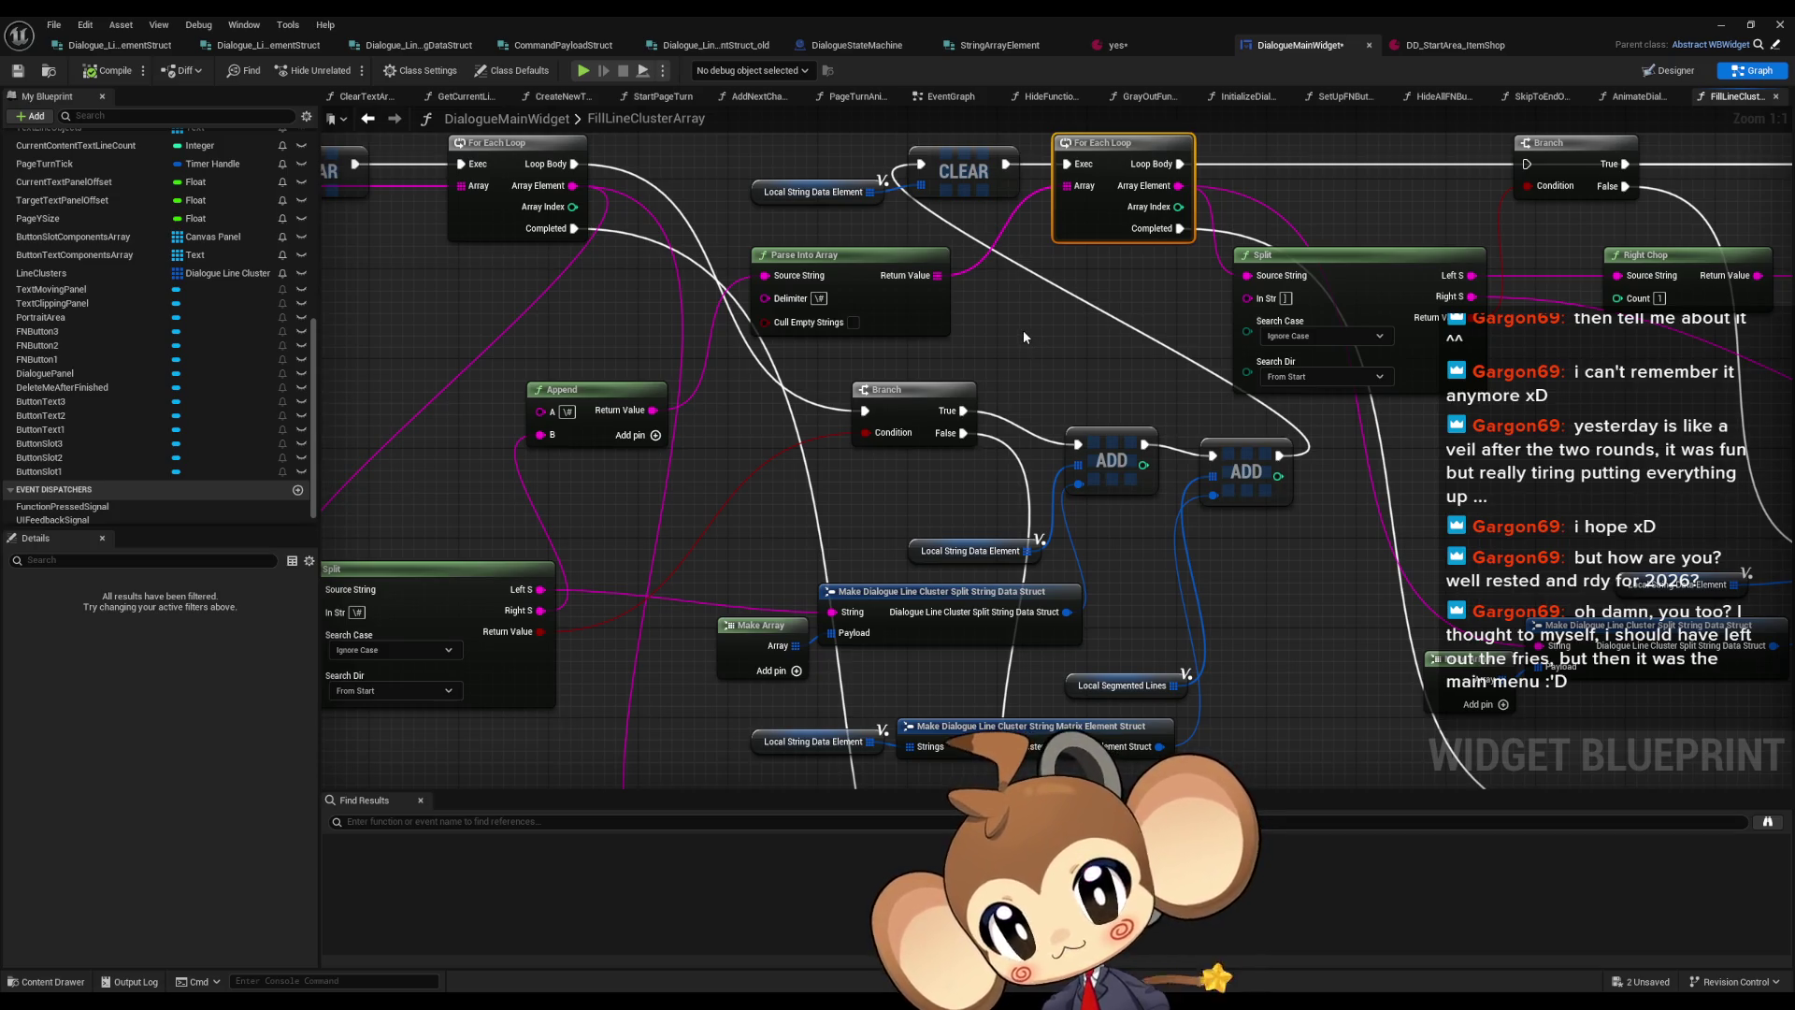
pyautogui.moveTo(1246, 476); pyautogui.dragTo(1206, 360)
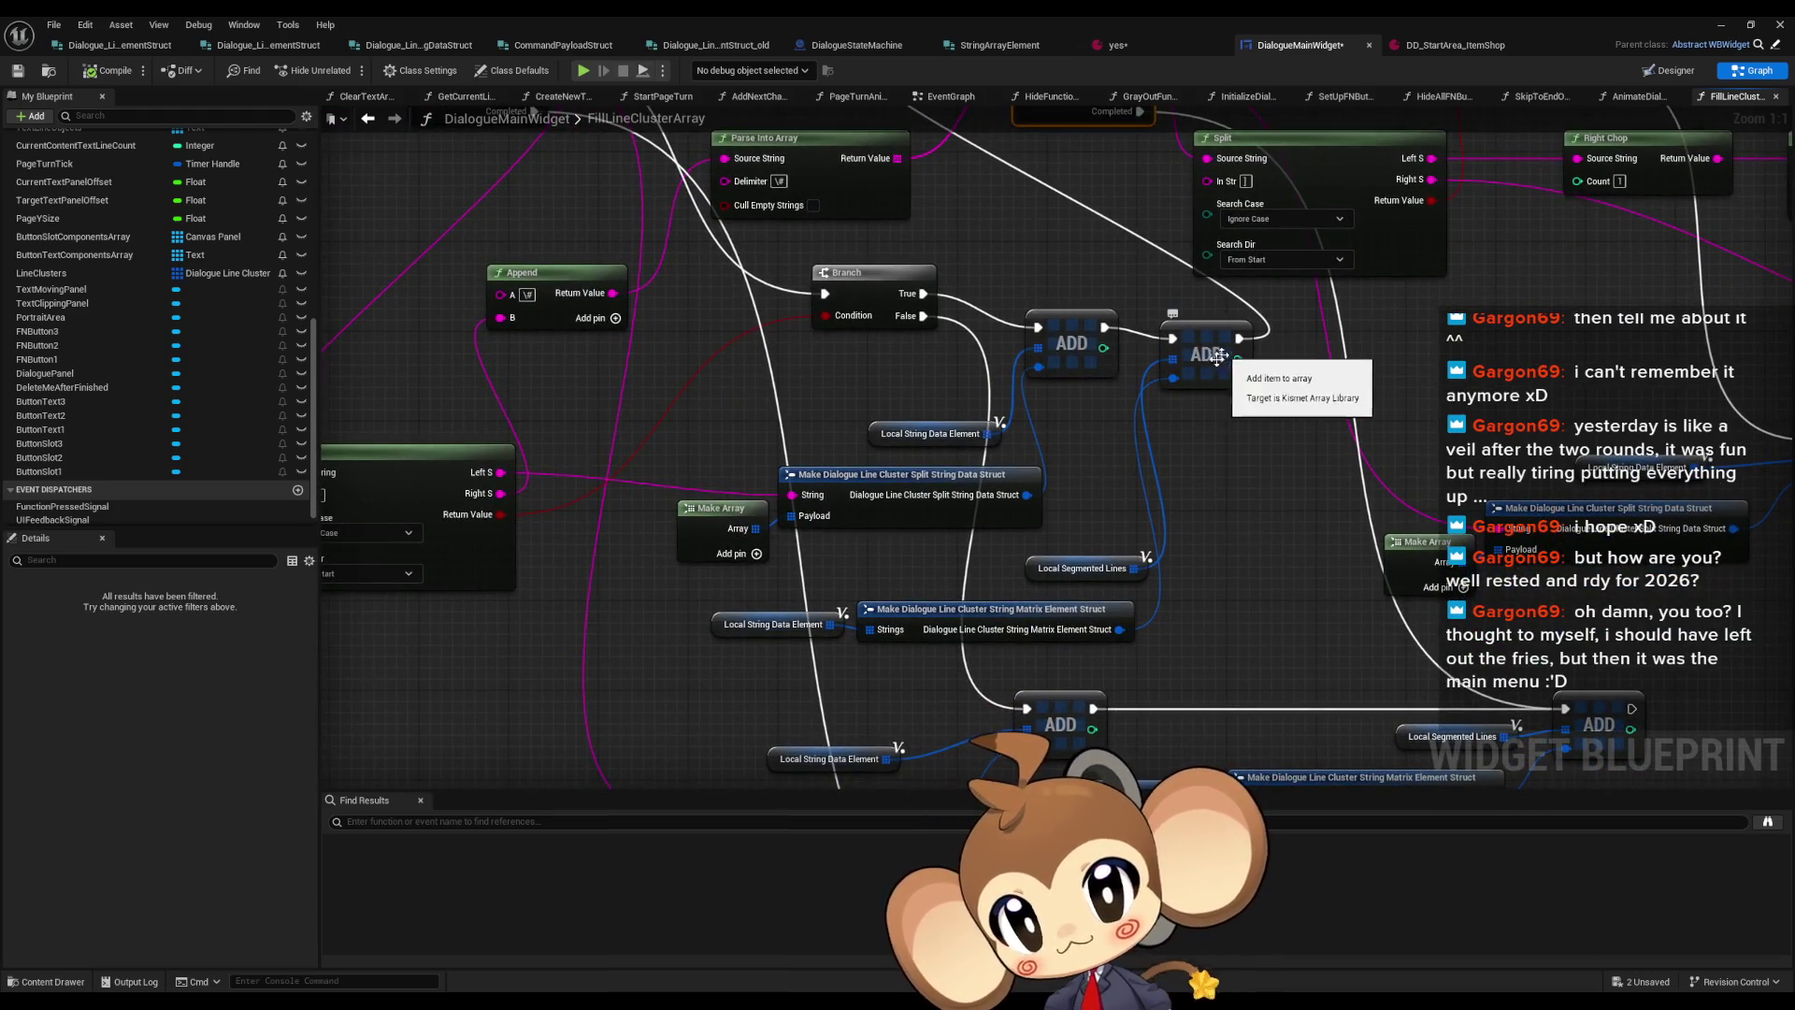
pyautogui.moveTo(1216, 350)
pyautogui.mouseDown()
pyautogui.moveTo(1234, 412)
pyautogui.moveTo(1184, 537)
pyautogui.mouseUp()
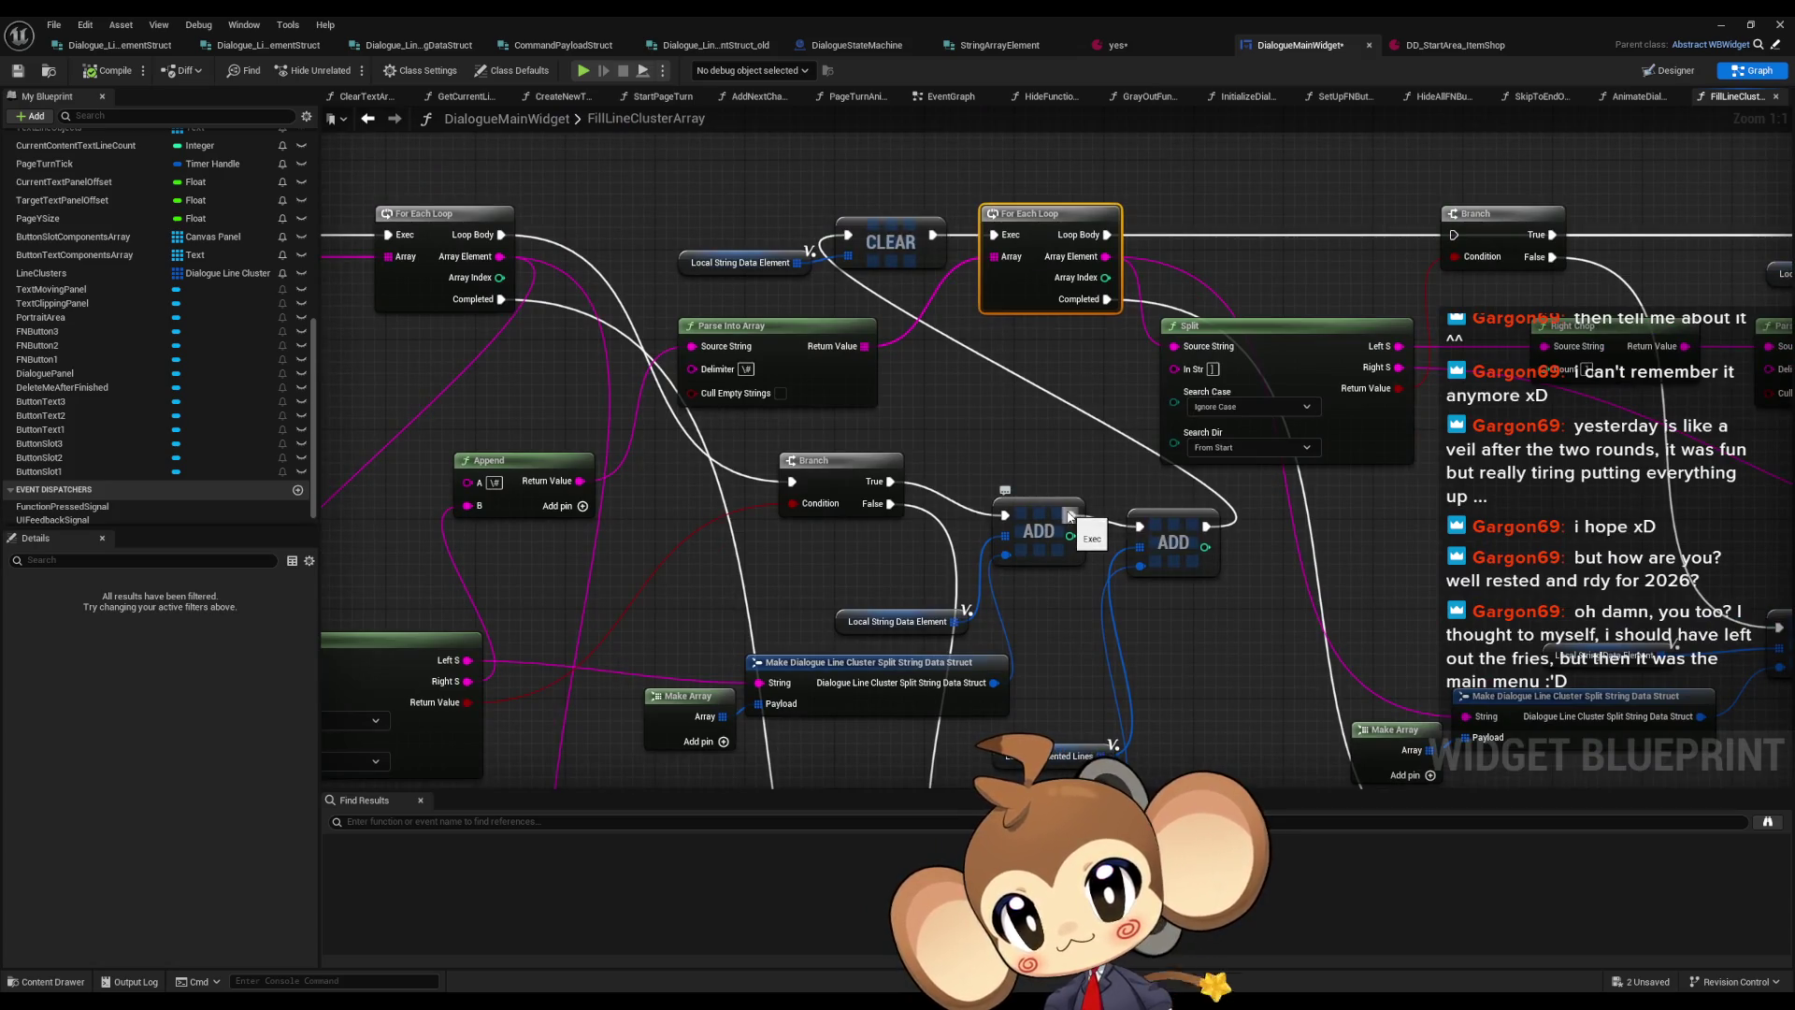
pyautogui.moveTo(1070, 516)
pyautogui.mouseDown()
pyautogui.moveTo(1153, 515)
pyautogui.moveTo(1090, 213)
pyautogui.moveTo(1108, 234)
pyautogui.moveTo(1113, 149)
pyautogui.moveTo(1167, 255)
pyautogui.mouseUp()
pyautogui.moveTo(907, 207)
pyautogui.mouseDown()
pyautogui.moveTo(1010, 280)
pyautogui.moveTo(894, 217)
pyautogui.mouseUp()
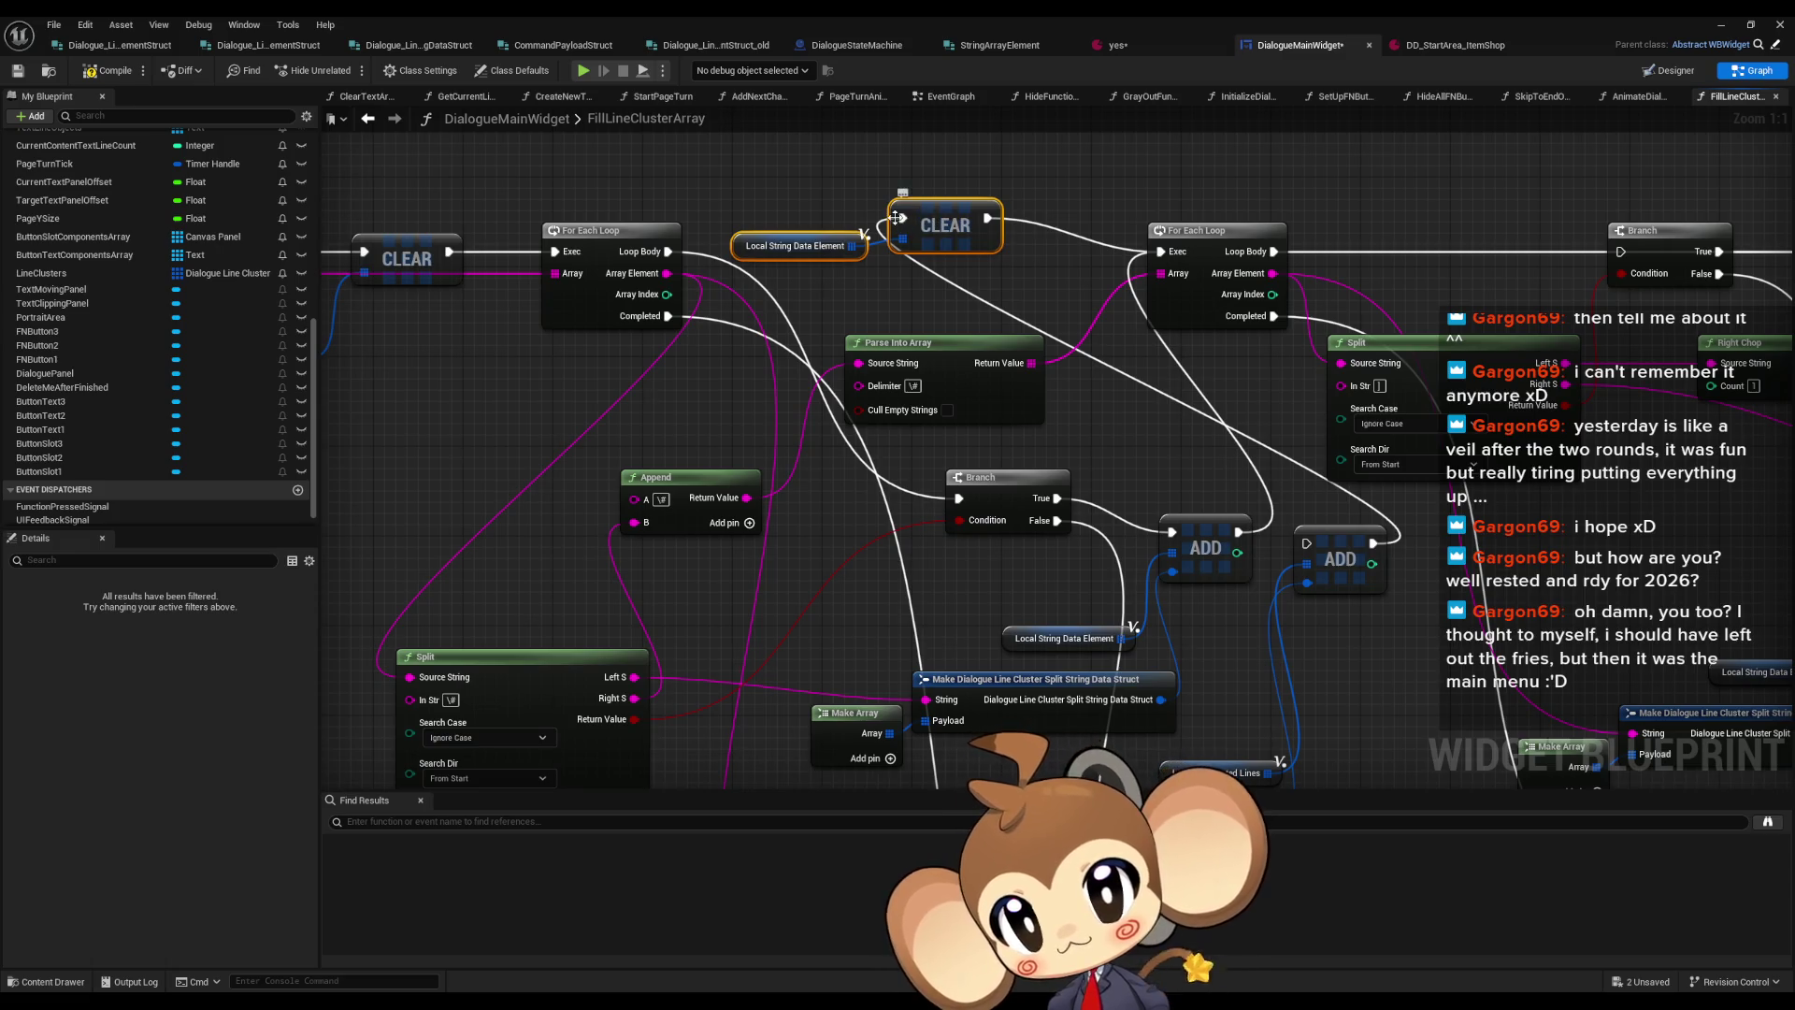
# Disconnect ADD from CLEAR, then wire the outer Loop Body into CLEAR and CLEAR onward to the Branch
pyautogui.click(895, 217)
pyautogui.keyDown('alt'); pyautogui.click(905, 219); pyautogui.keyUp('alt')
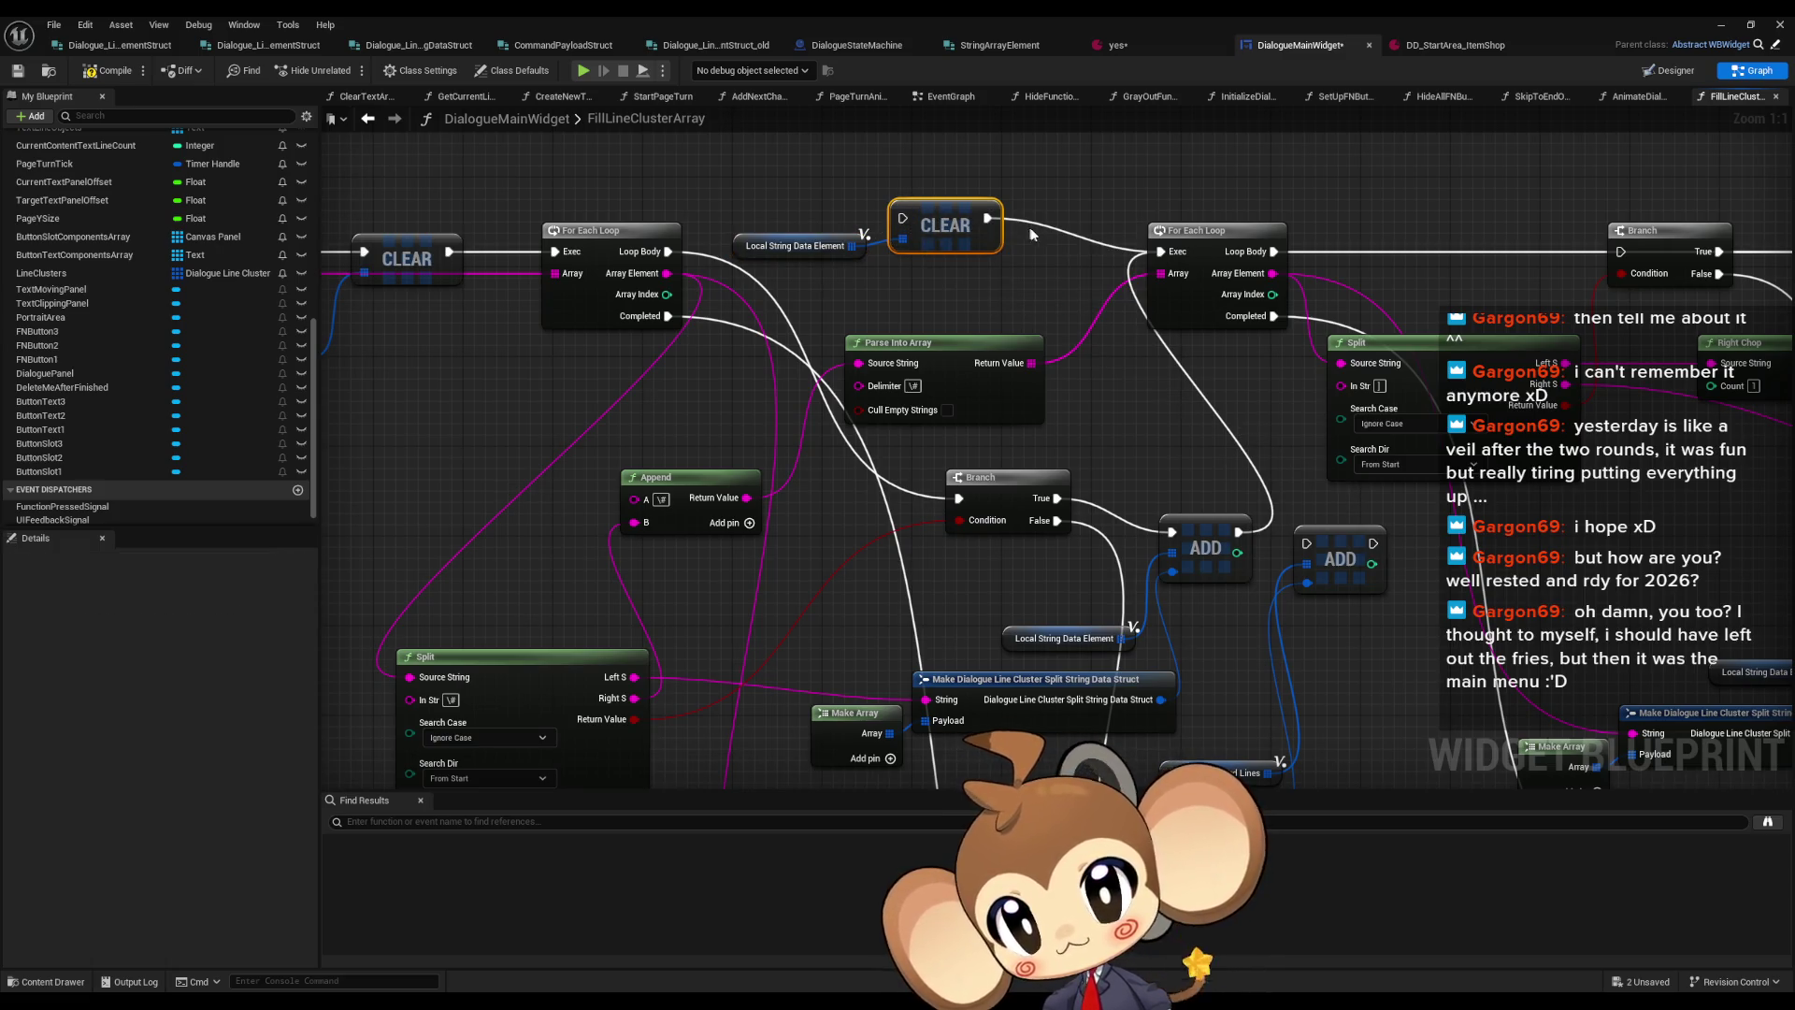
pyautogui.moveTo(989, 218)
pyautogui.mouseDown()
pyautogui.moveTo(949, 448)
pyautogui.moveTo(959, 498)
pyautogui.mouseUp()
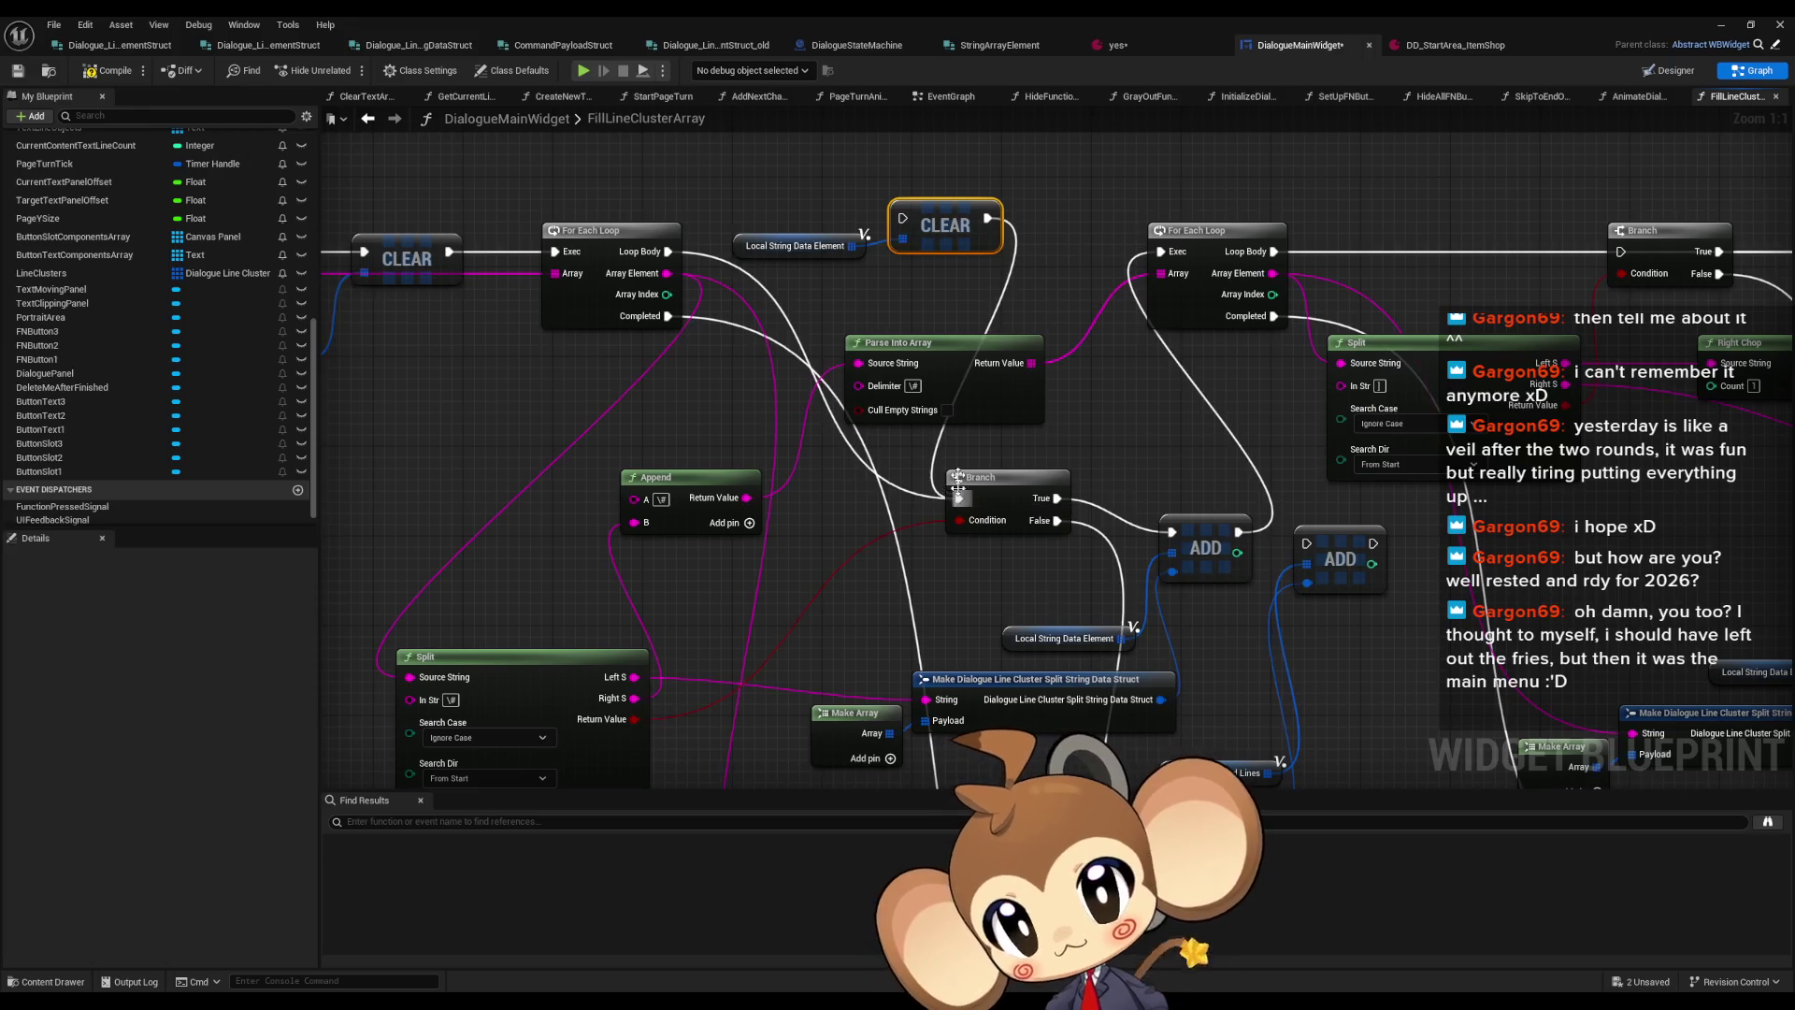
pyautogui.moveTo(902, 218); pyautogui.dragTo(667, 251)
pyautogui.click(1029, 168)
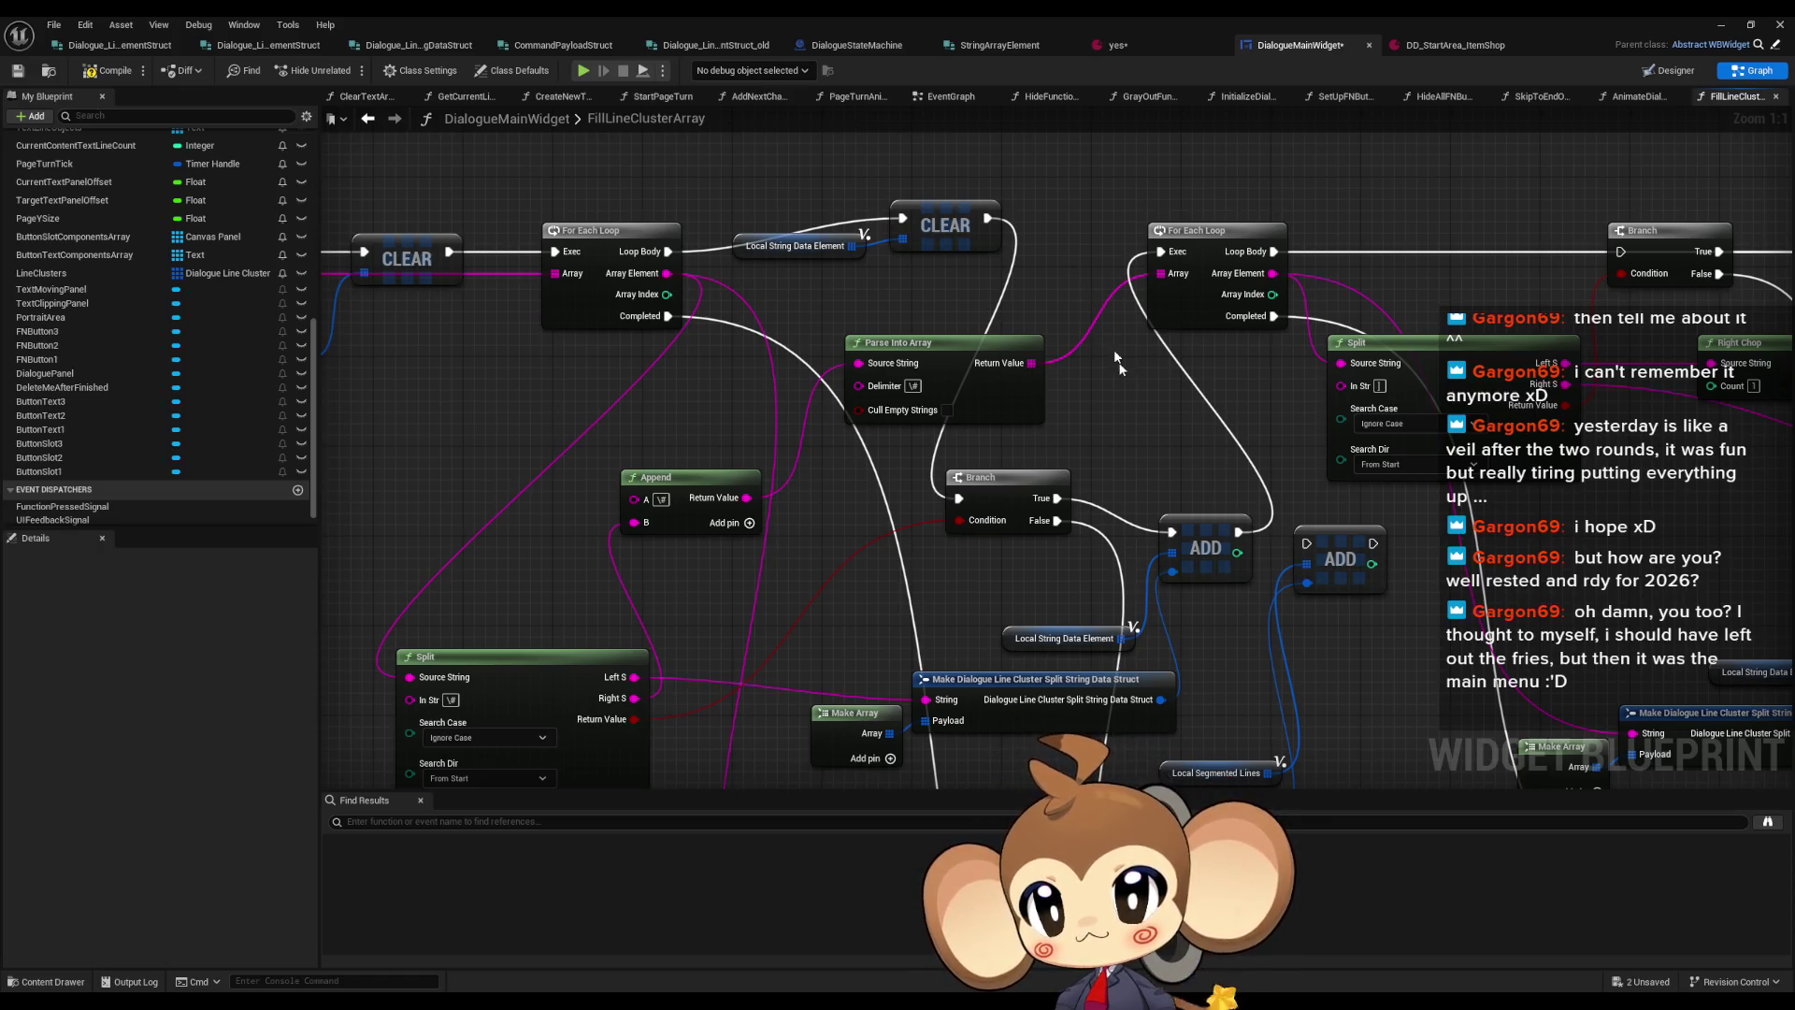
# Review the rewired loop section and minimize the Blueprint editor
pyautogui.moveTo(1063, 260); pyautogui.dragTo(956, 220)
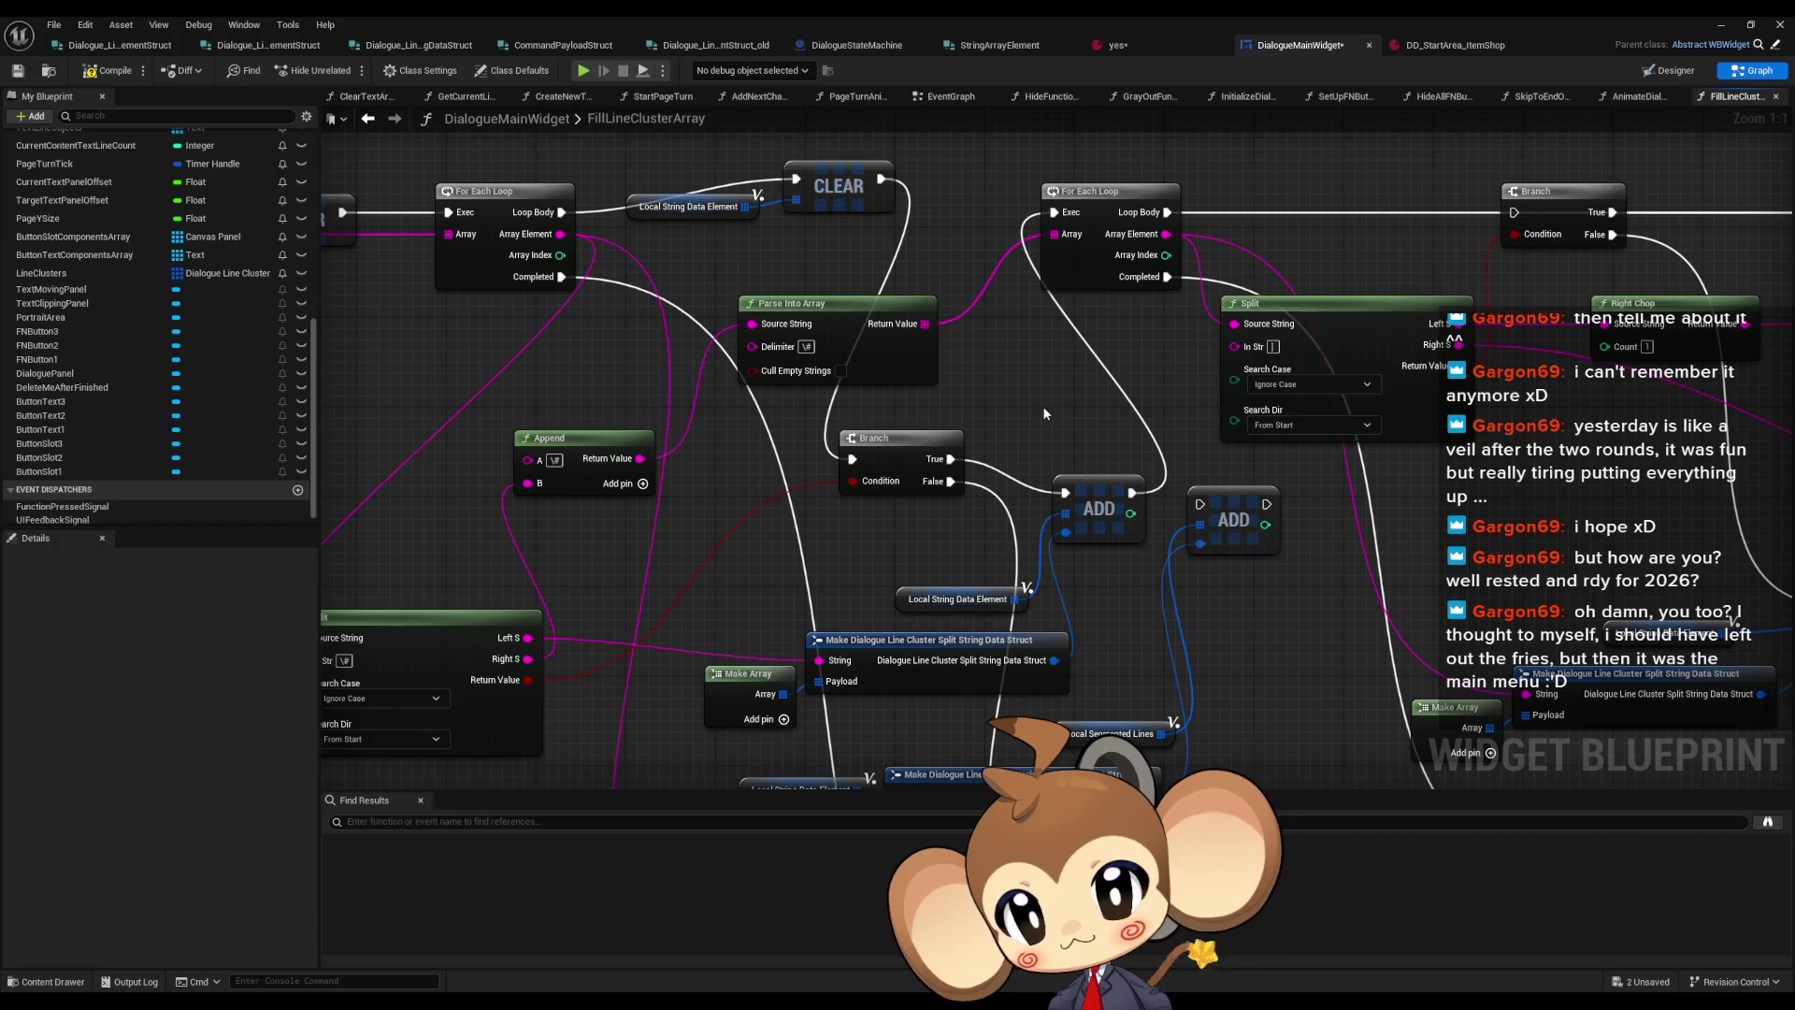
pyautogui.moveTo(1115, 469)
pyautogui.mouseDown()
pyautogui.moveTo(956, 485)
pyautogui.moveTo(891, 431)
pyautogui.mouseUp()
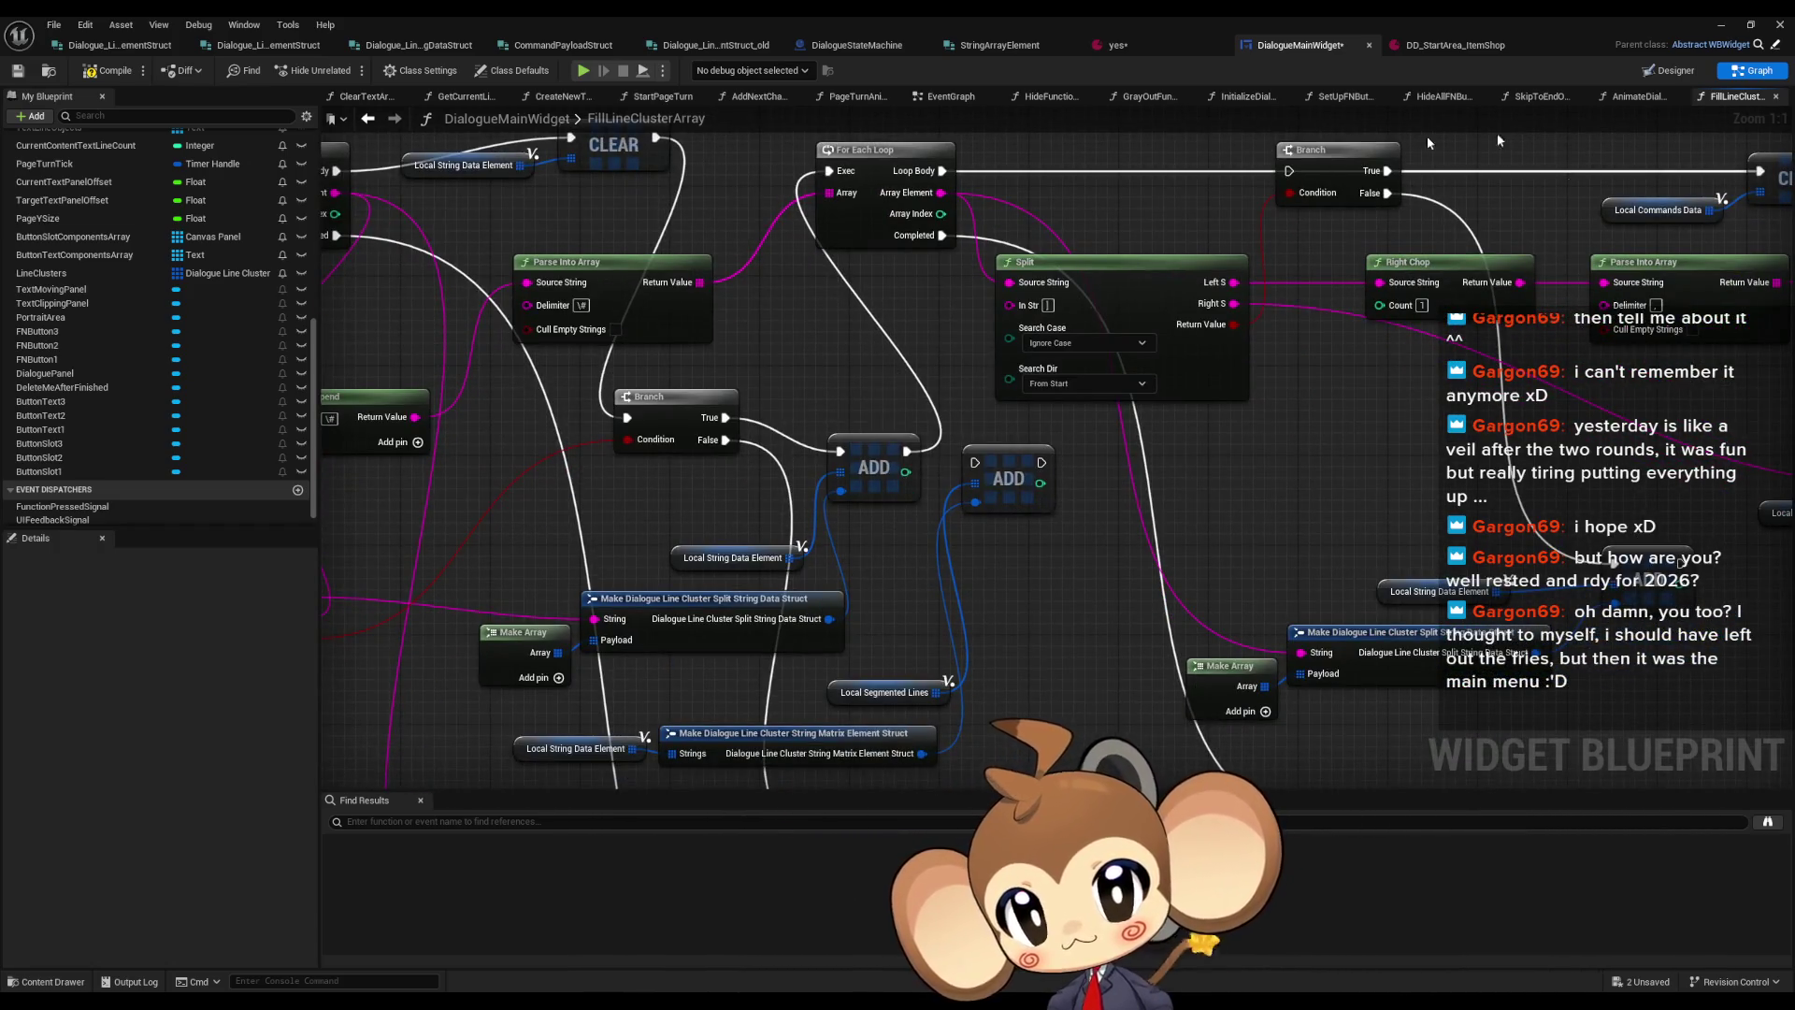
pyautogui.moveTo(949, 244); pyautogui.dragTo(781, 175)
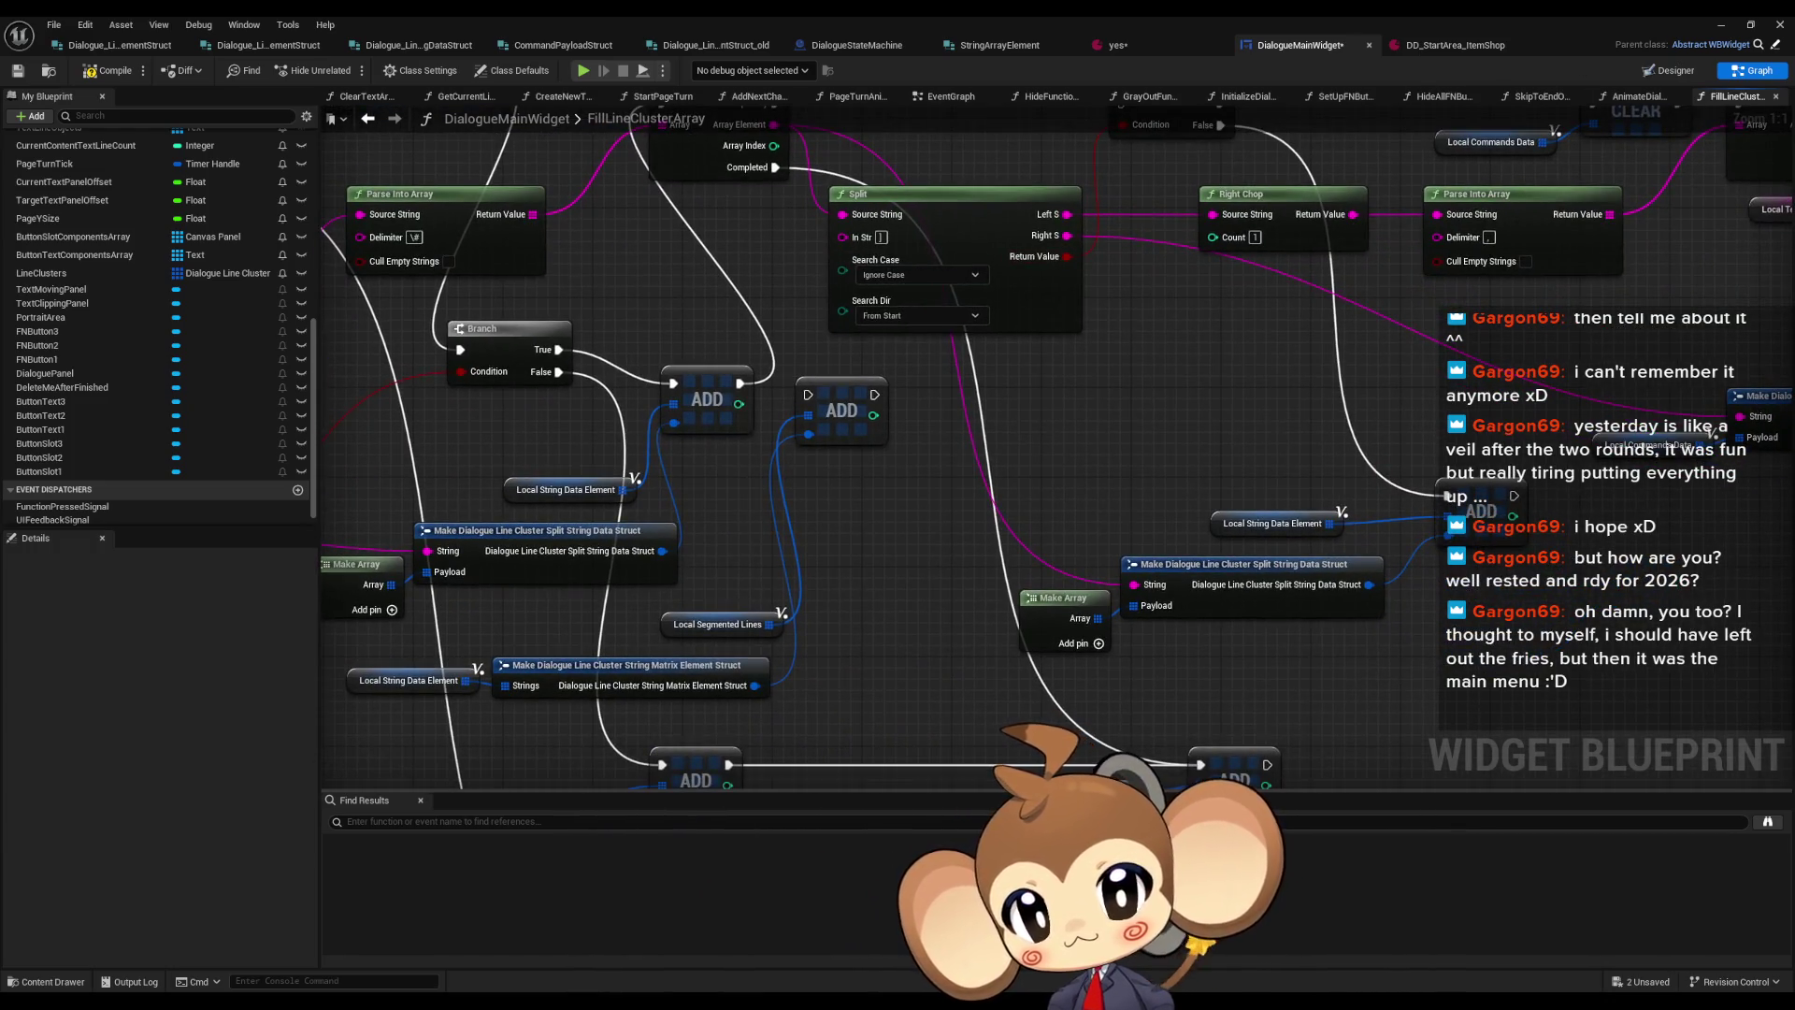
pyautogui.moveTo(1103, 762)
pyautogui.mouseDown()
pyautogui.moveTo(1250, 671)
pyautogui.moveTo(1341, 856)
pyautogui.mouseUp()
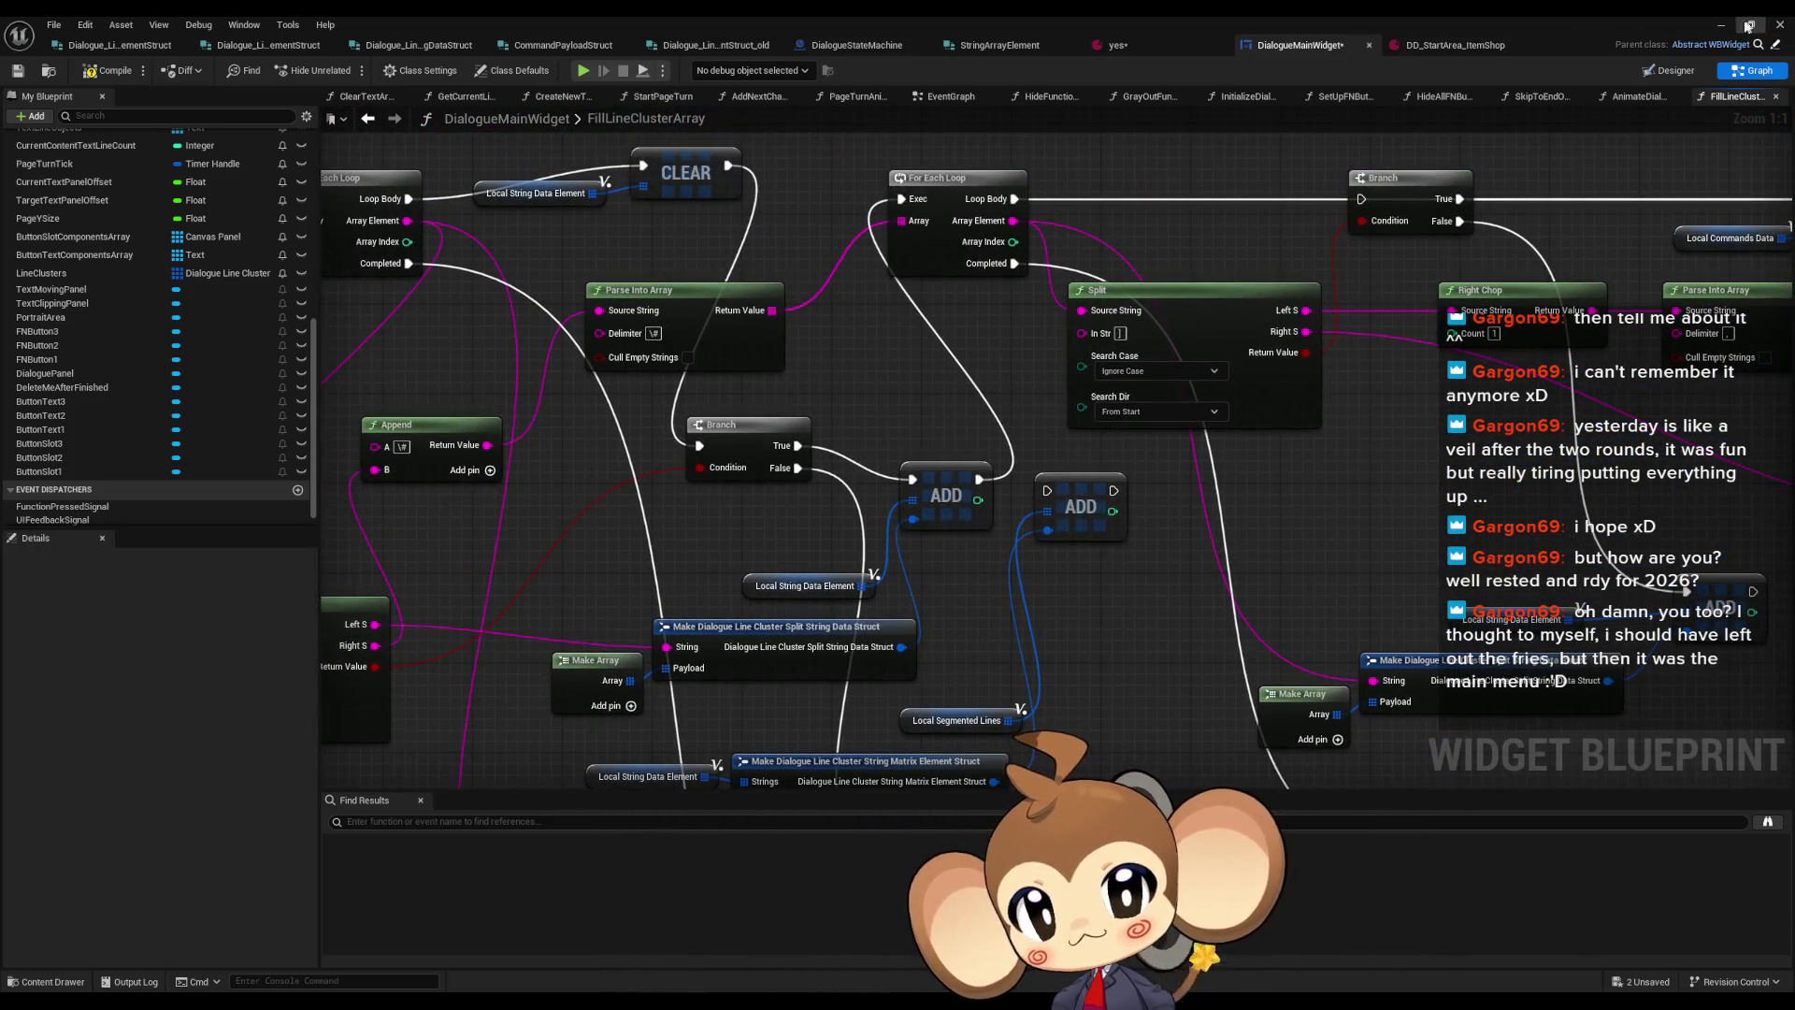
pyautogui.click(1721, 26)
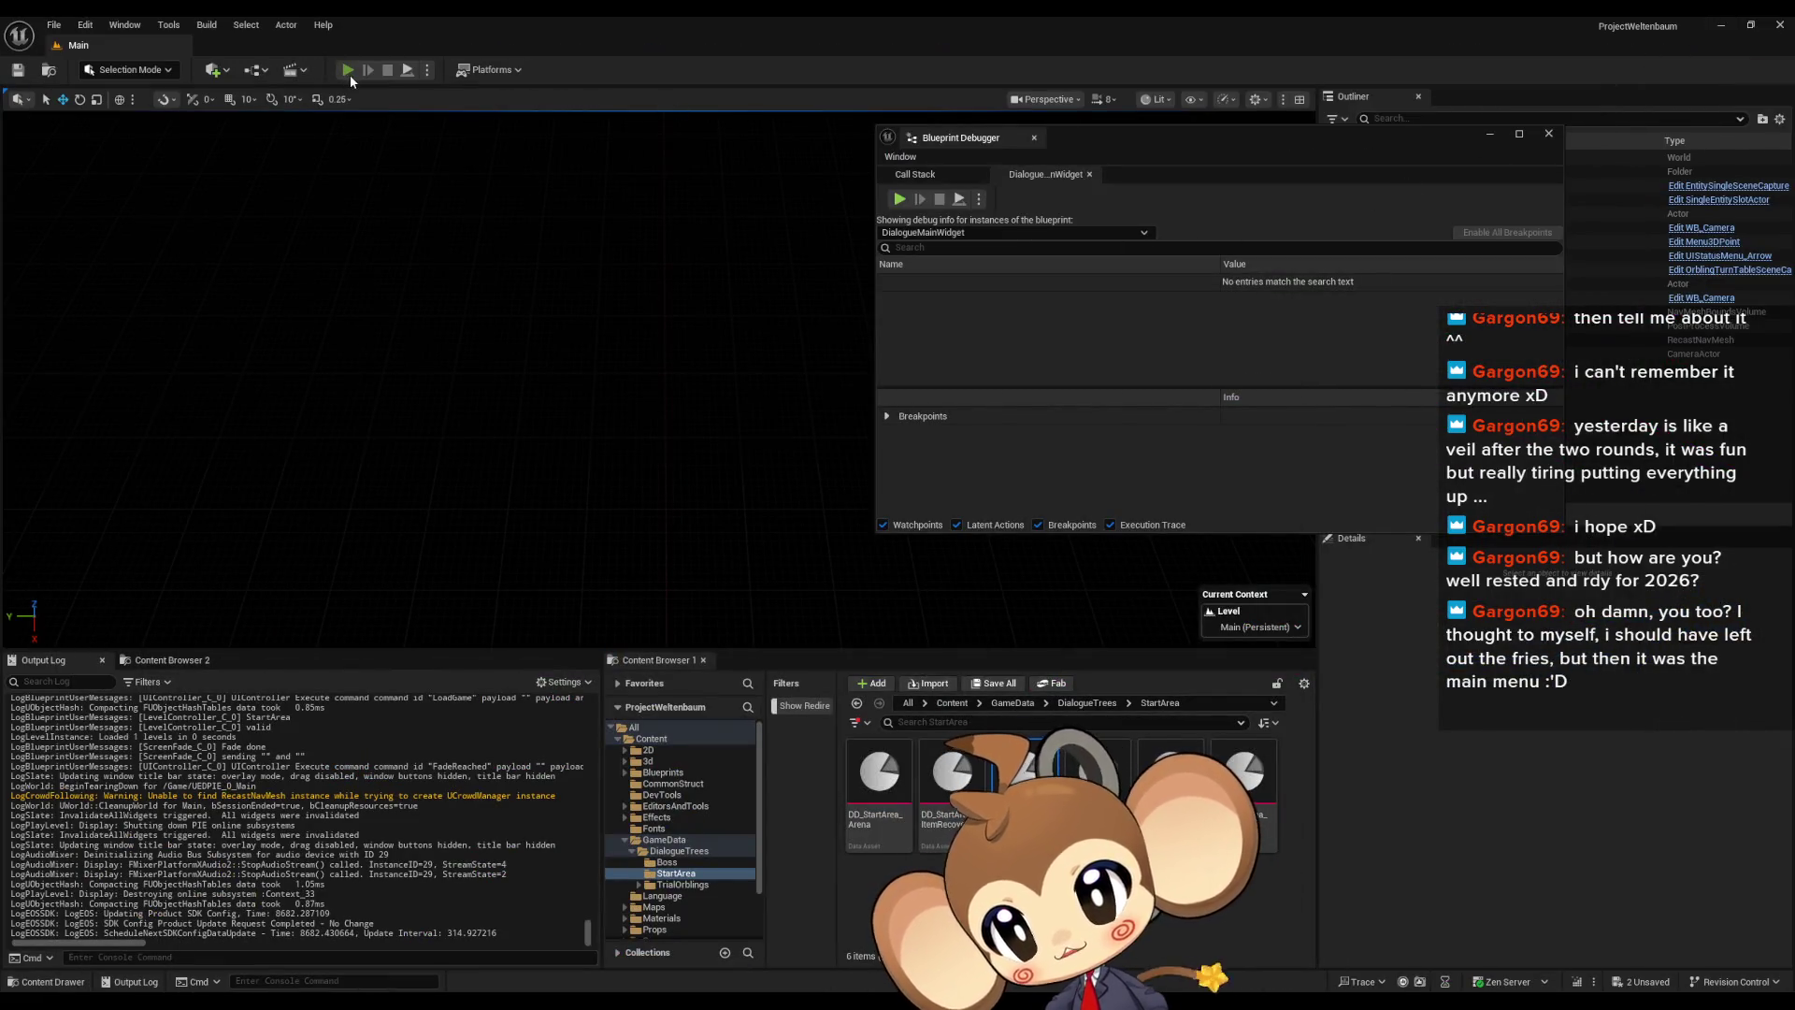
# Start a test play and expand the dialogue widget's Line Clusters down to the first cluster's Strings
pyautogui.click(347, 71)
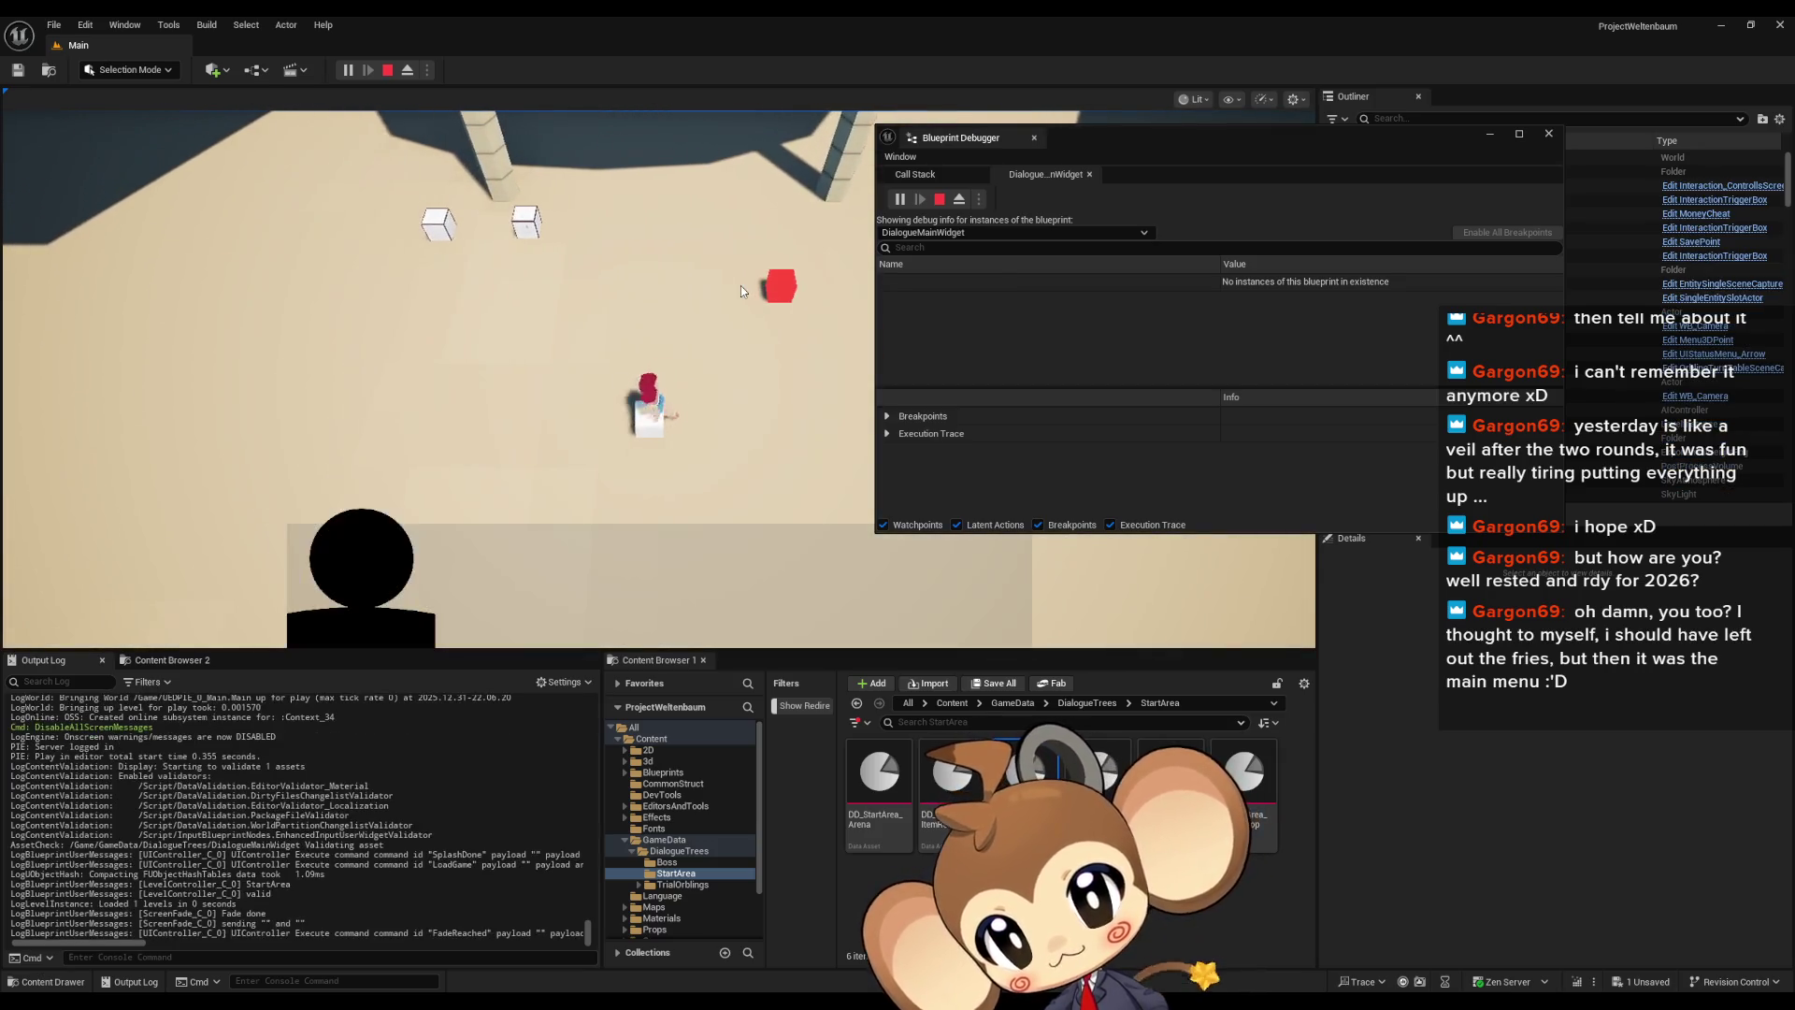
pyautogui.click(887, 282)
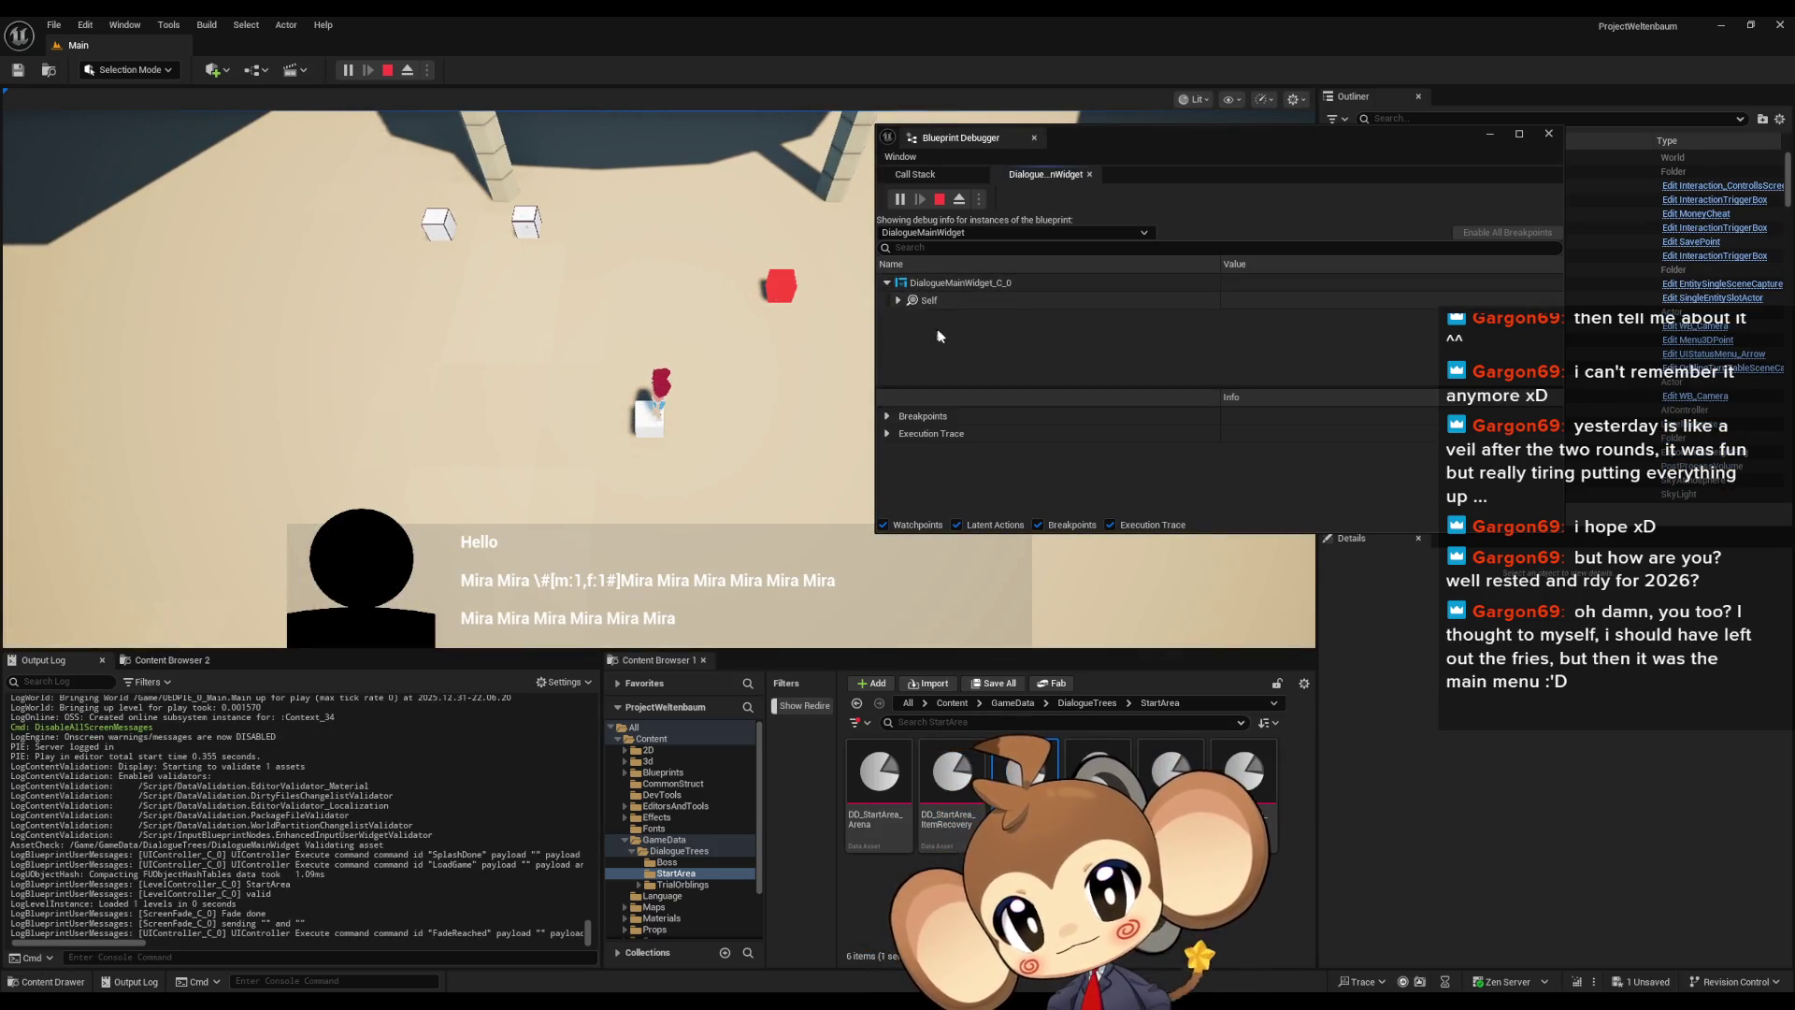
pyautogui.click(898, 301)
pyautogui.scroll(-10, 984, 327)
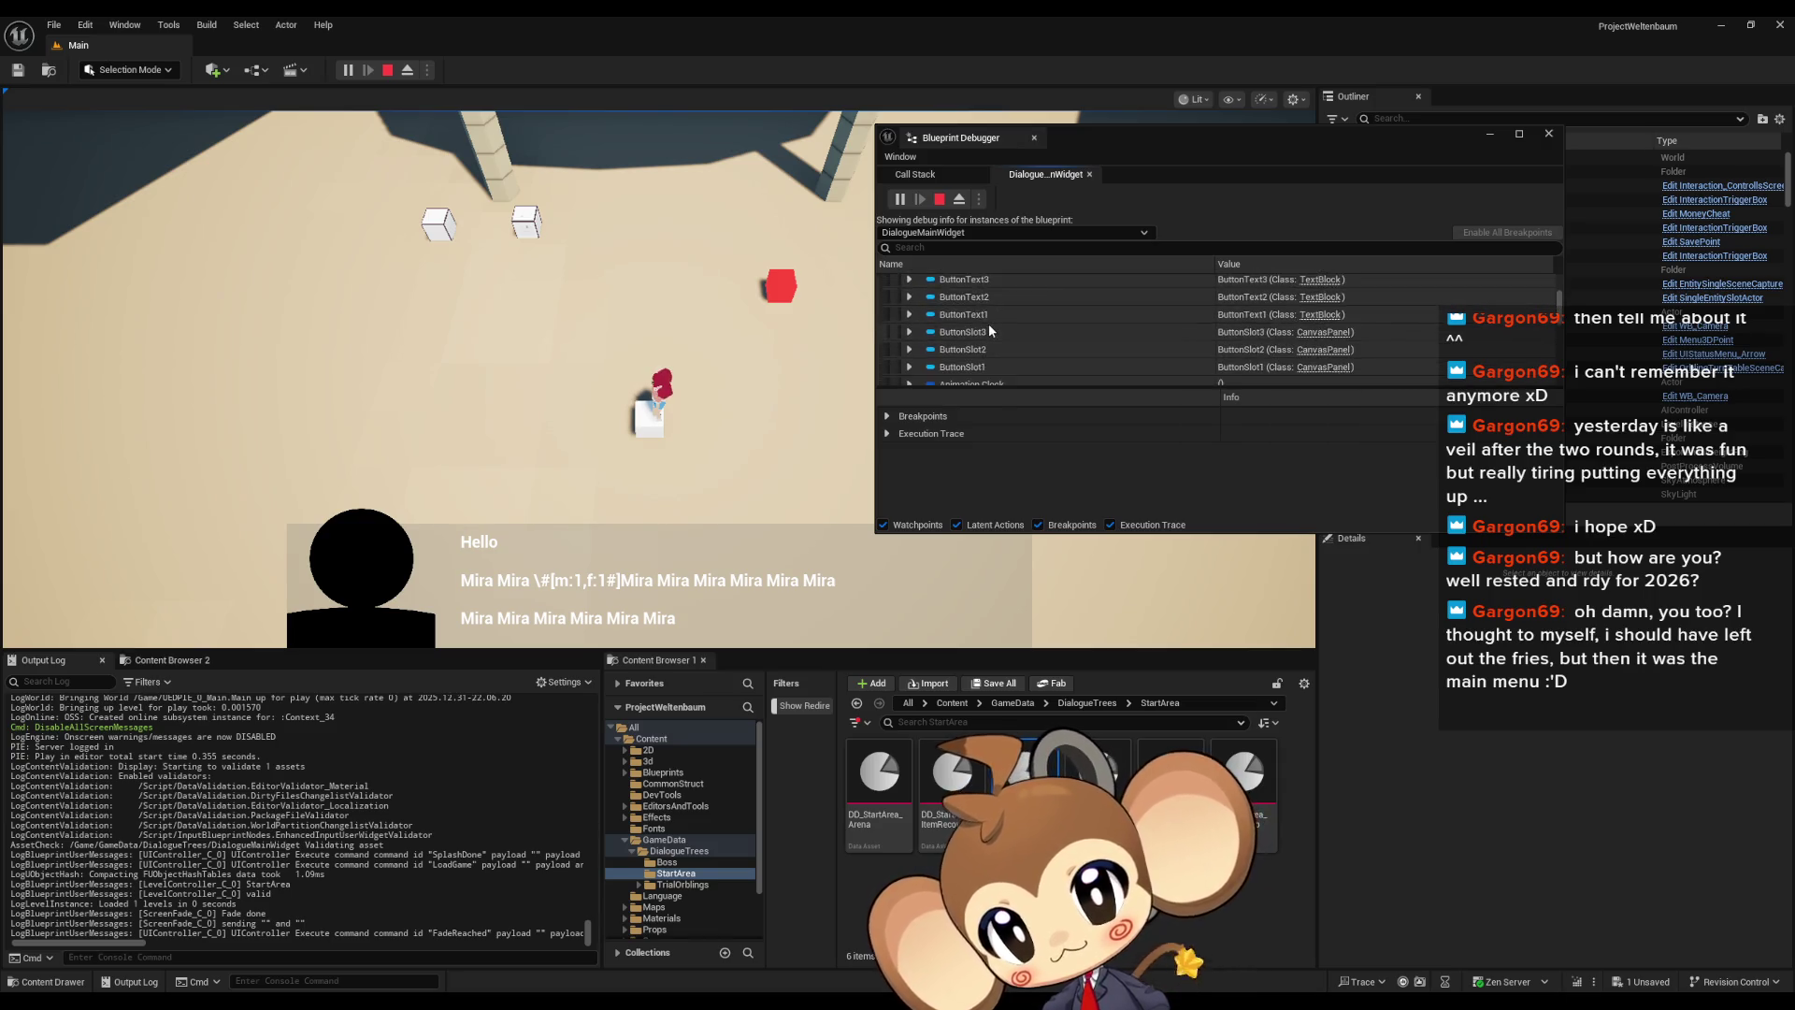
pyautogui.scroll(-5, 991, 324)
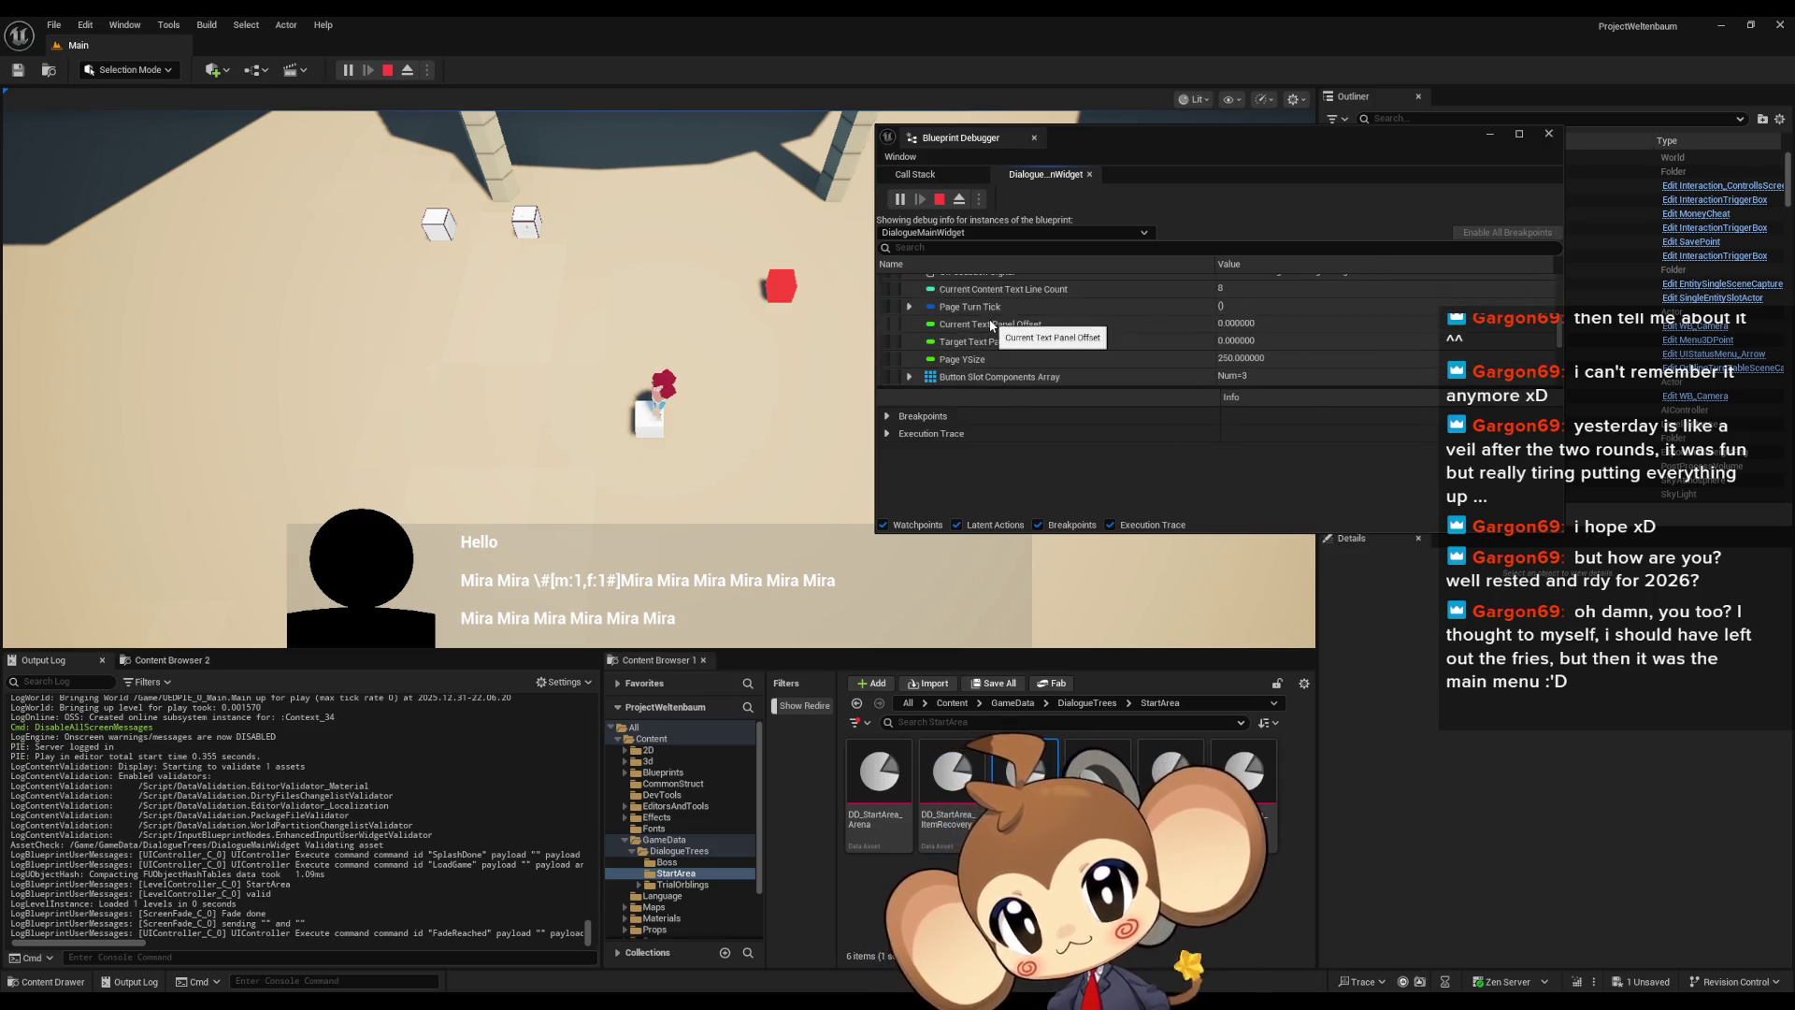
pyautogui.click(909, 322)
pyautogui.click(924, 337)
pyautogui.click(931, 335)
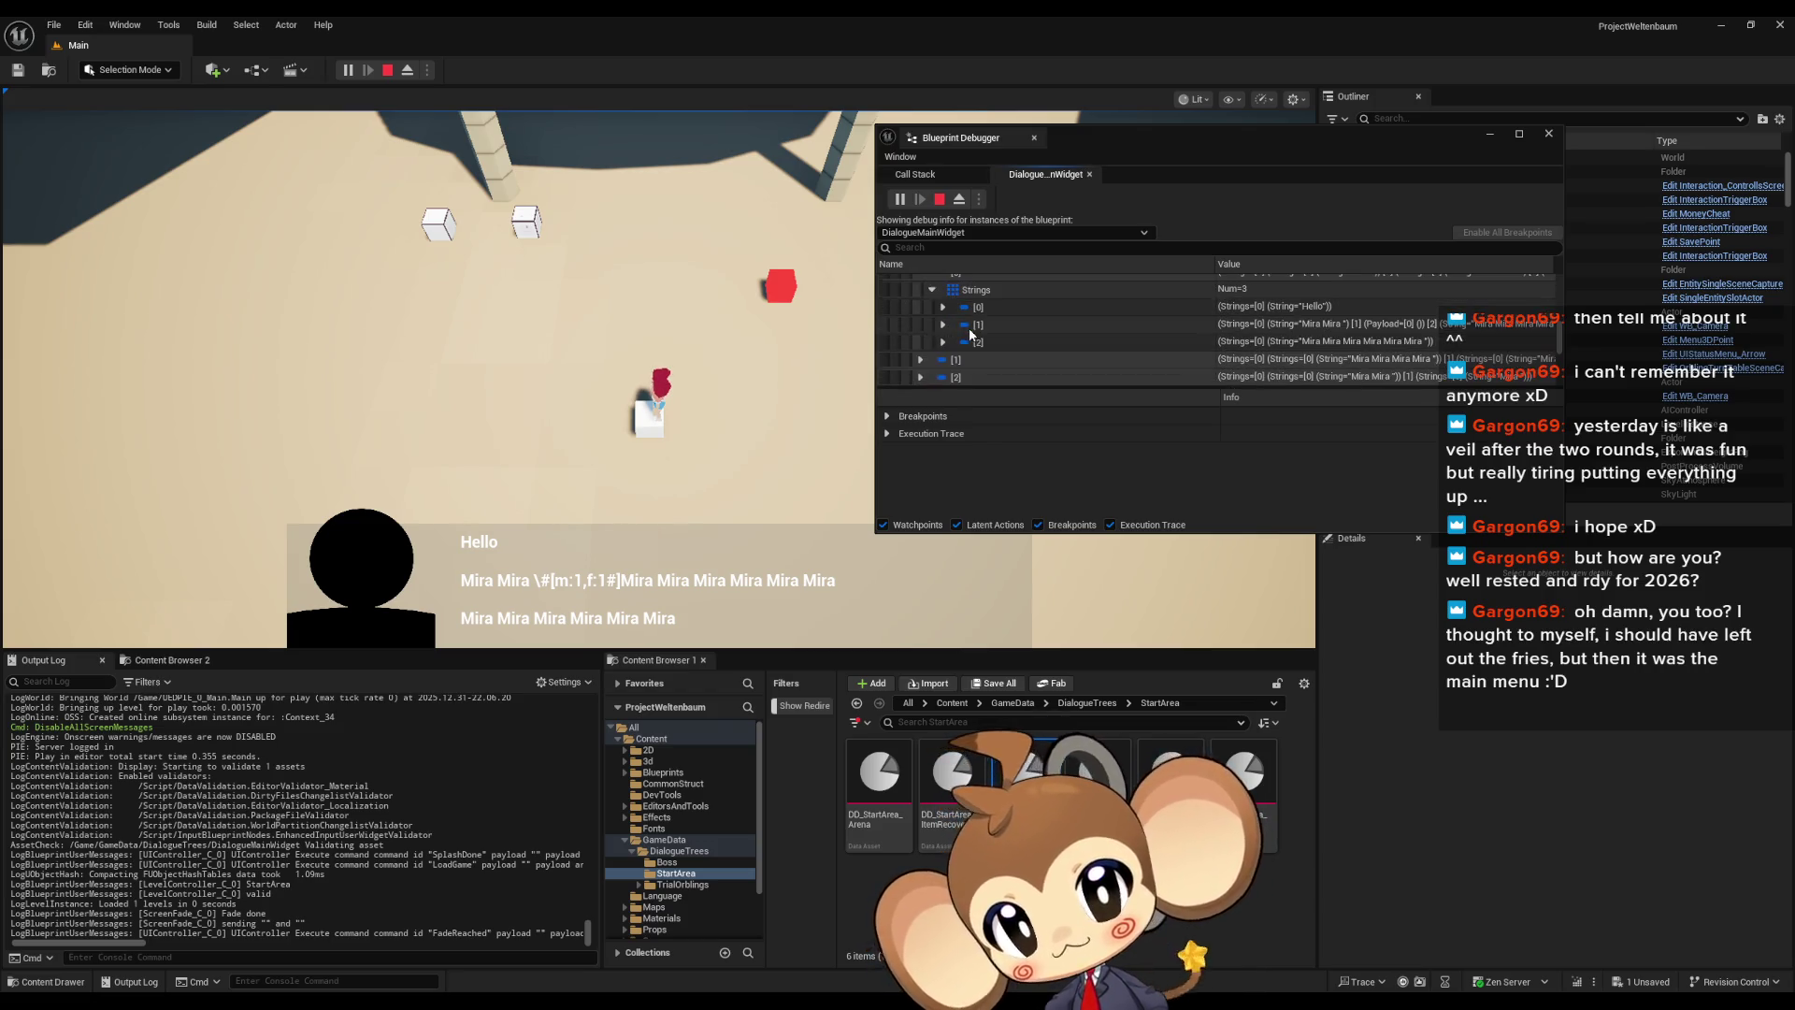
# Expand string entries [0] and [1] to show their String and Payload values
pyautogui.click(943, 325)
pyautogui.click(944, 325)
pyautogui.click(943, 307)
pyautogui.click(954, 325)
pyautogui.click(955, 324)
pyautogui.click(943, 306)
pyautogui.click(943, 324)
pyautogui.click(955, 343)
pyautogui.scroll(-2, 961, 330)
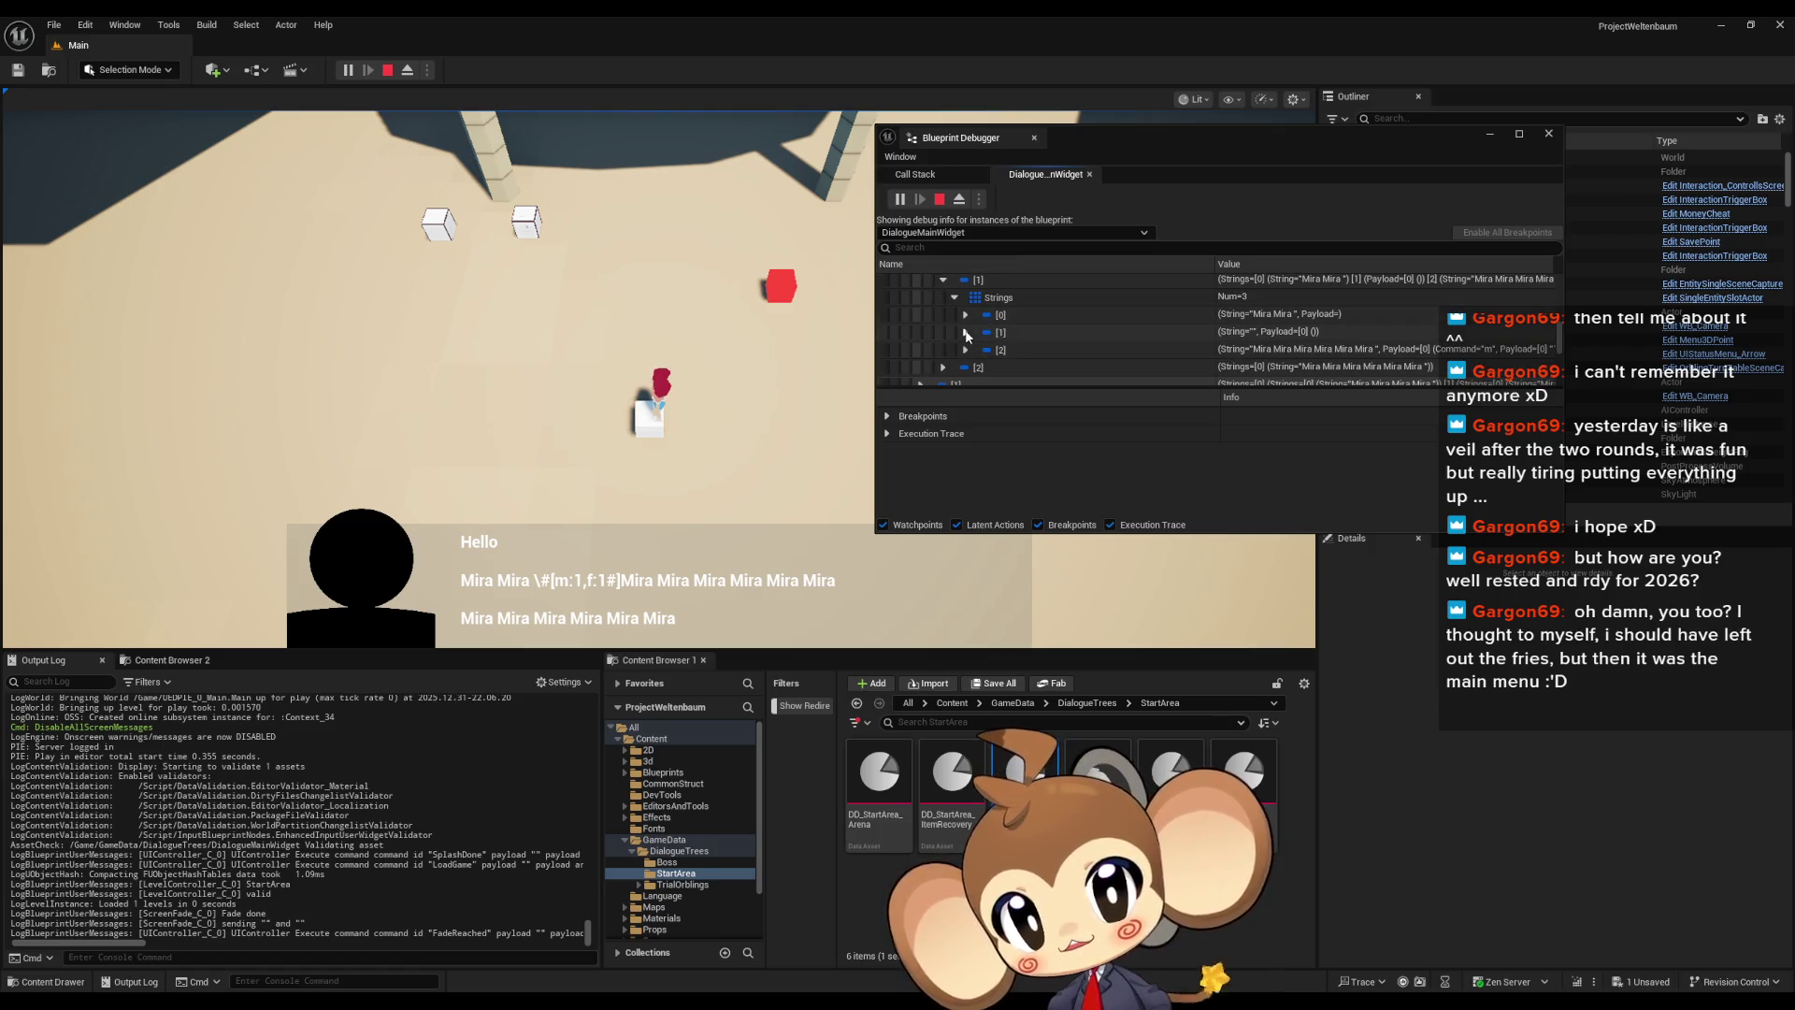
pyautogui.click(966, 316)
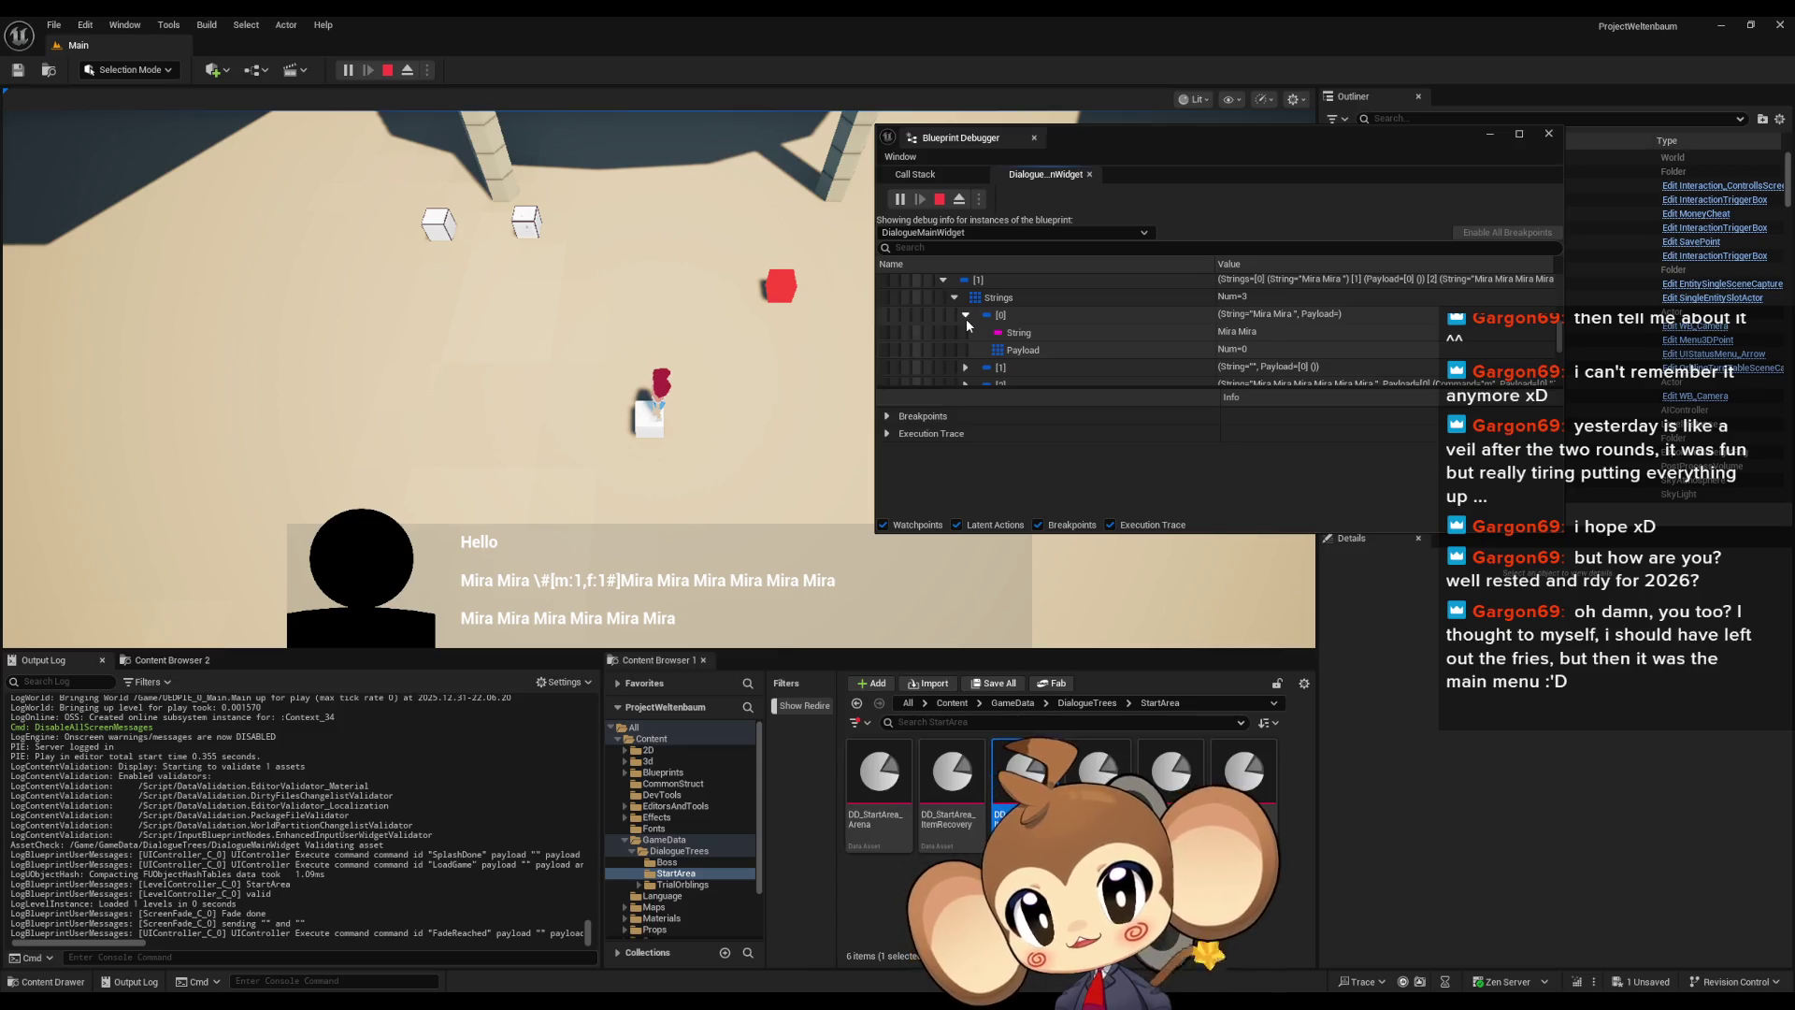
pyautogui.click(966, 316)
pyautogui.click(965, 333)
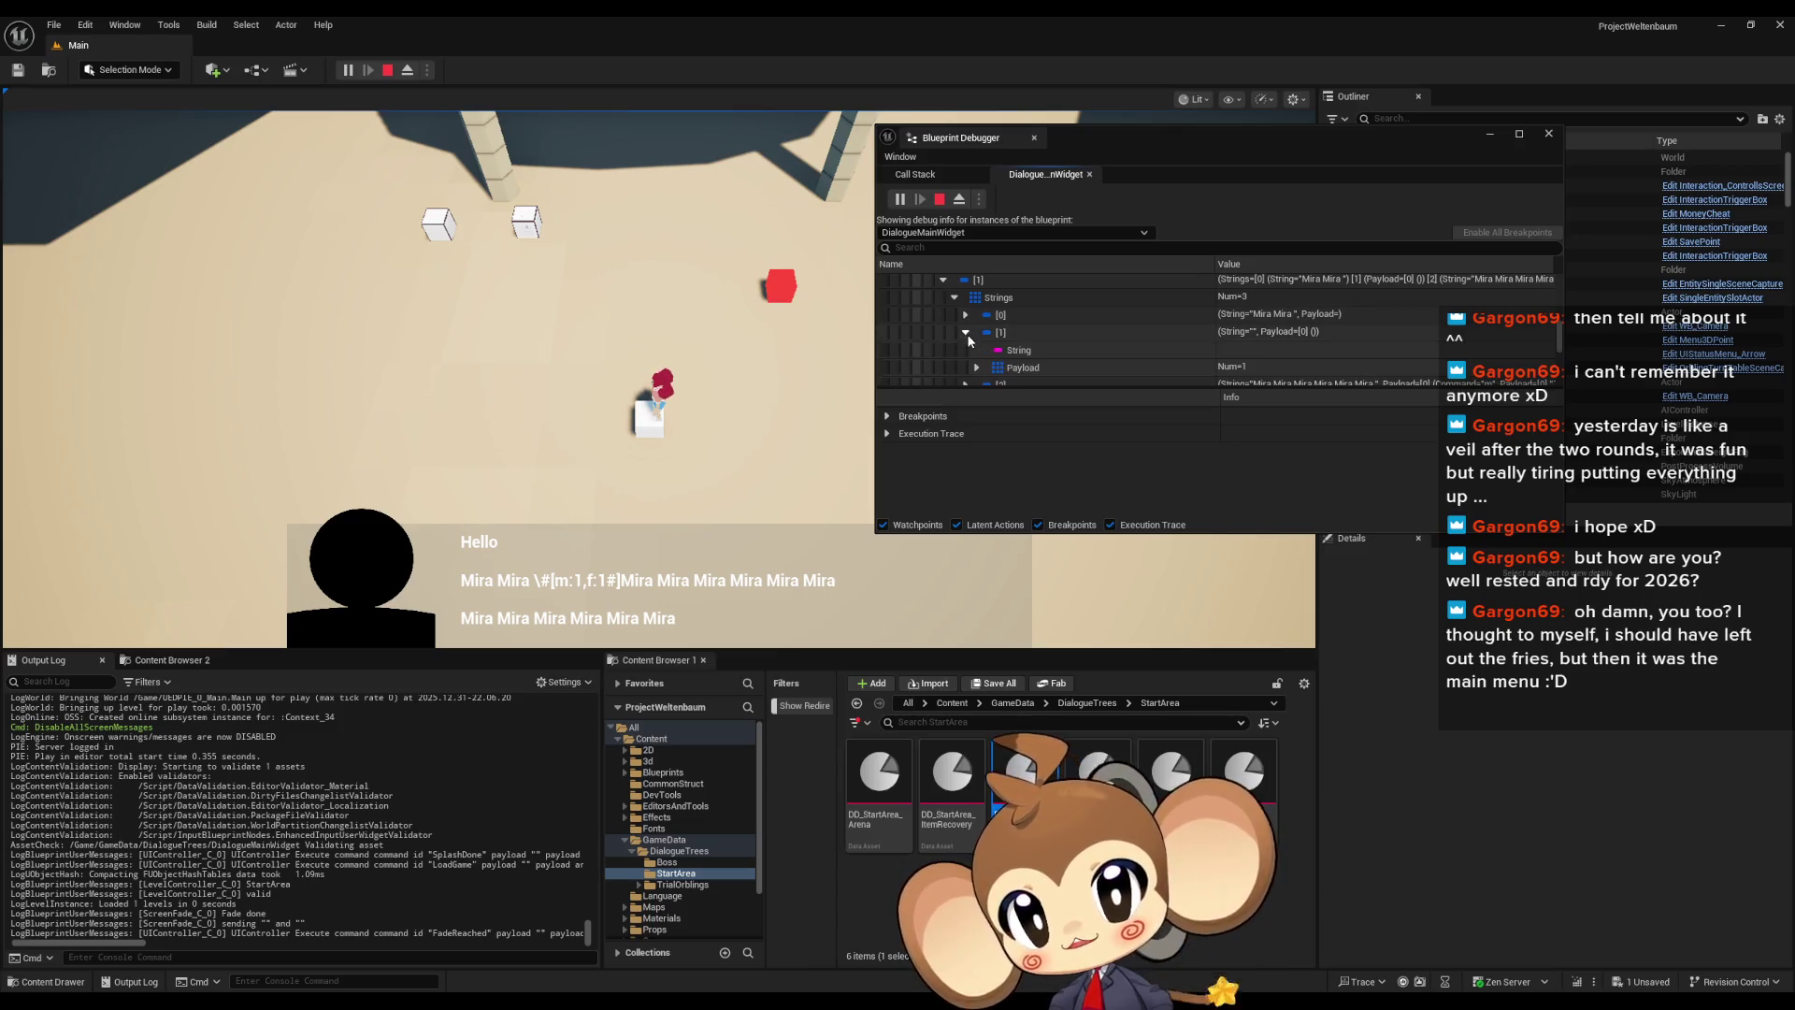
pyautogui.scroll(-1, 979, 345)
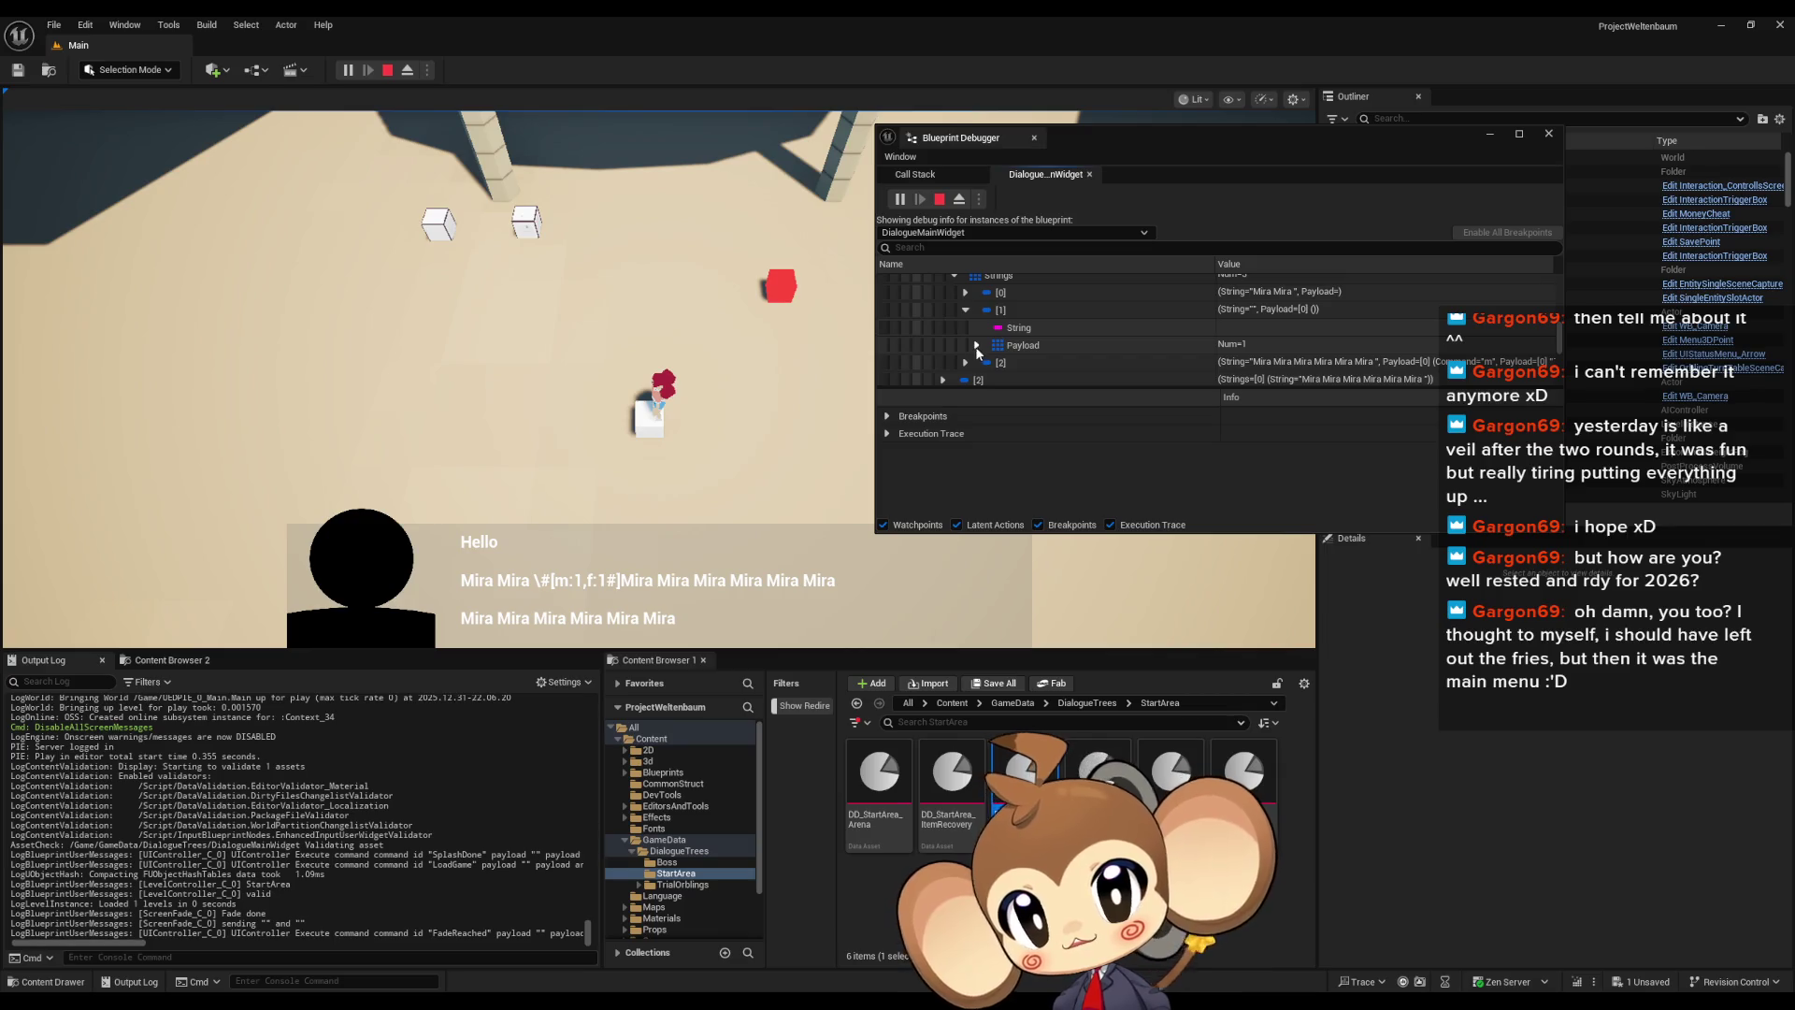
# Compare entry [1]'s empty String with entry [2] and expand entry [1]'s Payload command
pyautogui.click(1259, 328)
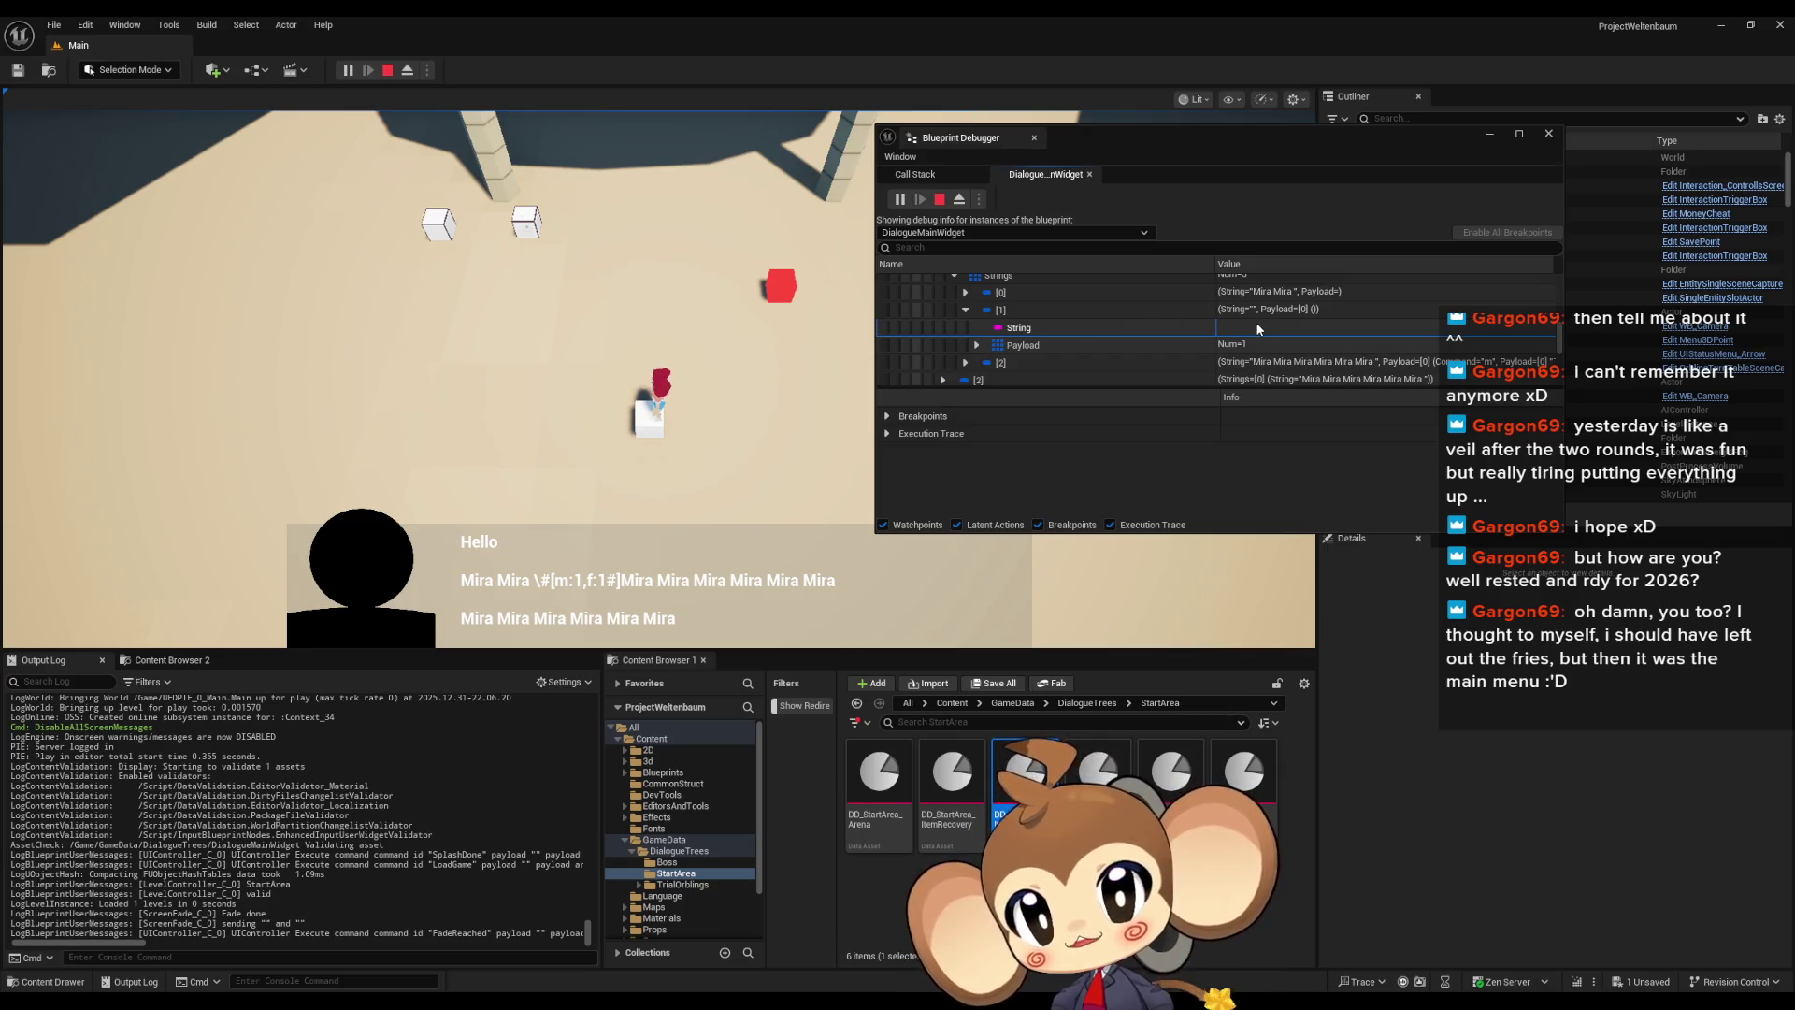
pyautogui.click(966, 309)
pyautogui.click(966, 327)
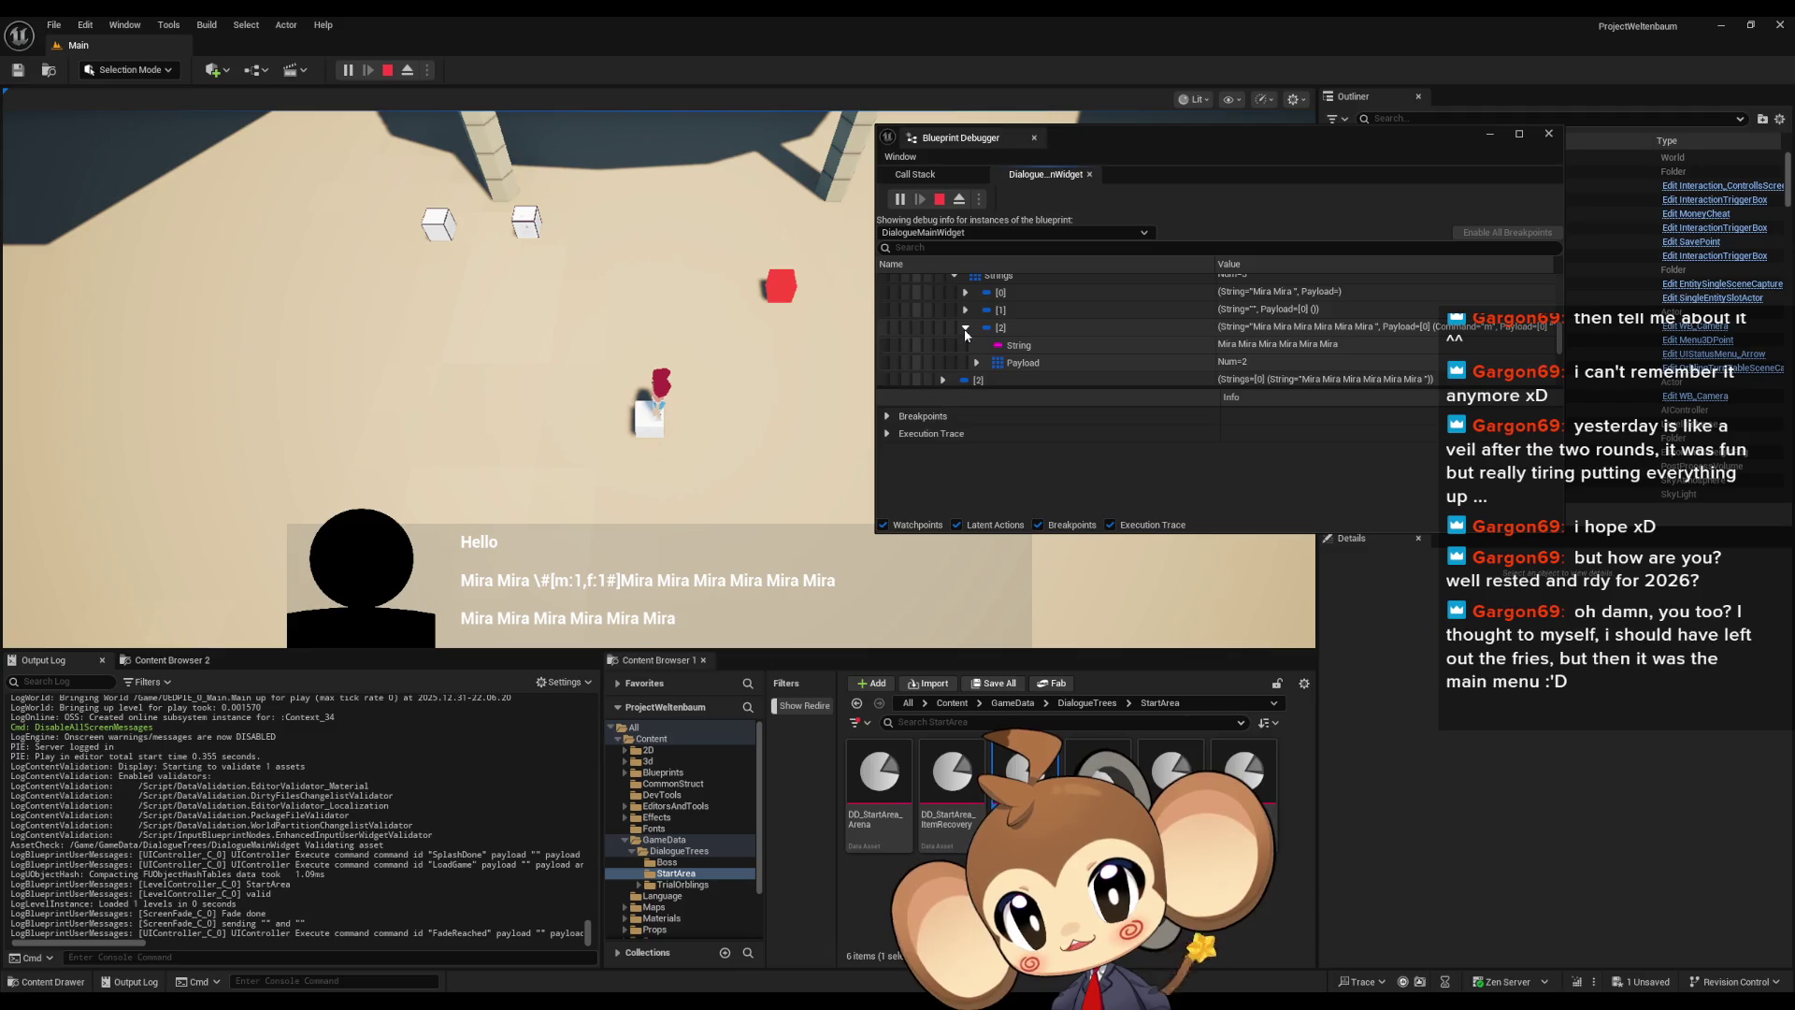
pyautogui.click(1175, 346)
pyautogui.click(965, 310)
pyautogui.click(1084, 329)
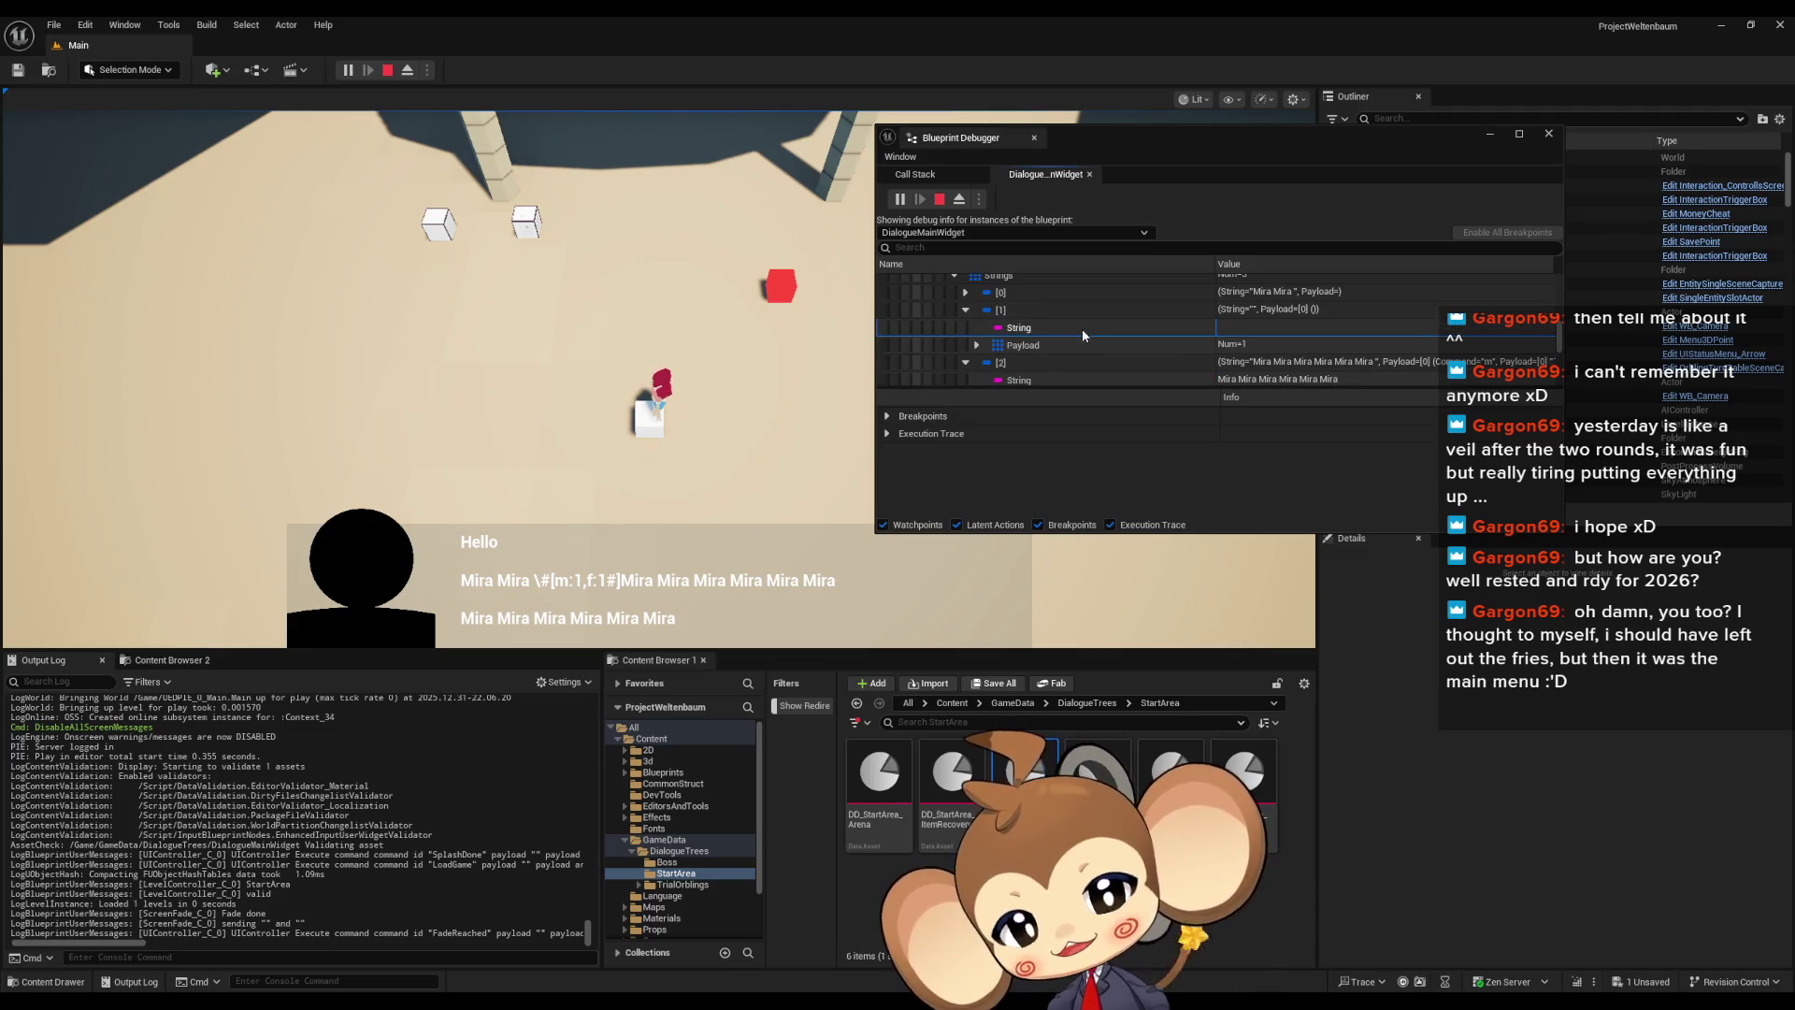
pyautogui.click(977, 345)
pyautogui.scroll(-1, 1152, 329)
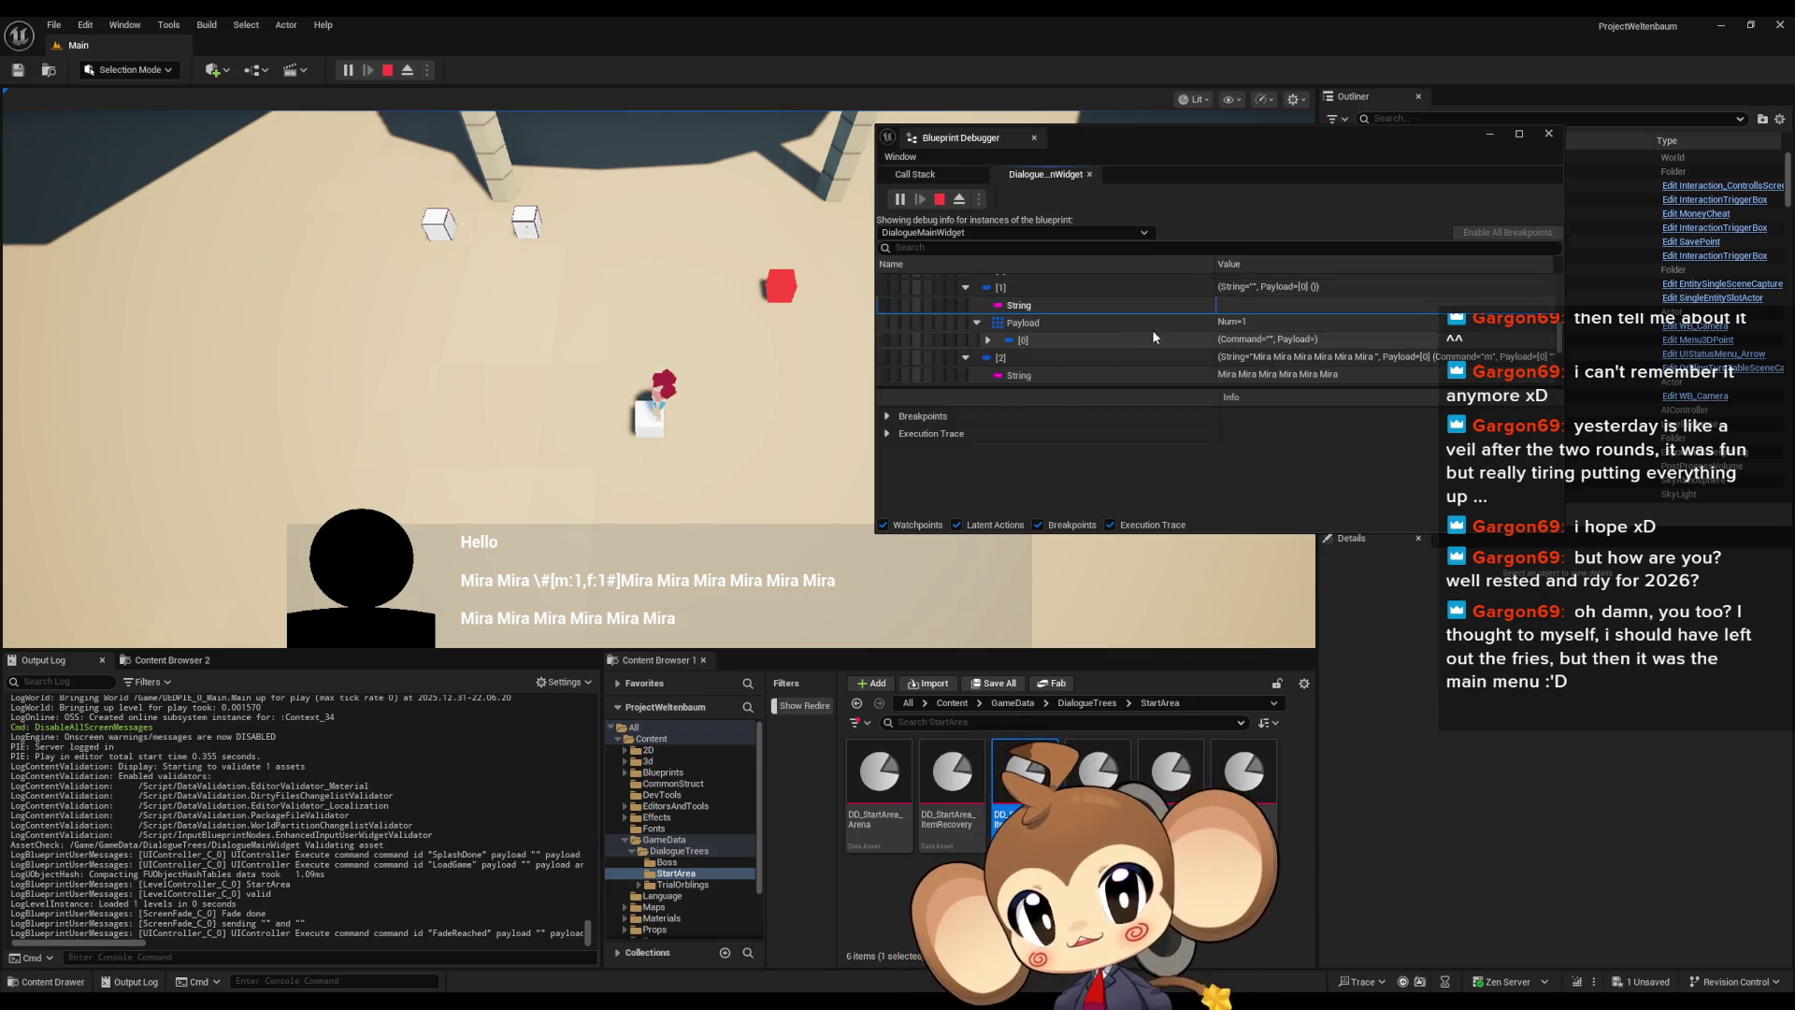
pyautogui.click(988, 340)
pyautogui.scroll(-1, 1132, 352)
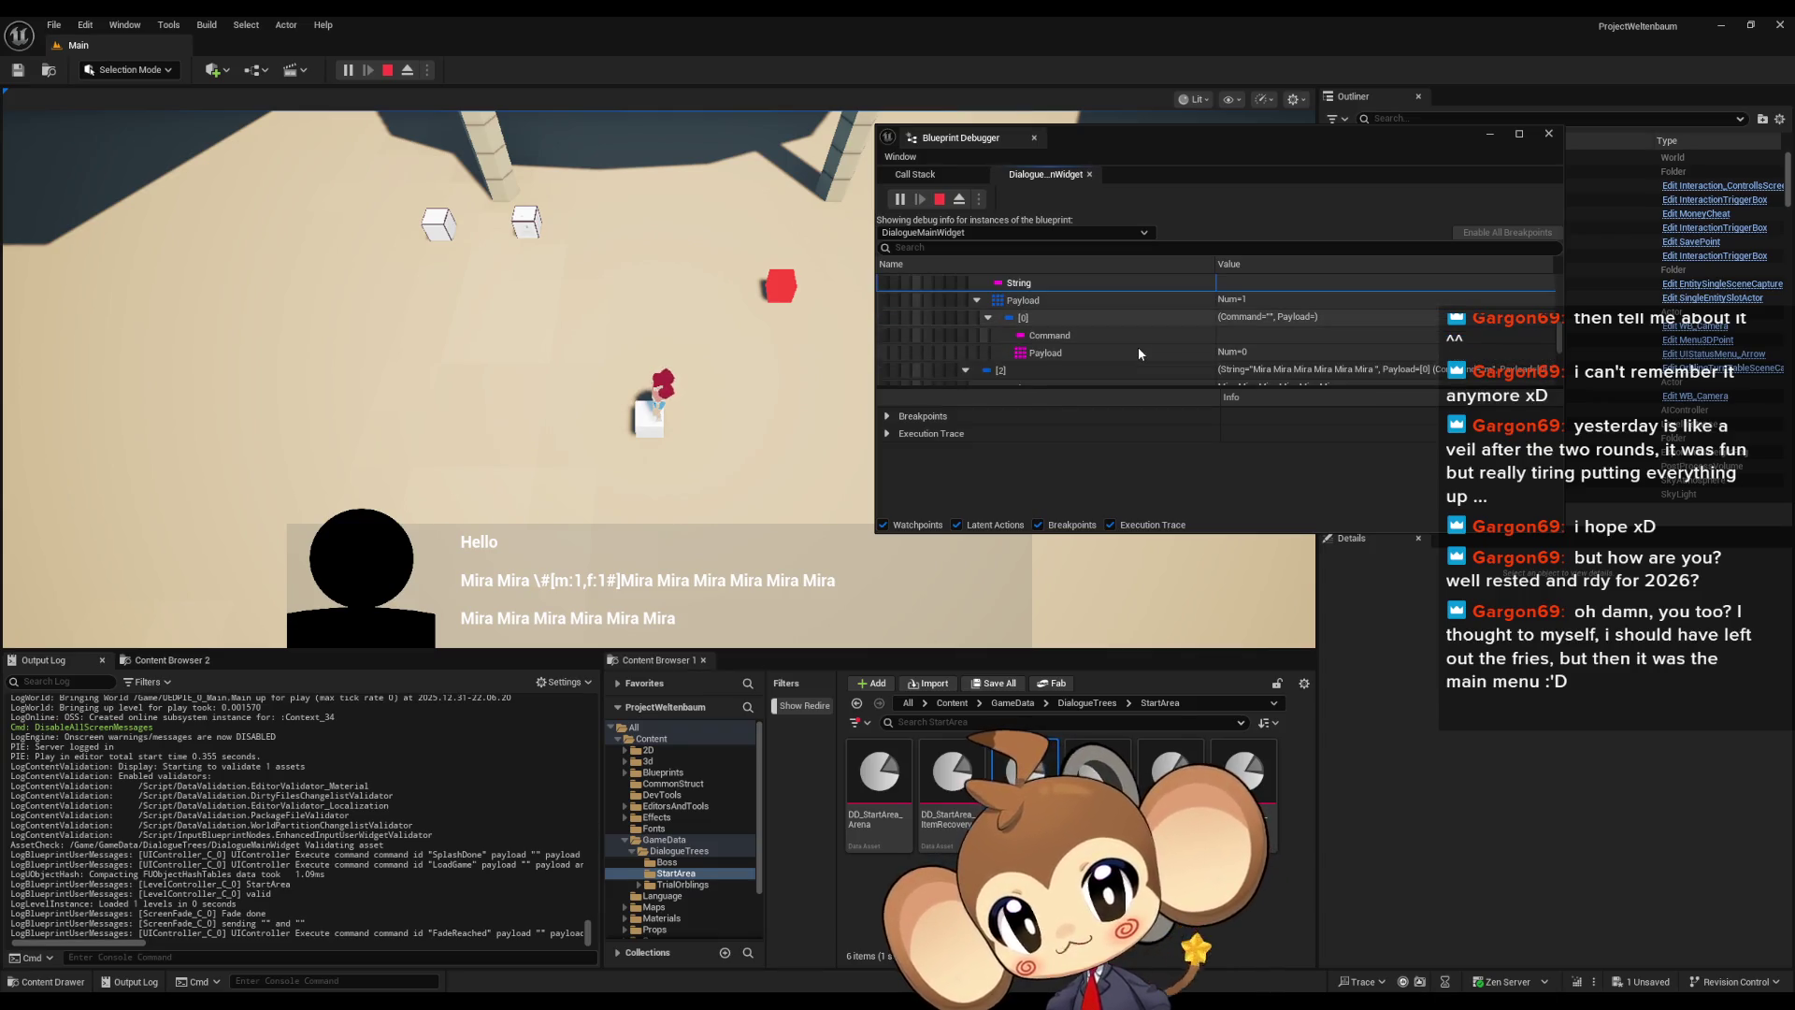
pyautogui.scroll(2, 1085, 328)
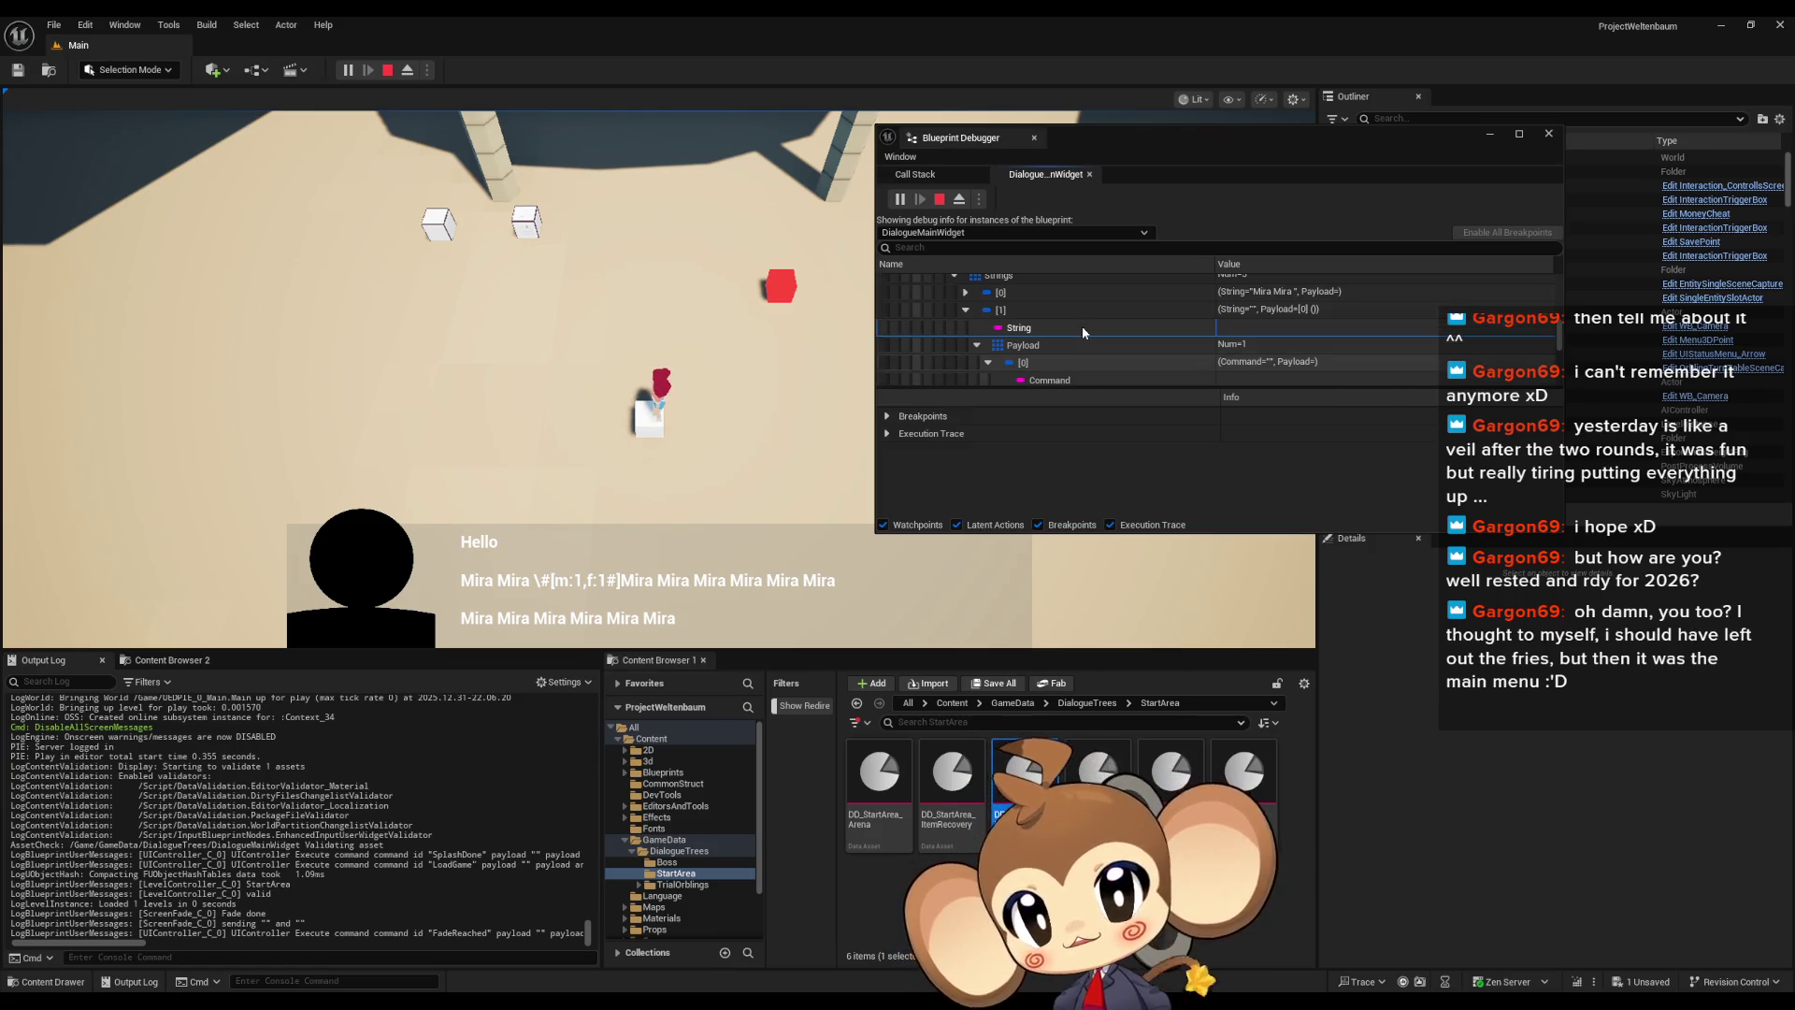
# Collapse entries [1] and [2], show the first string's text and payload, and return to the graph
pyautogui.click(966, 312)
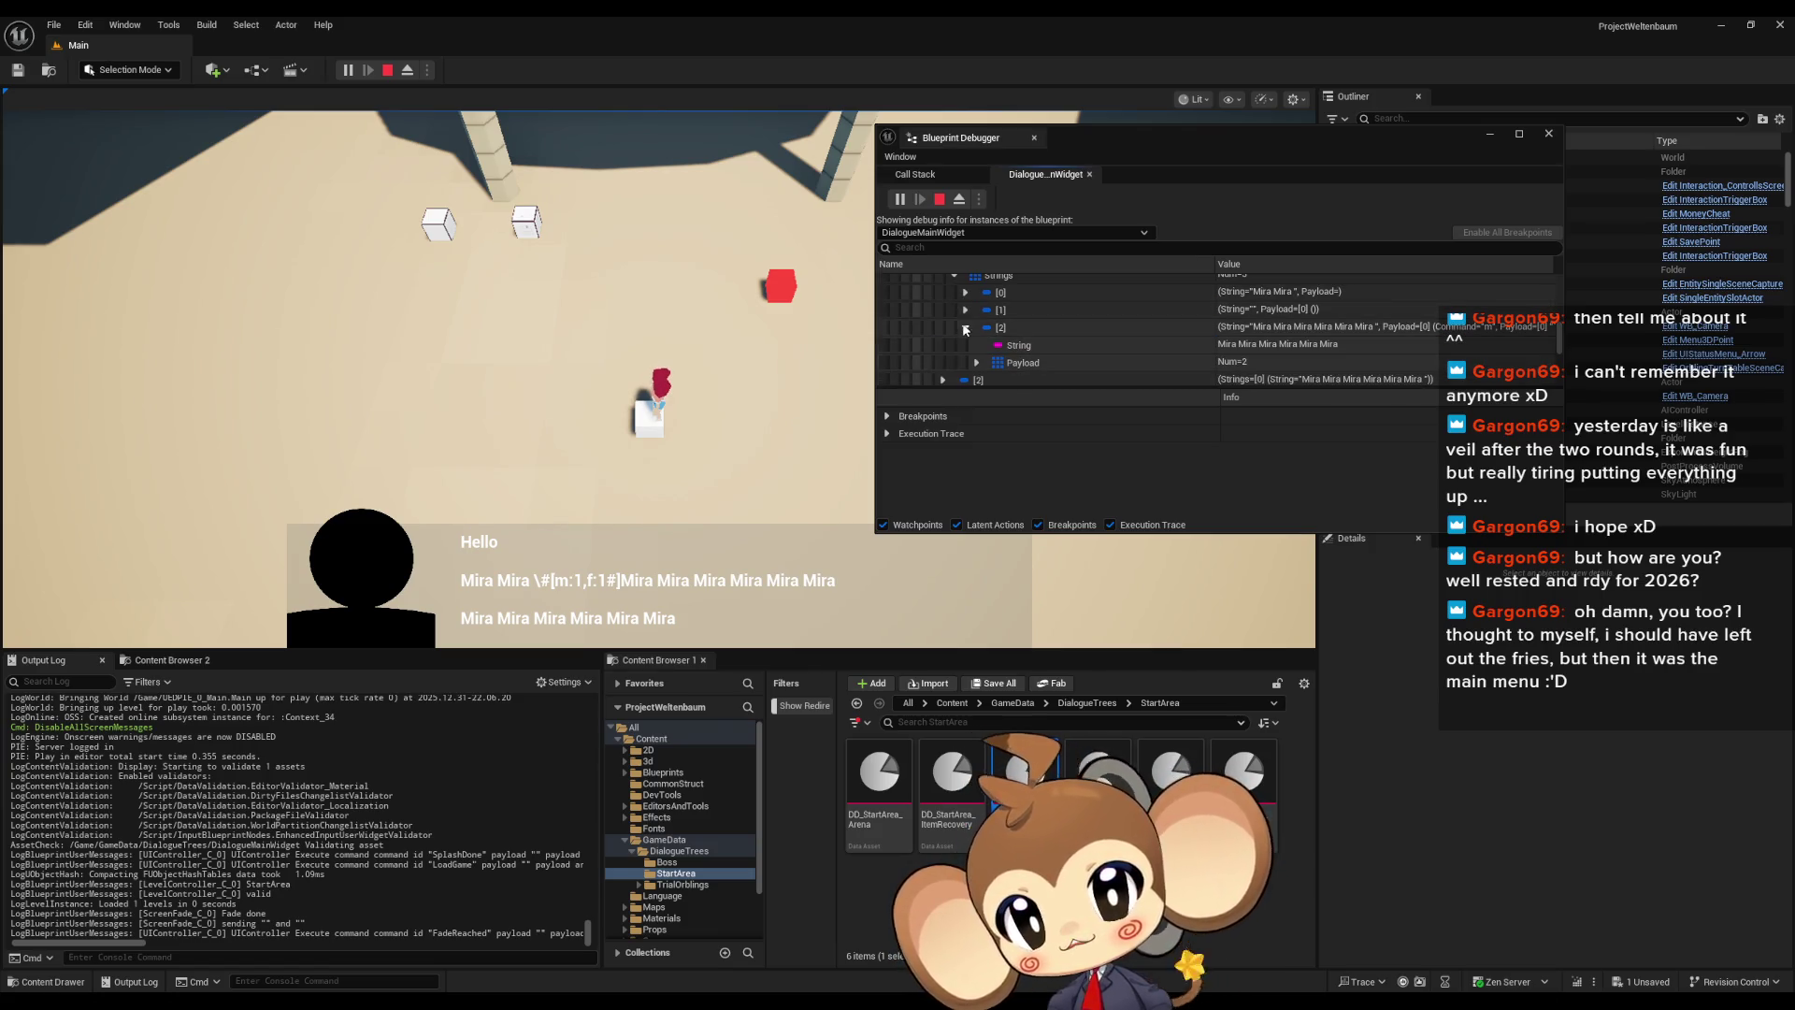
pyautogui.click(965, 329)
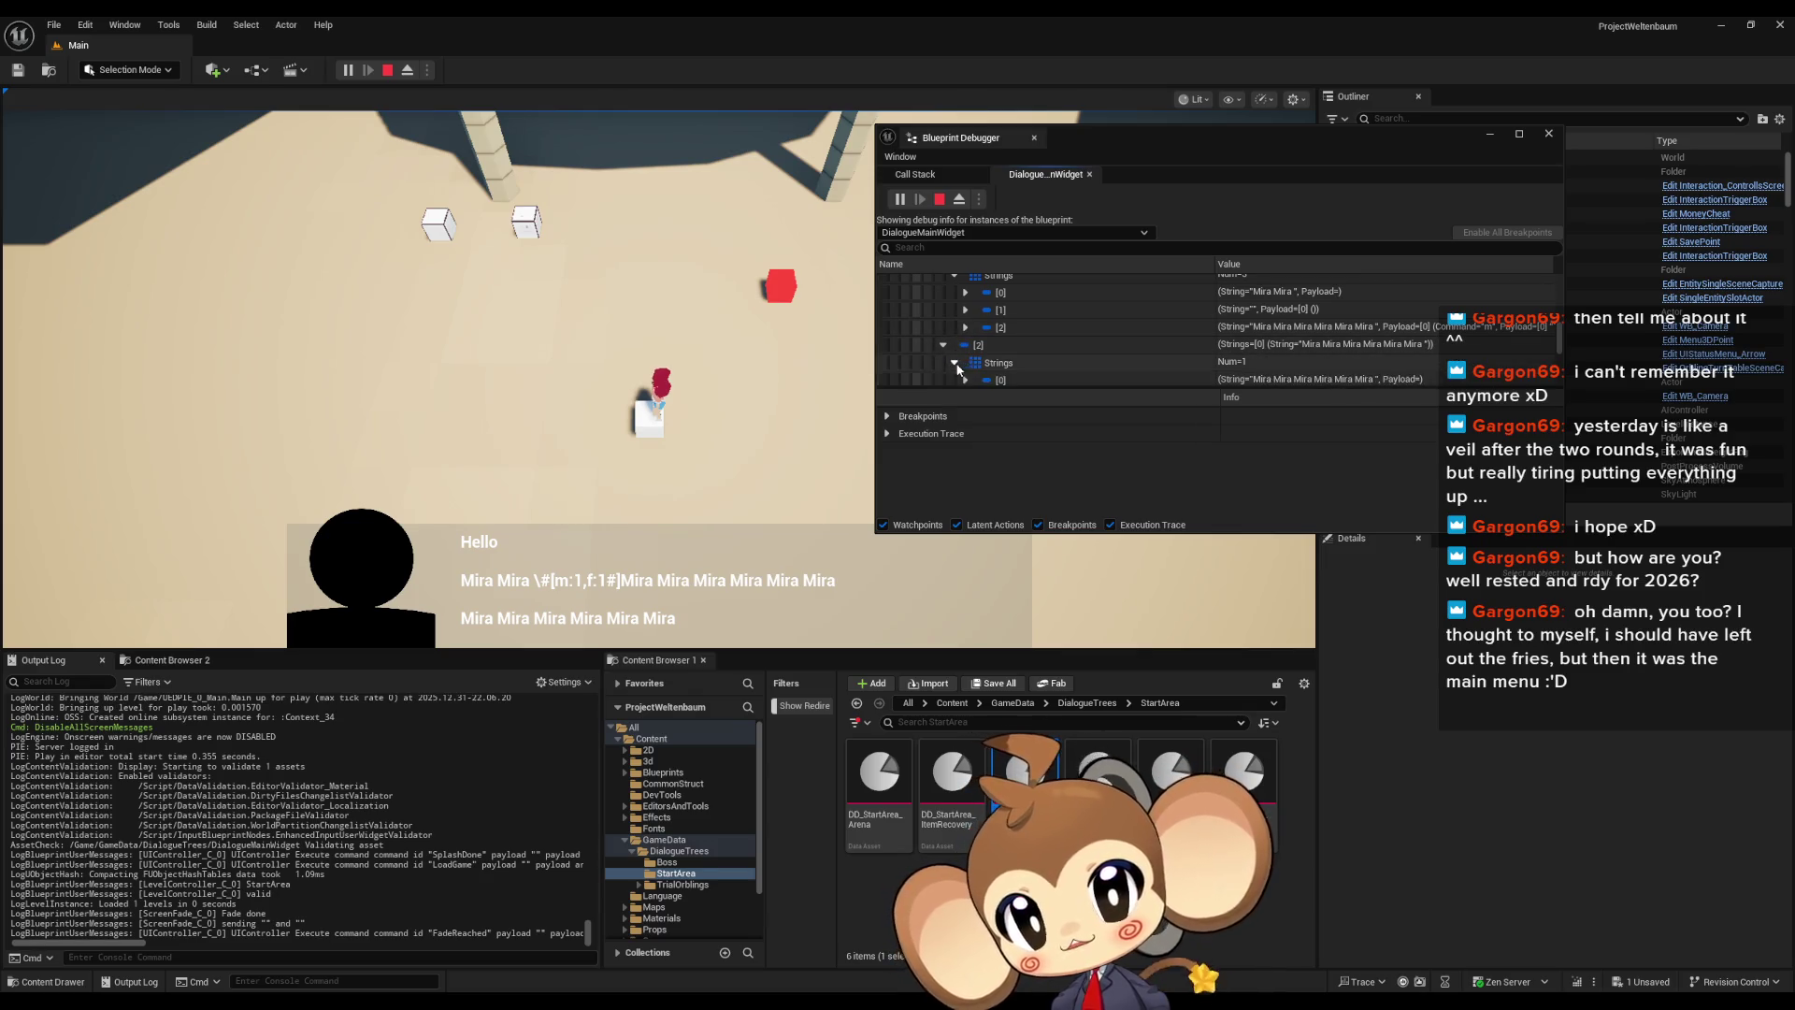
pyautogui.click(954, 361)
pyautogui.click(967, 346)
pyautogui.scroll(-1, 974, 342)
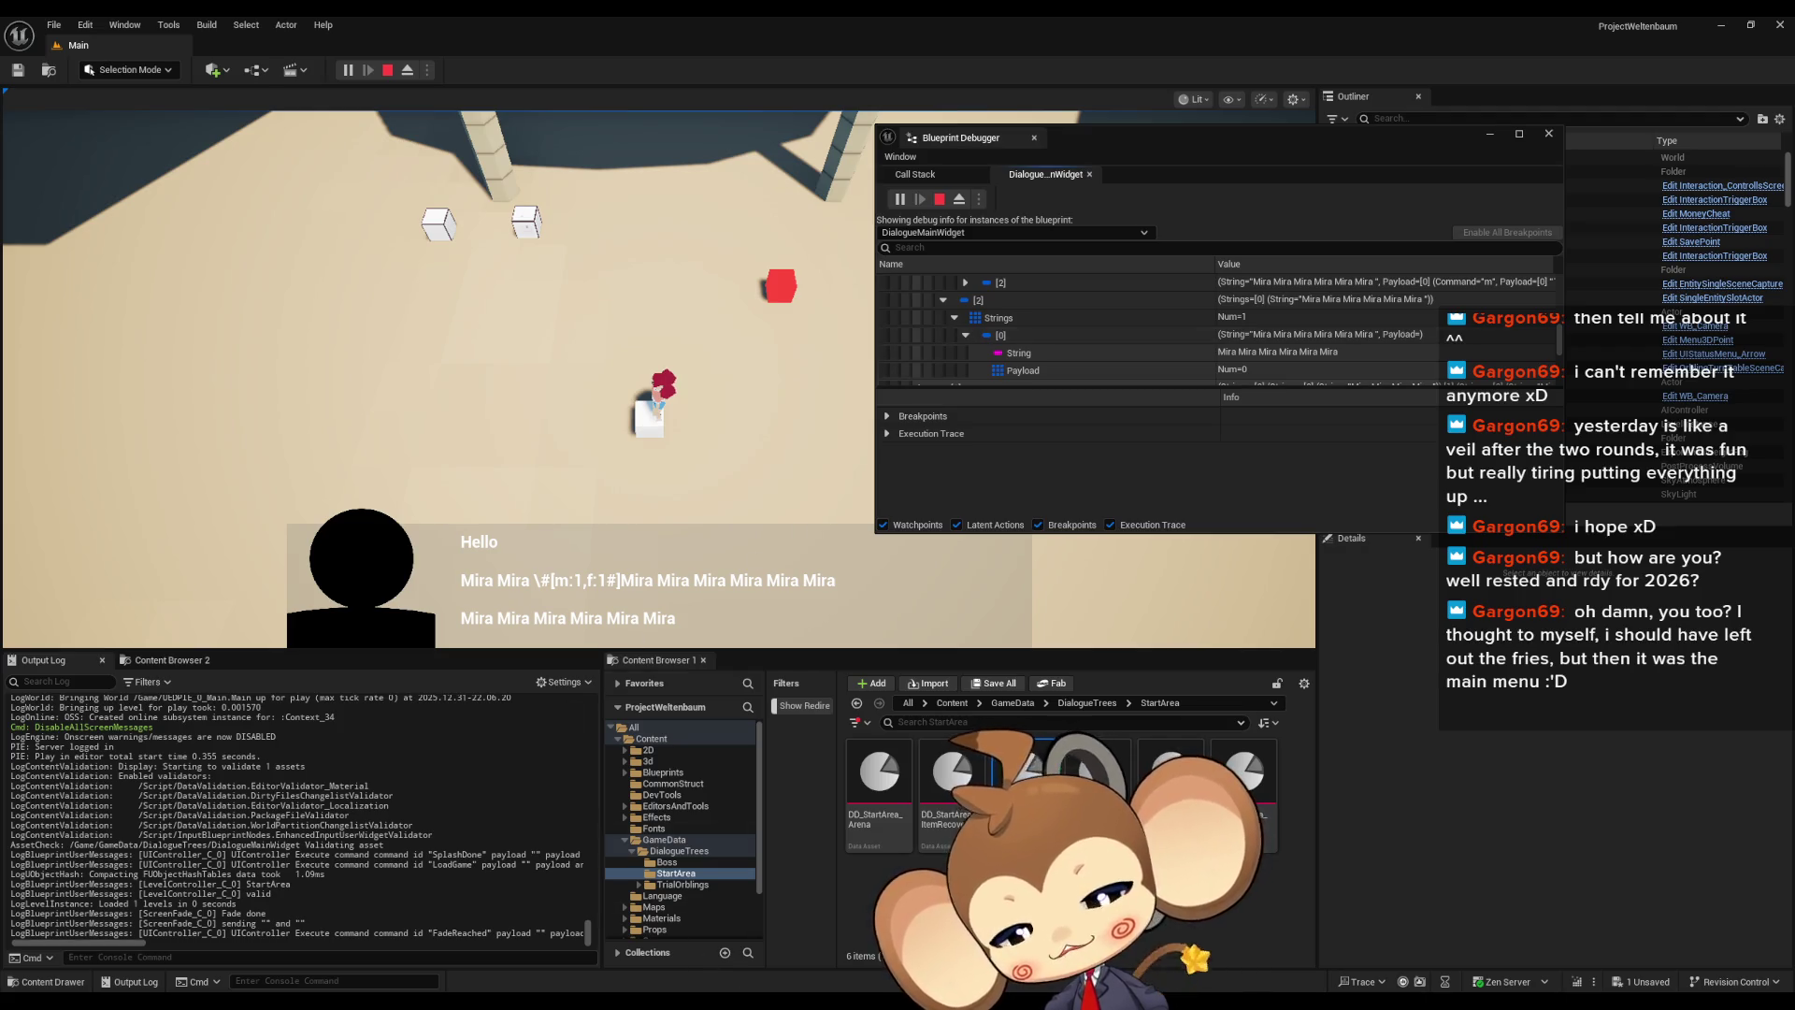
pyautogui.hotkey('alt', 'Tab')
# Add a Print String node off Loop Body that prints each Array Element
pyautogui.moveTo(945, 558)
pyautogui.mouseDown()
pyautogui.moveTo(975, 483)
pyautogui.moveTo(1068, 457)
pyautogui.moveTo(1108, 483)
pyautogui.moveTo(931, 475)
pyautogui.mouseUp()
pyautogui.scroll(-2, 1064, 465)
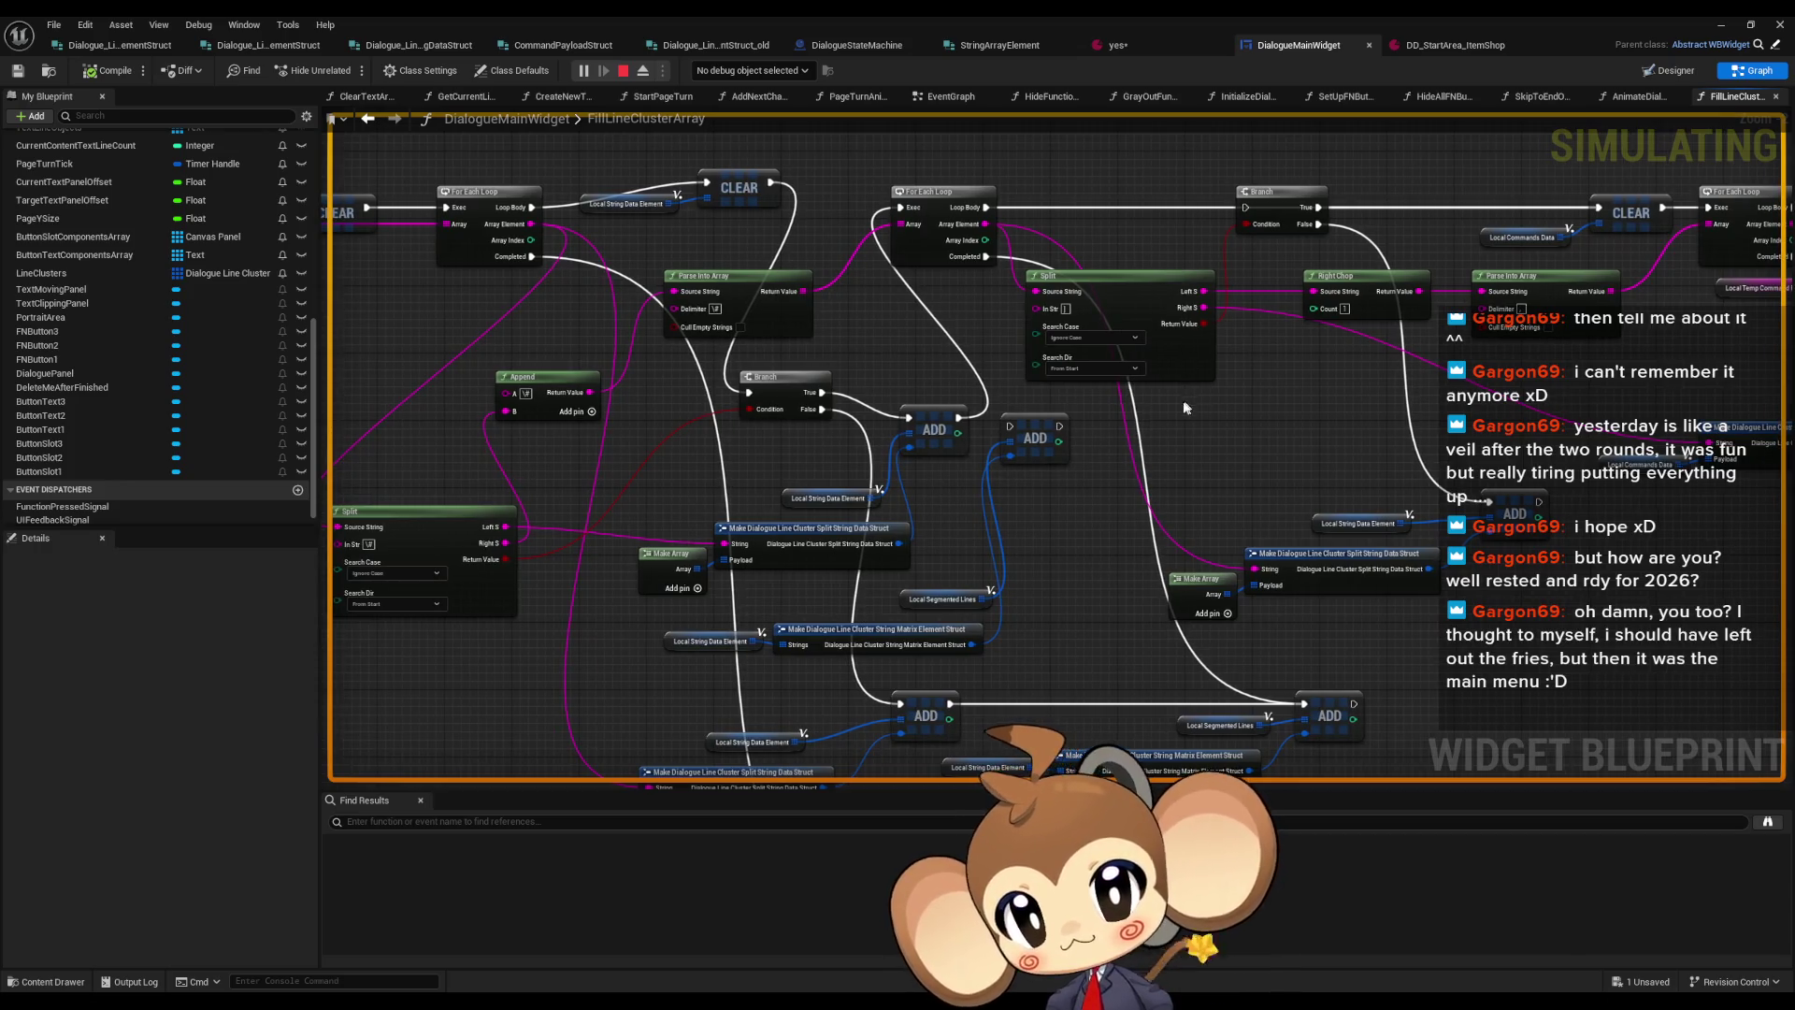
pyautogui.scroll(3, 1079, 423)
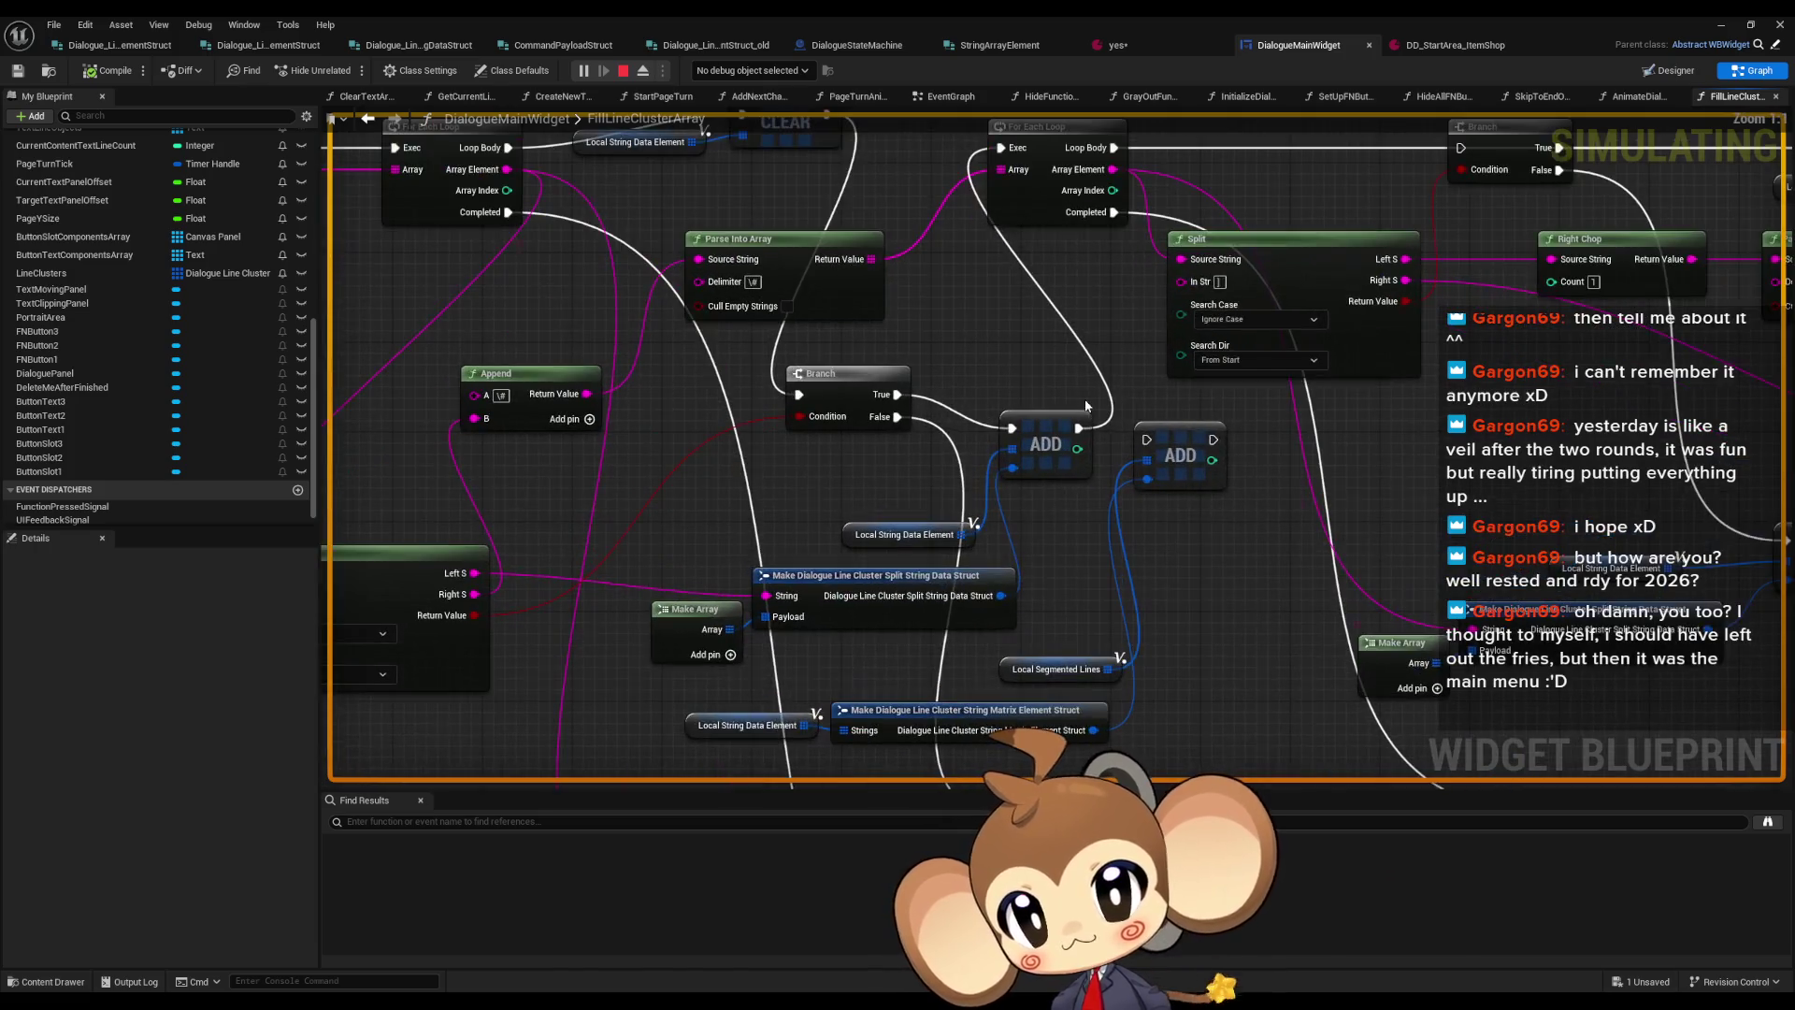
pyautogui.moveTo(937, 319); pyautogui.dragTo(955, 518)
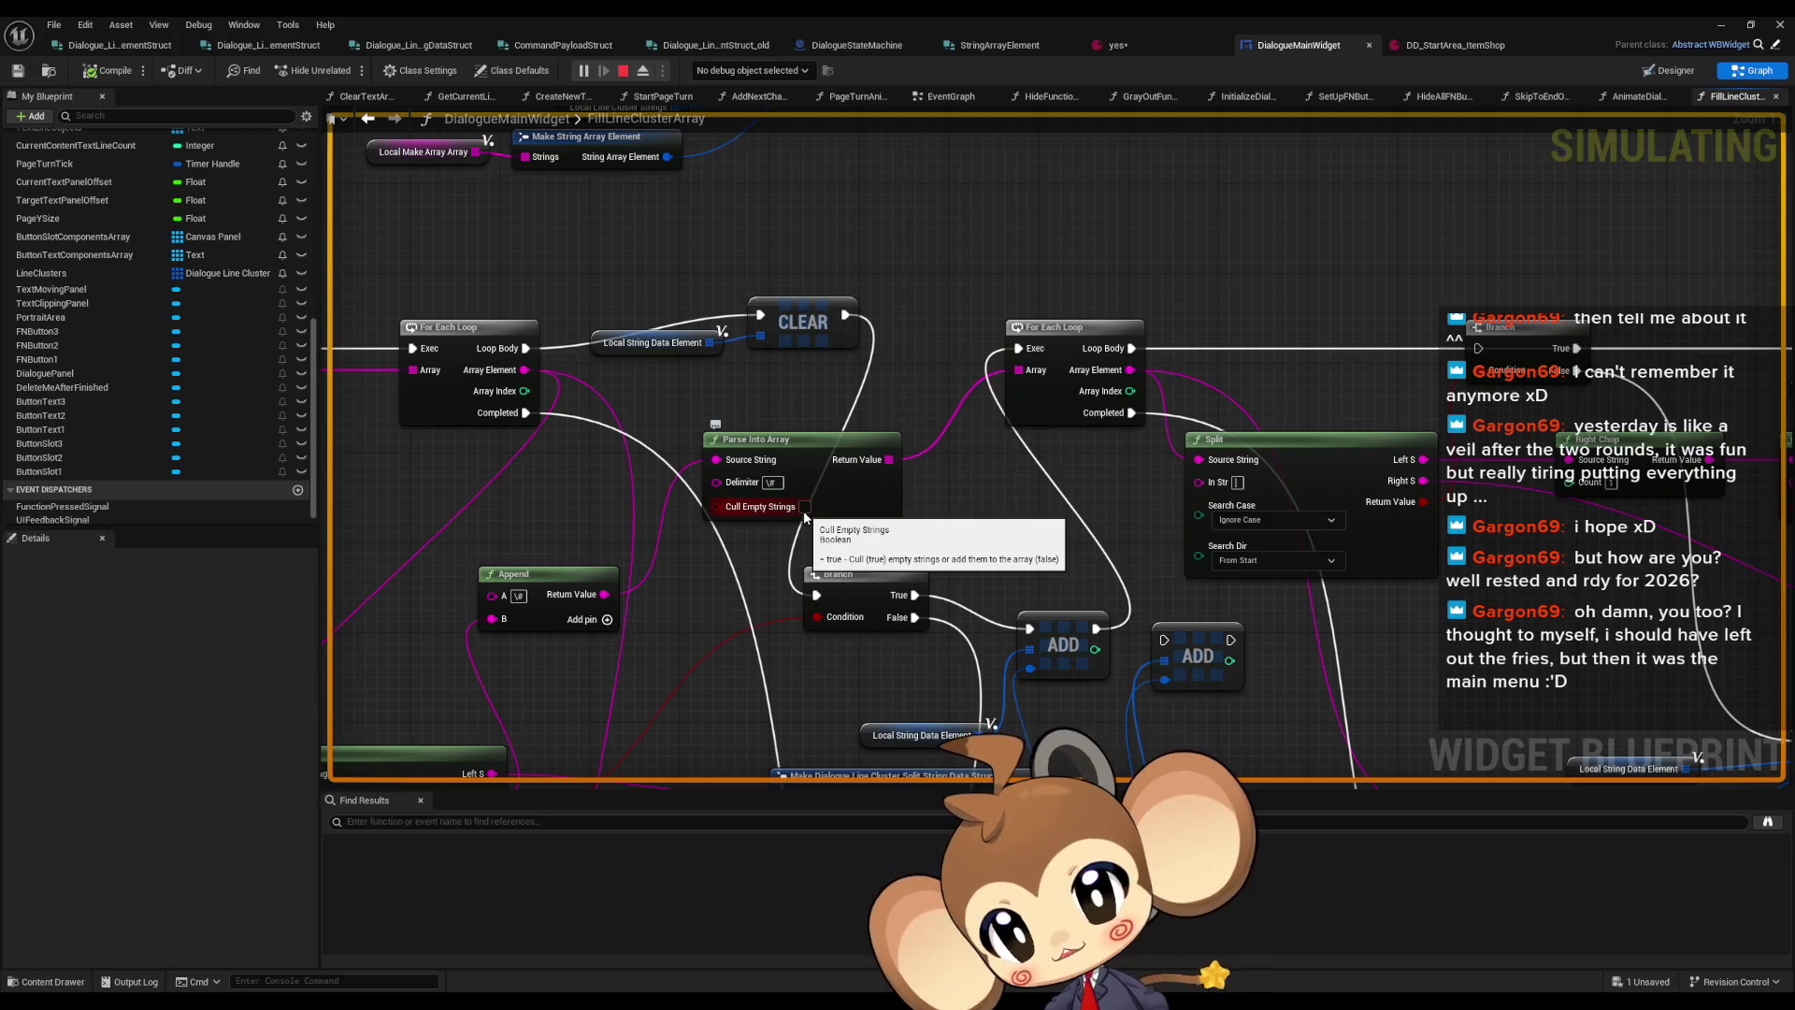
pyautogui.moveTo(804, 517); pyautogui.dragTo(656, 587)
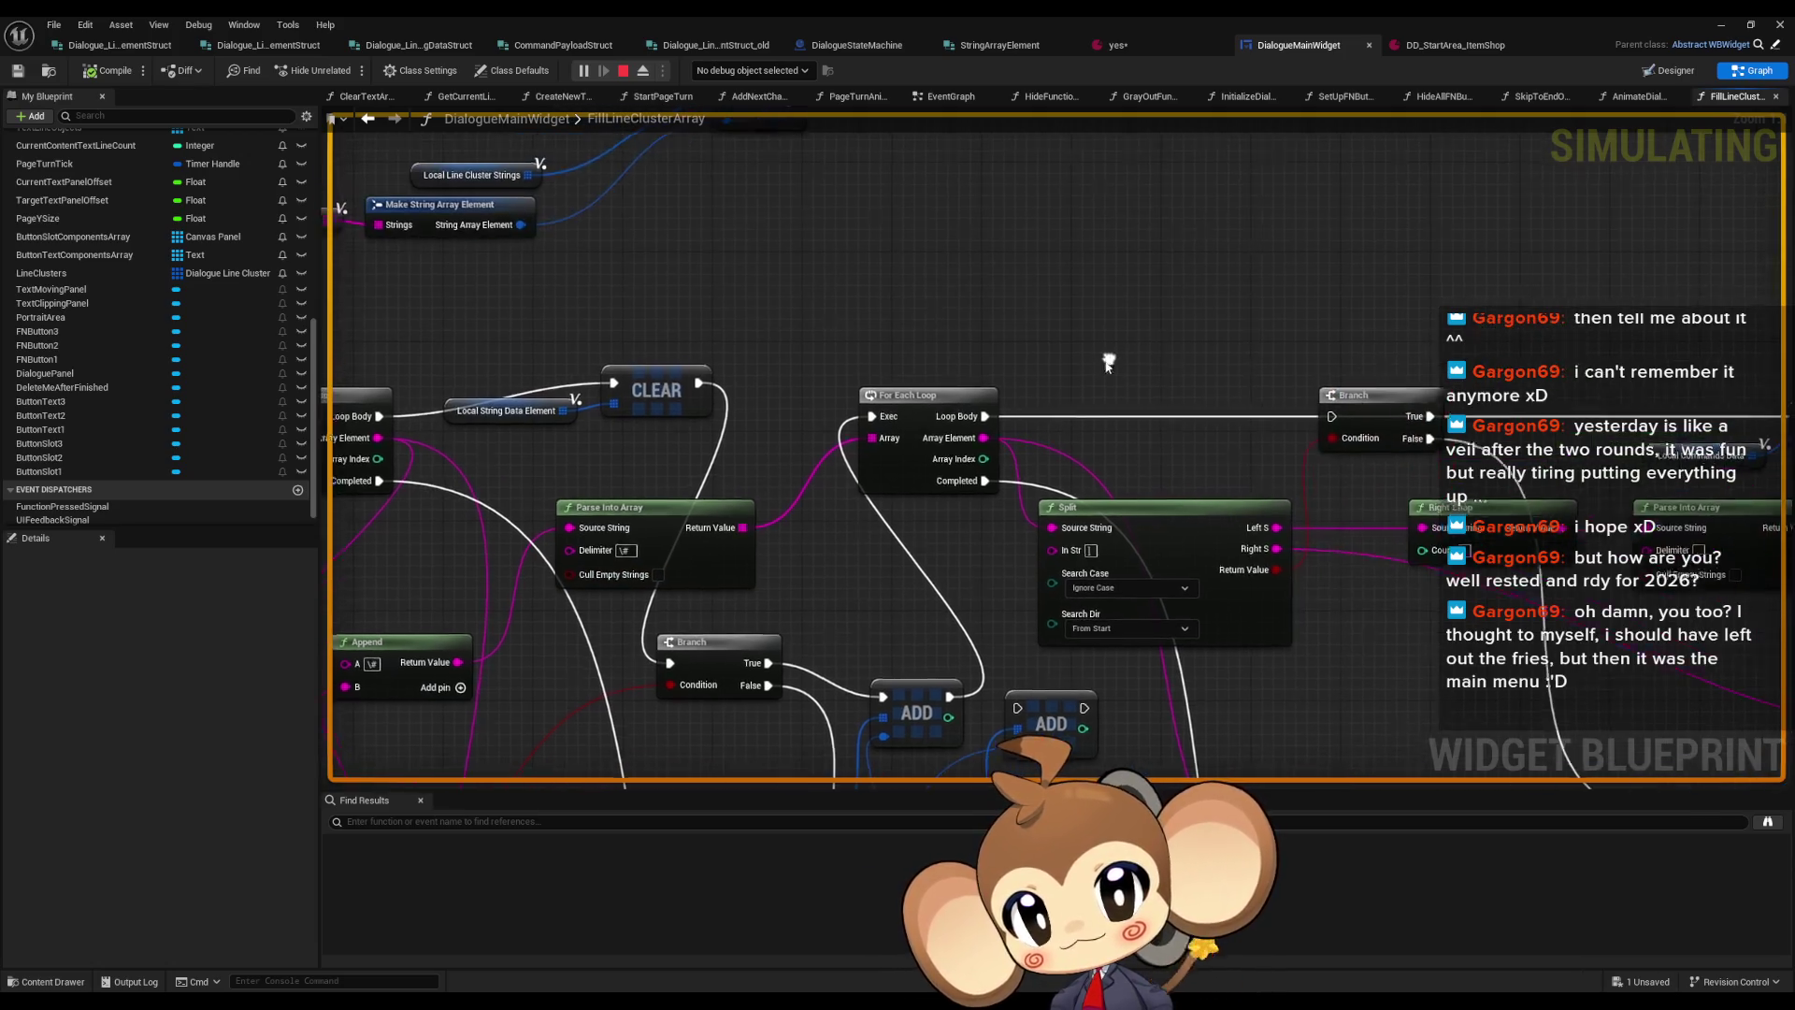
pyautogui.moveTo(983, 418); pyautogui.dragTo(1090, 288)
pyautogui.write('print')
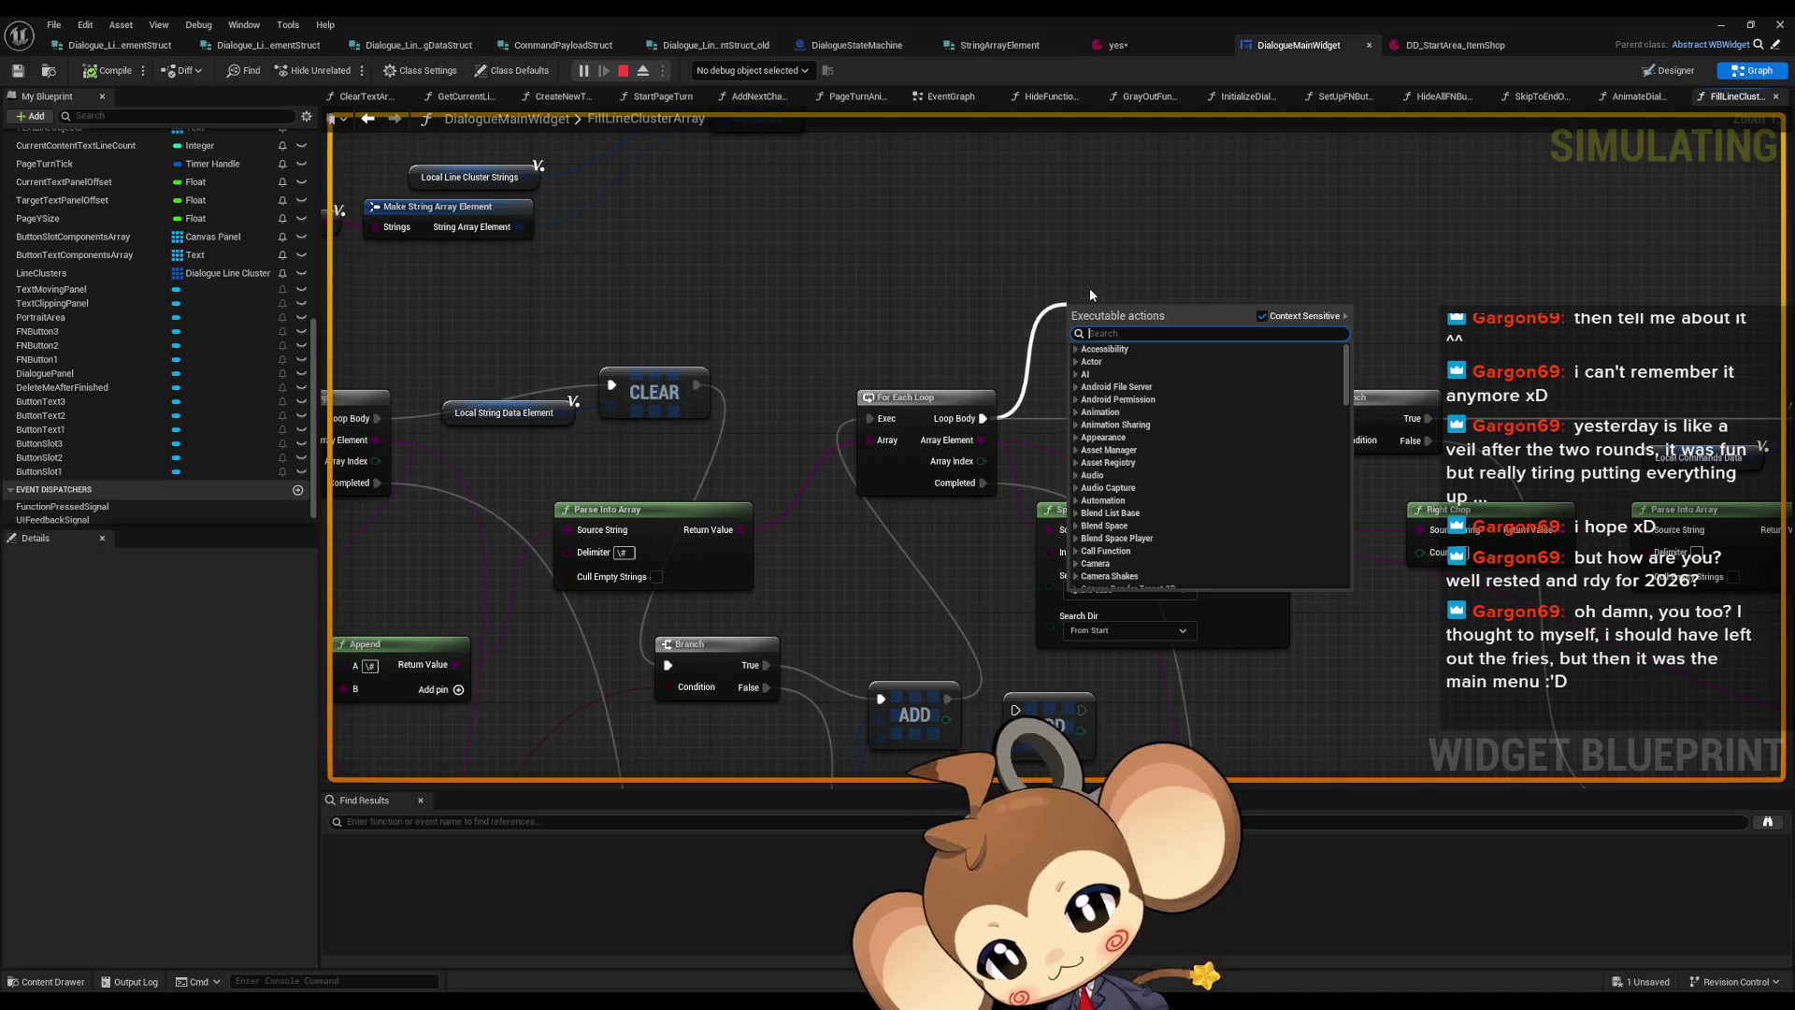
pyautogui.press('Return')
pyautogui.moveTo(982, 439); pyautogui.dragTo(1072, 352)
# Add a second Print String after ADD printing 'Warning: Hello', then minimize the editor
pyautogui.moveTo(948, 699)
pyautogui.mouseDown()
pyautogui.moveTo(822, 309)
pyautogui.moveTo(767, 248)
pyautogui.mouseUp()
pyautogui.write('print')
pyautogui.press('Return')
pyautogui.click(839, 296)
pyautogui.write('Hello')
pyautogui.press('Home')
pyautogui.write('Warning:')
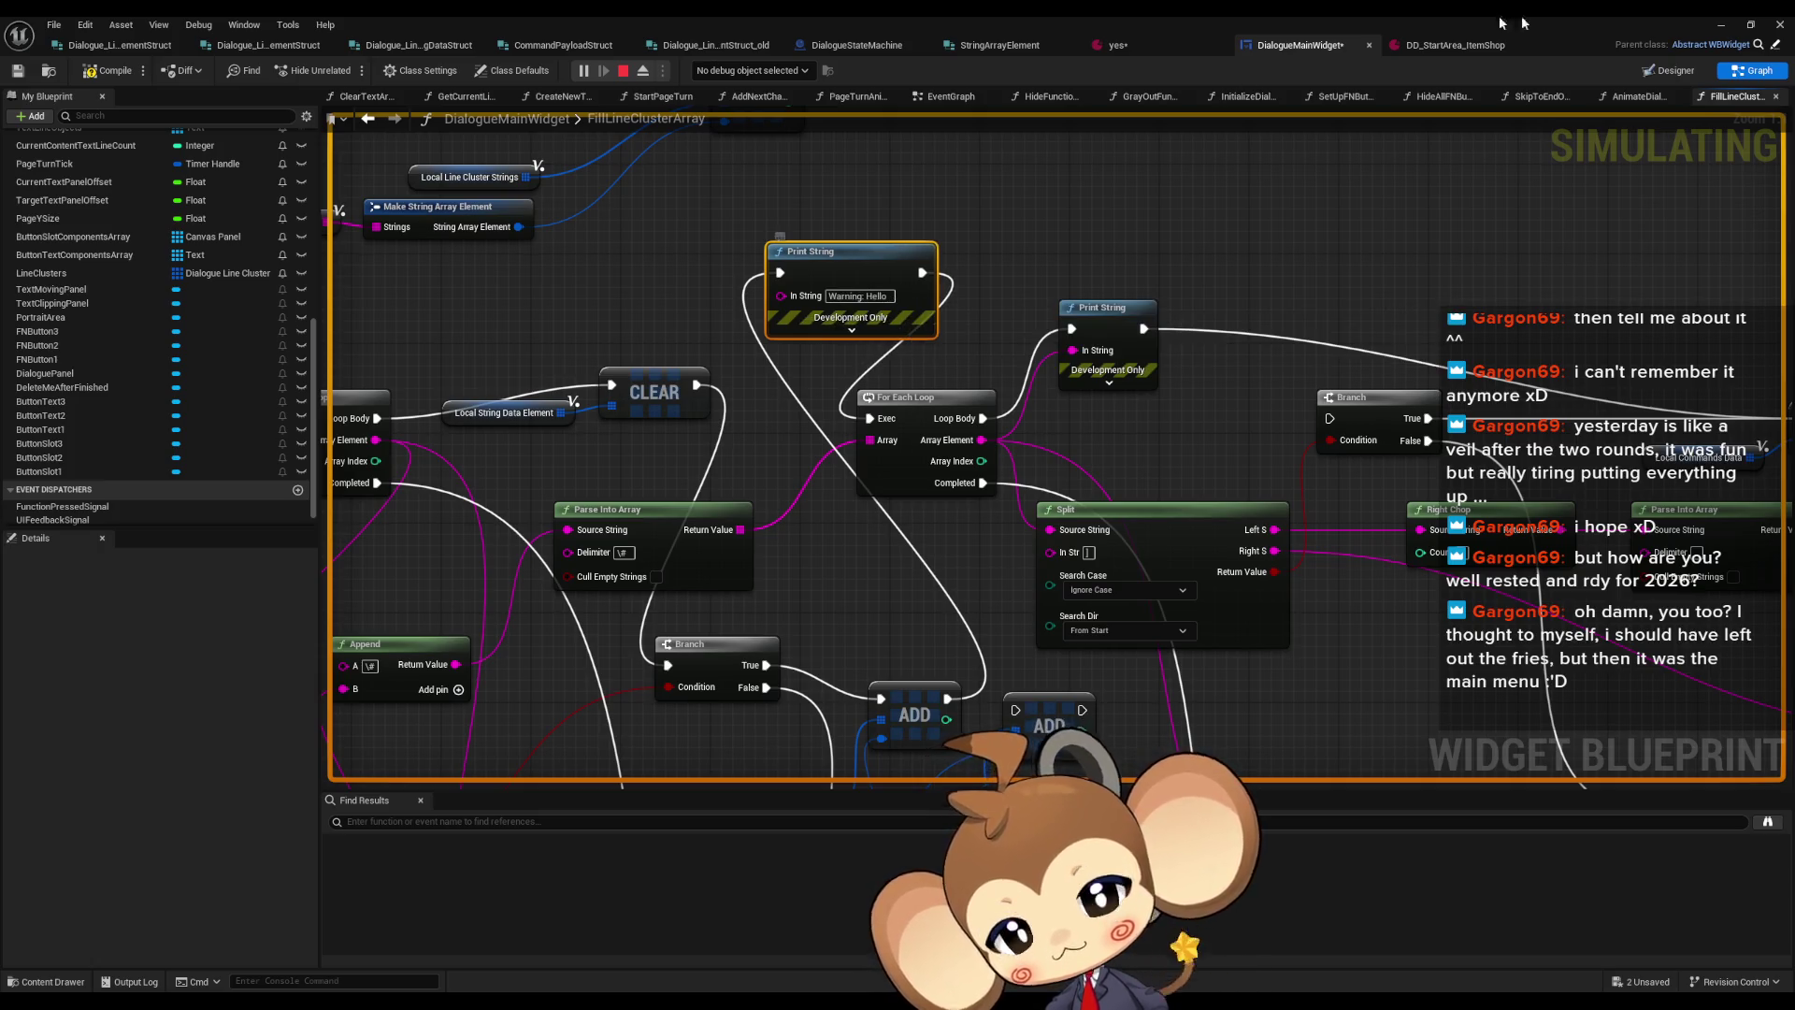
pyautogui.click(1721, 25)
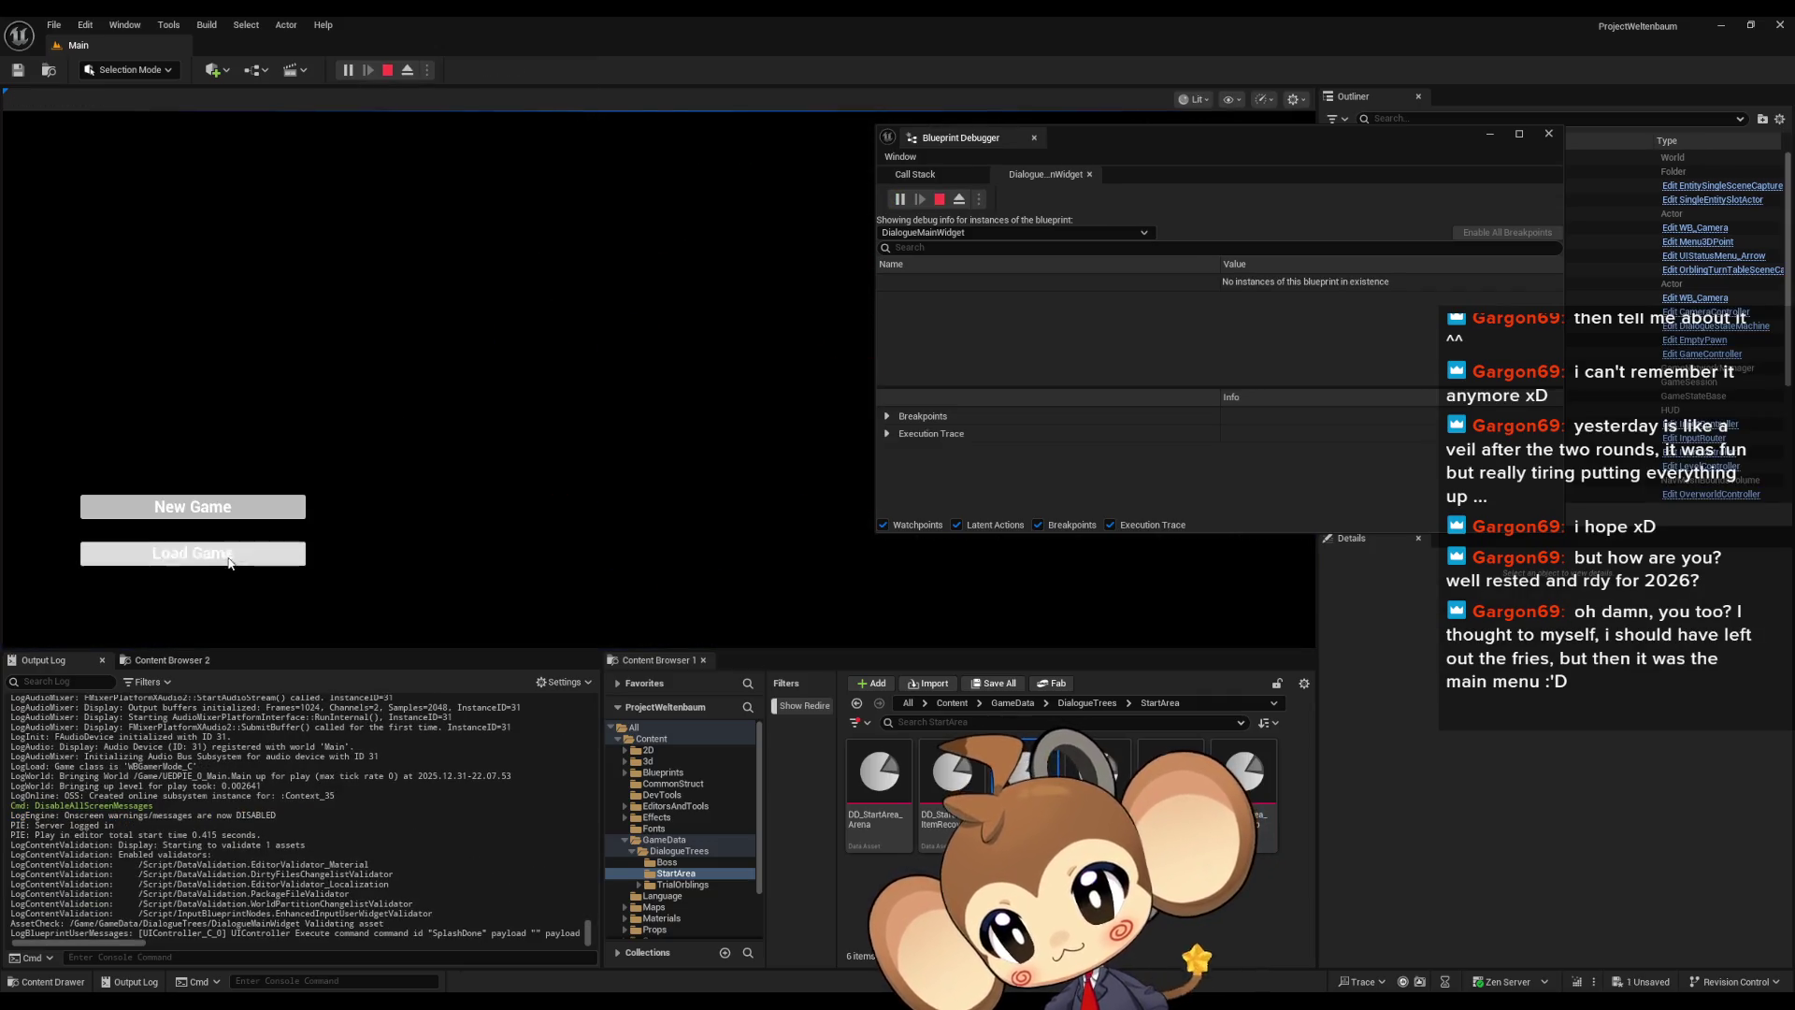
# Load the saved game, confirm 'Warning: Hello' appears in the Output Log, then stop playing
pyautogui.click(249, 553)
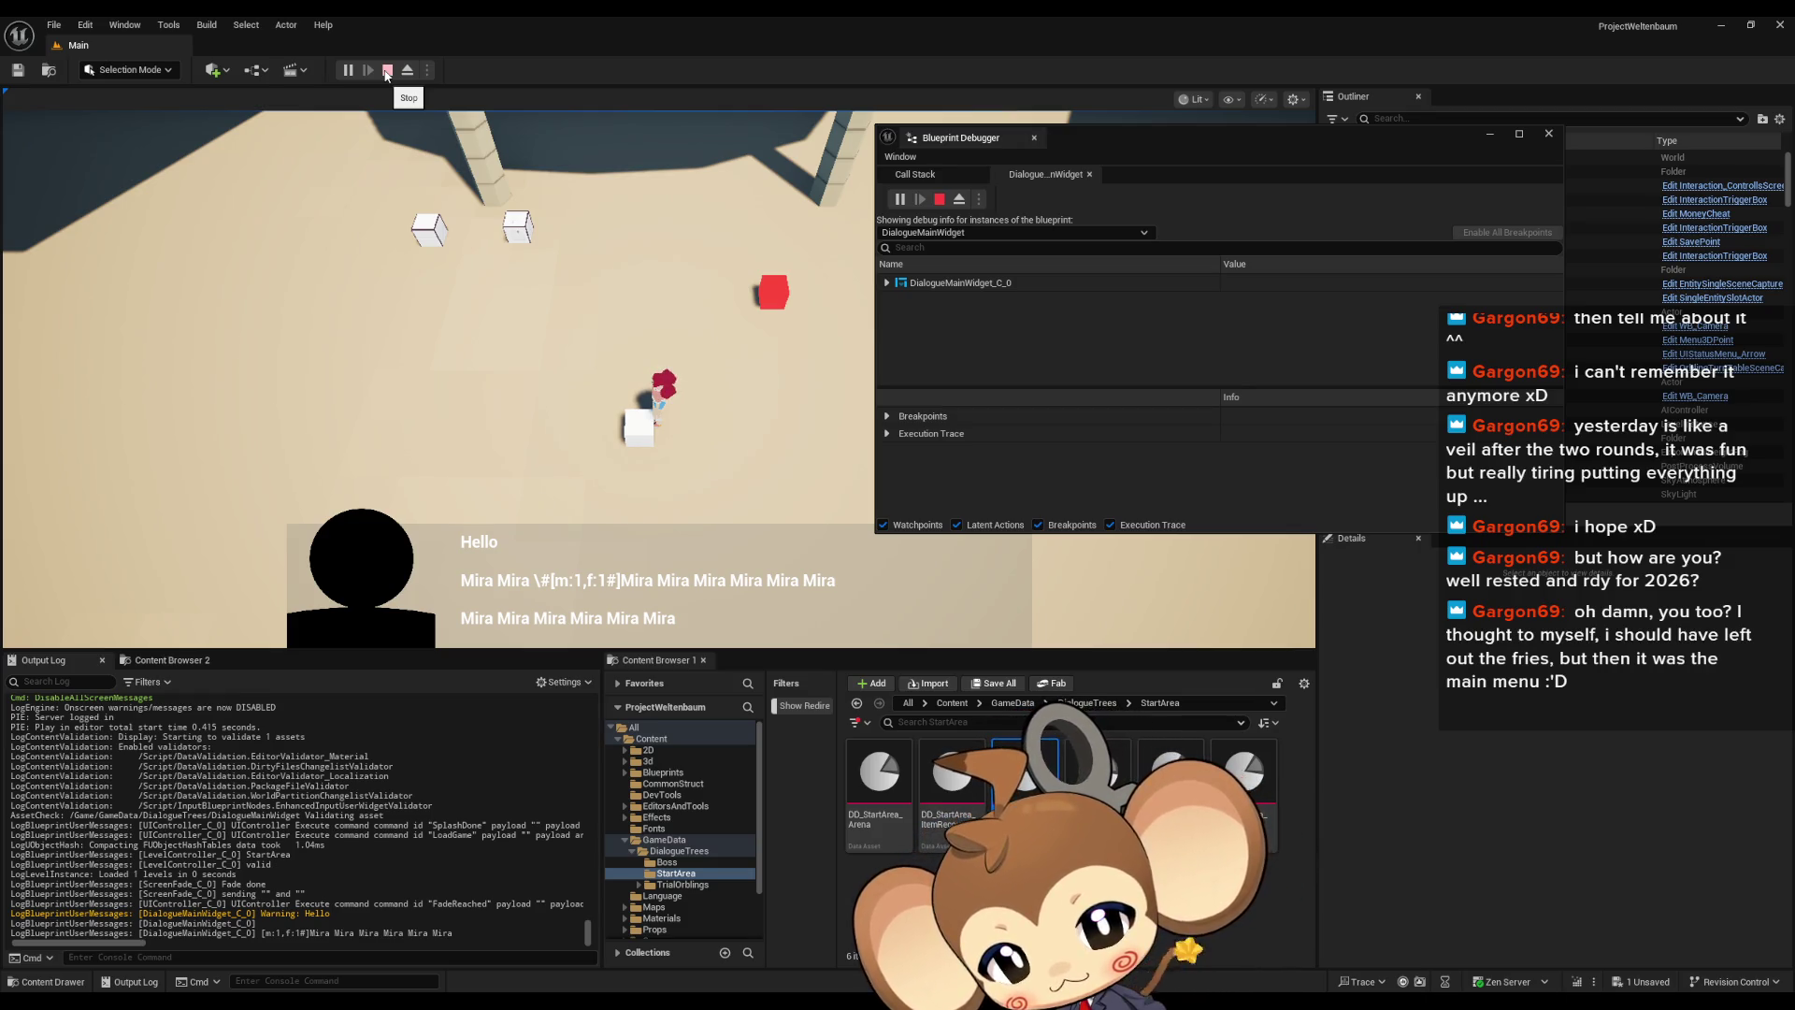
pyautogui.click(386, 71)
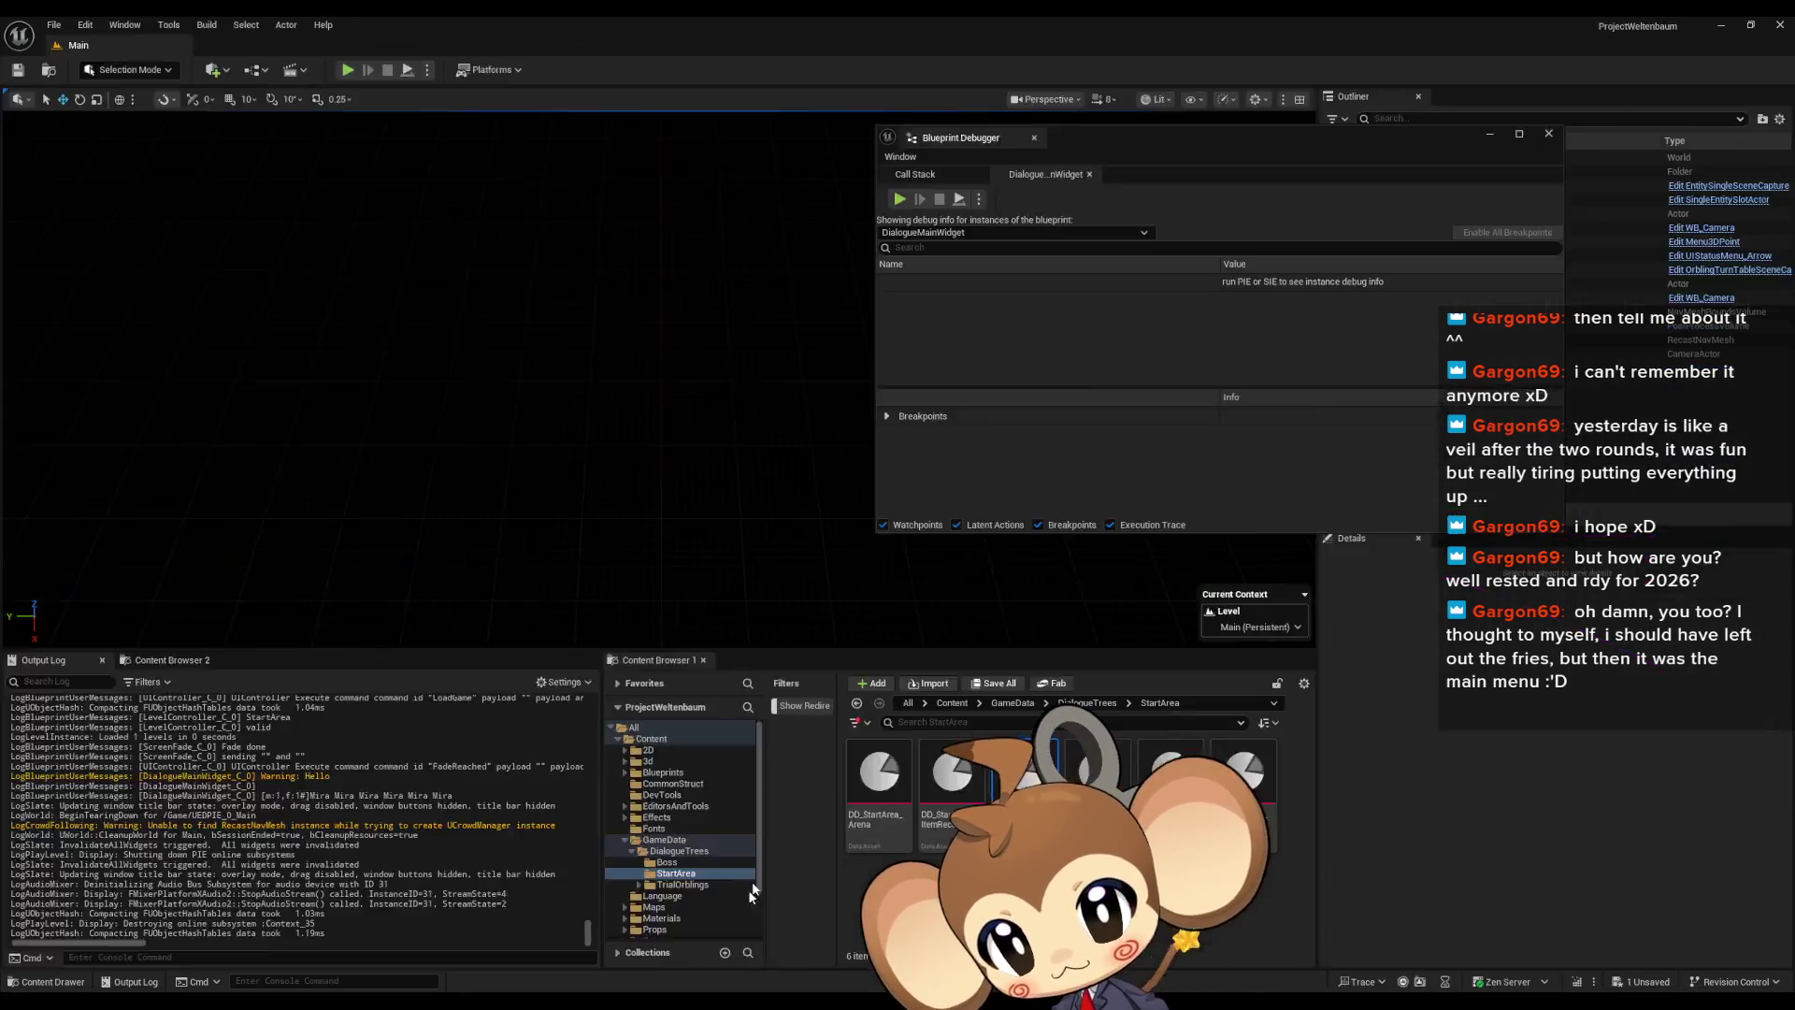
pyautogui.moveTo(826, 631)
pyautogui.mouseDown()
pyautogui.moveTo(914, 505)
pyautogui.moveTo(886, 561)
pyautogui.mouseUp()
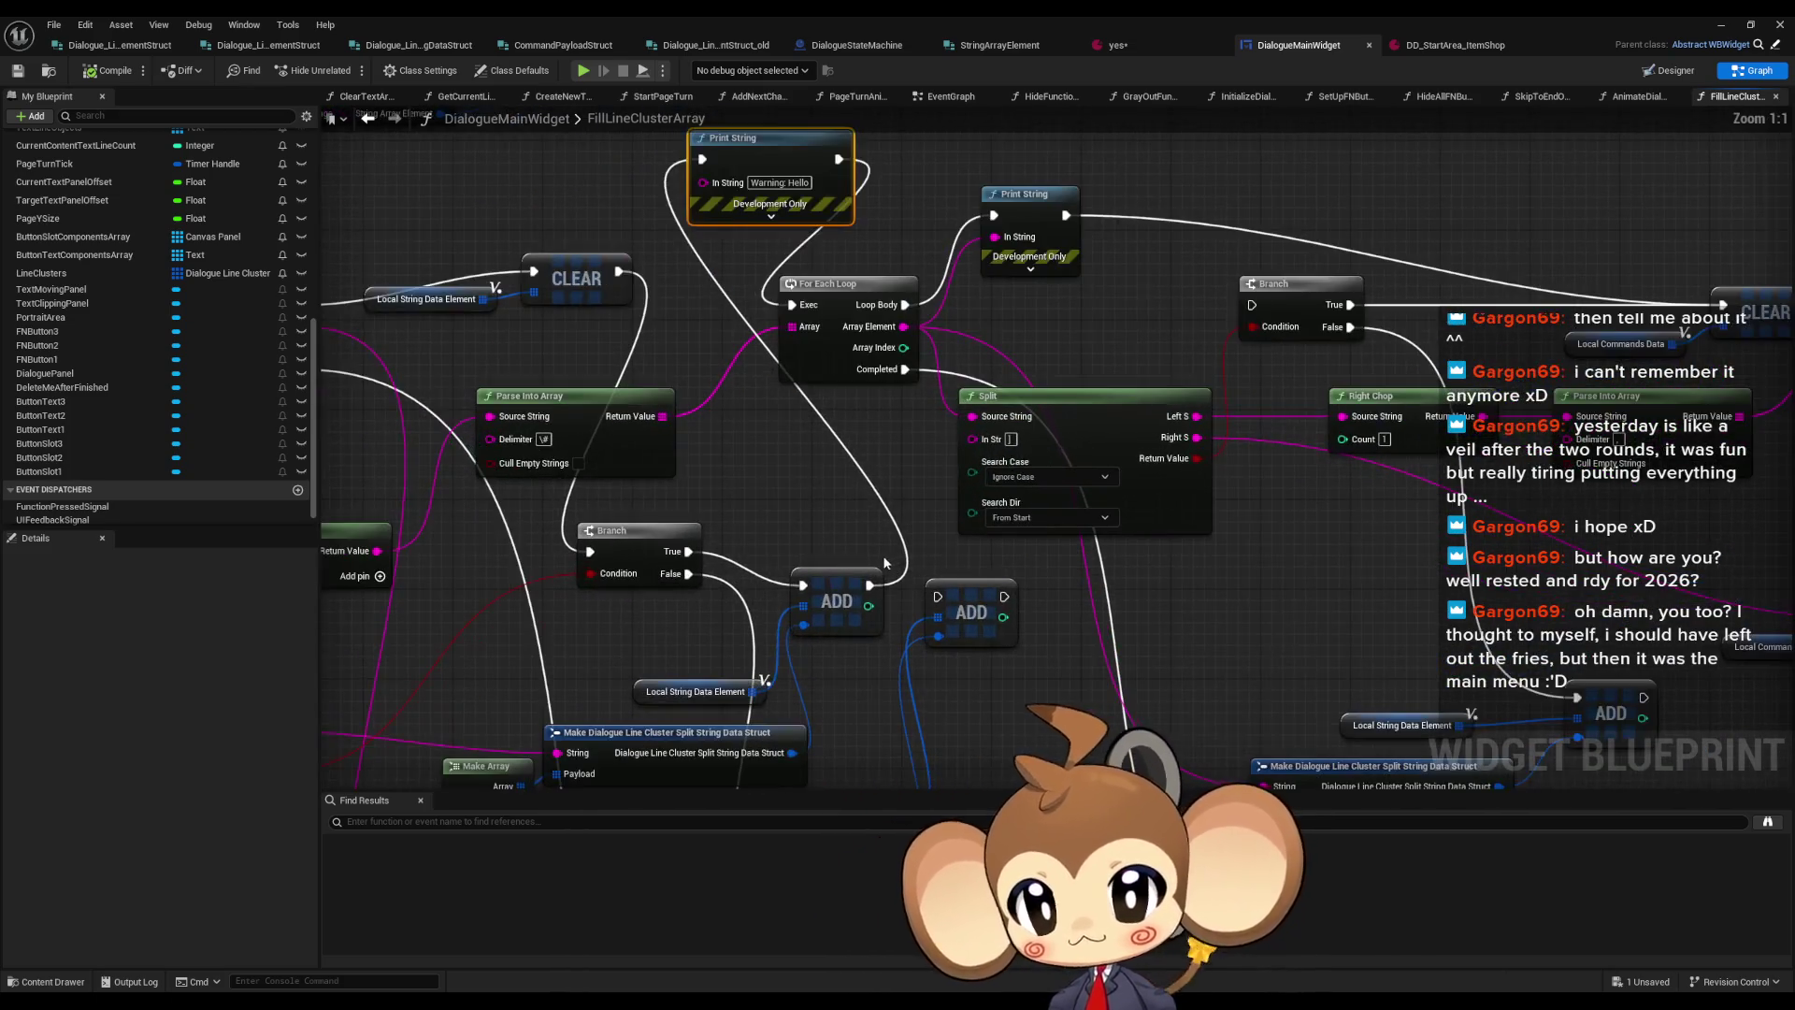
# Inspect the Right Chop node in FillLineClusterArray's split logic, then return to the level editor
pyautogui.scroll(-3, 851, 551)
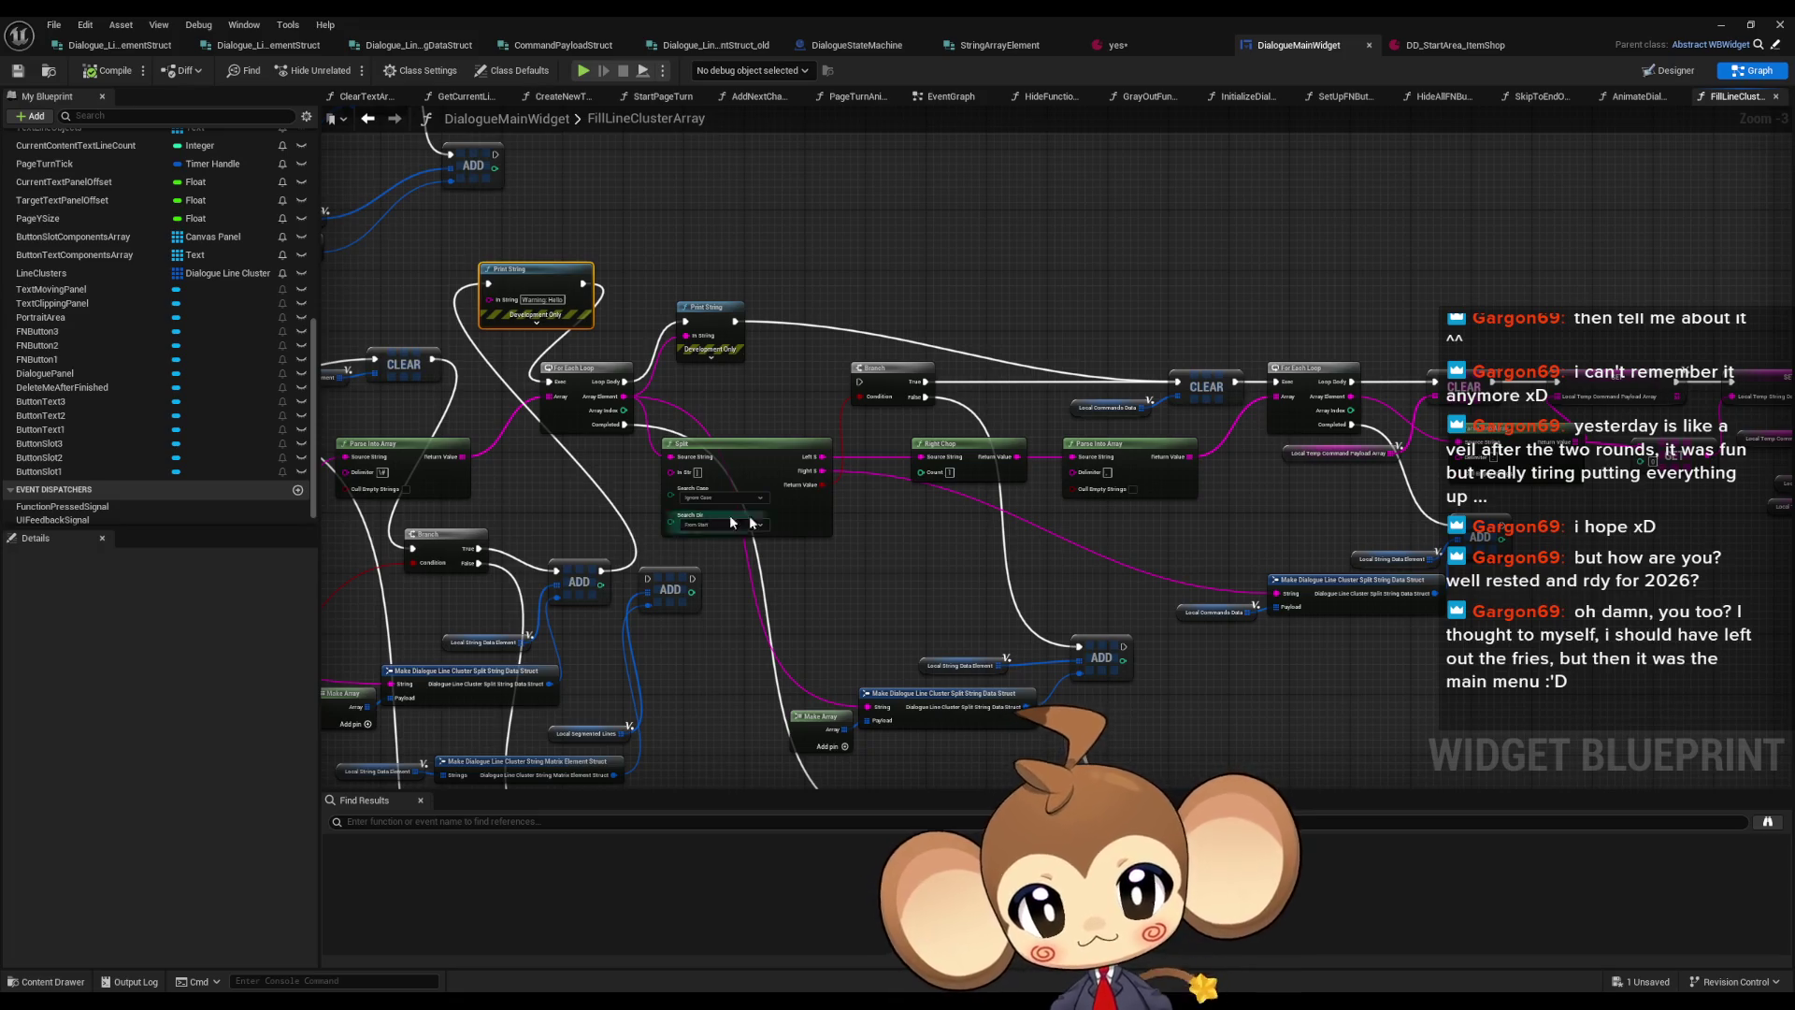
pyautogui.moveTo(931, 509)
pyautogui.mouseDown()
pyautogui.moveTo(913, 449)
pyautogui.moveTo(324, 432)
pyautogui.moveTo(1238, 441)
pyautogui.mouseUp()
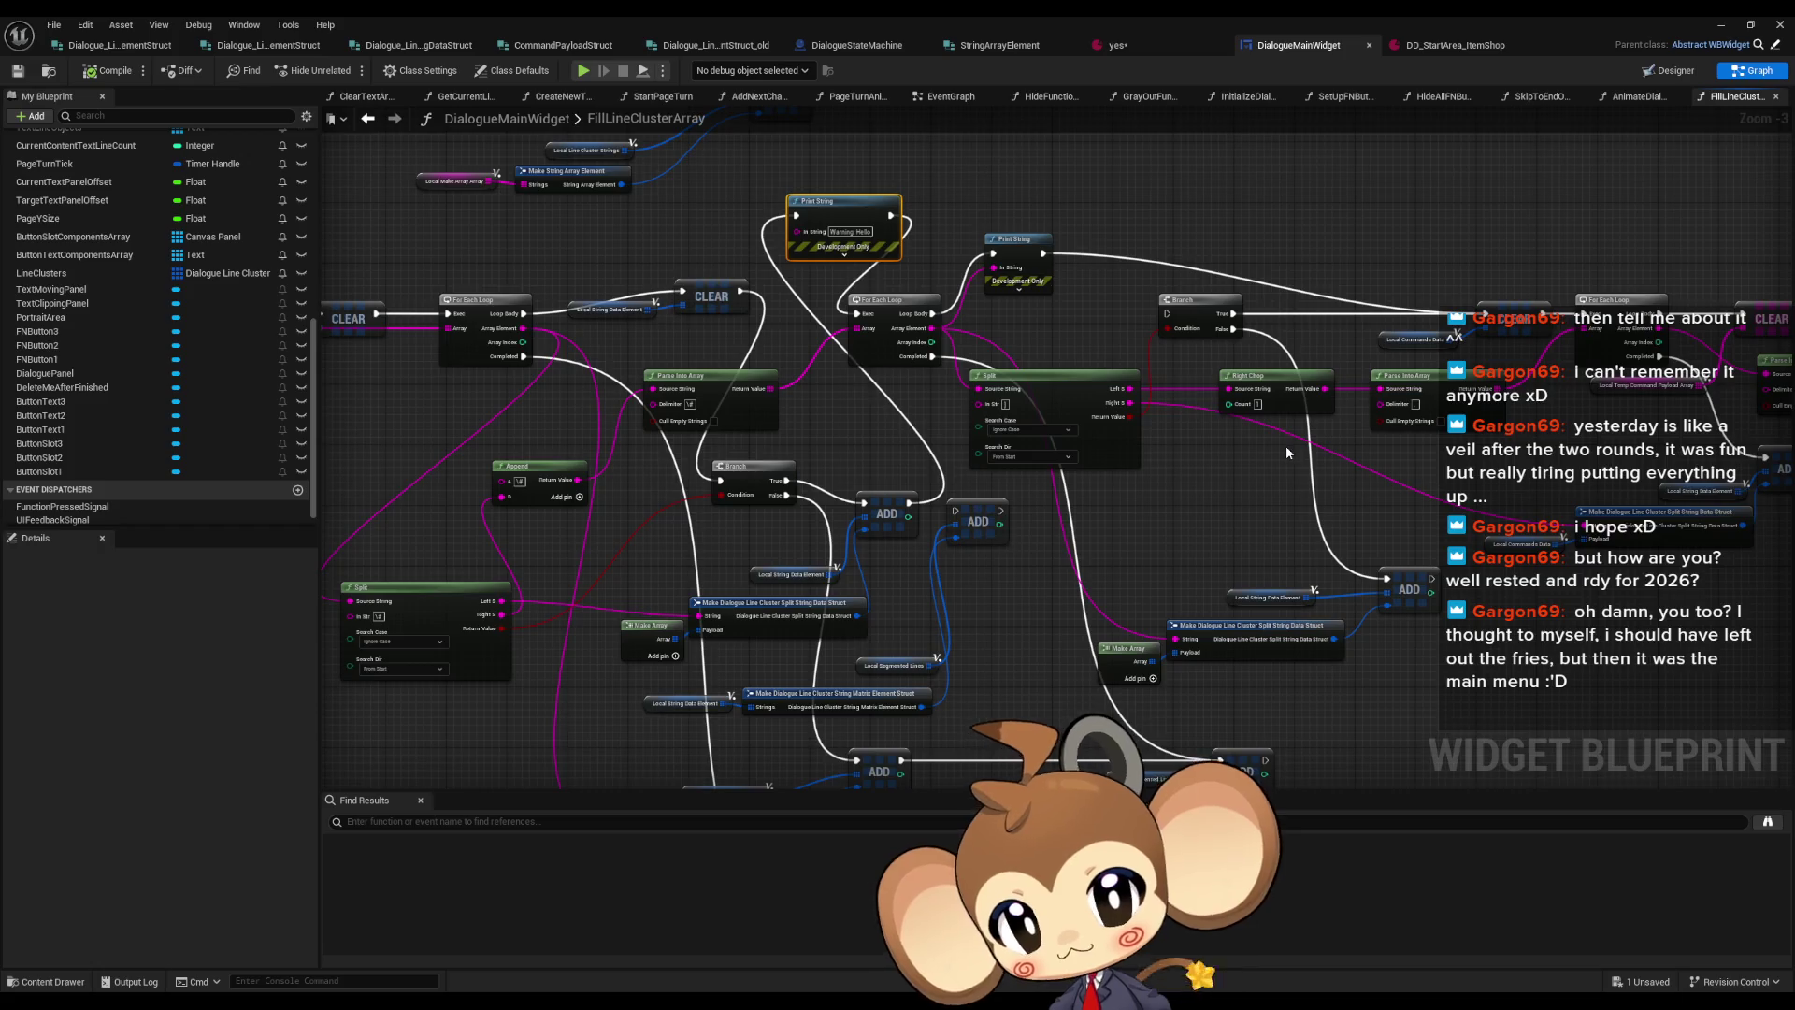
pyautogui.scroll(2, 1291, 451)
pyautogui.moveTo(1291, 451); pyautogui.dragTo(1082, 458)
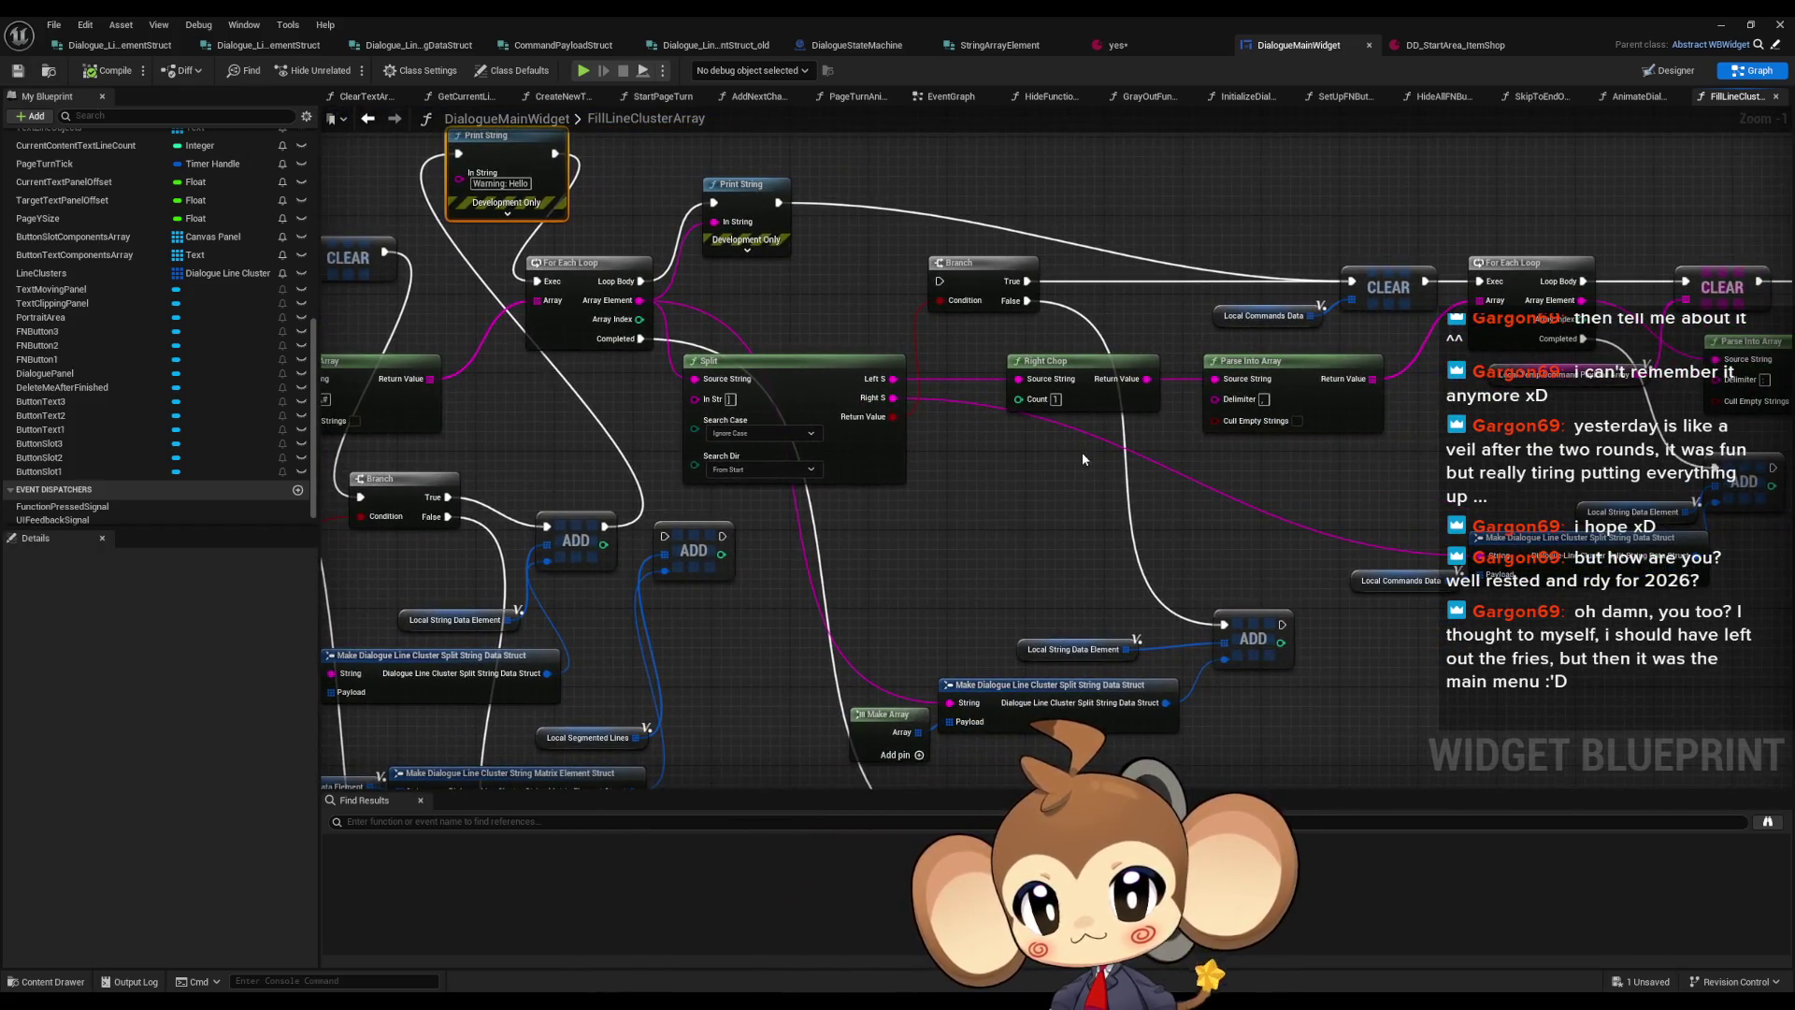
pyautogui.click(1046, 361)
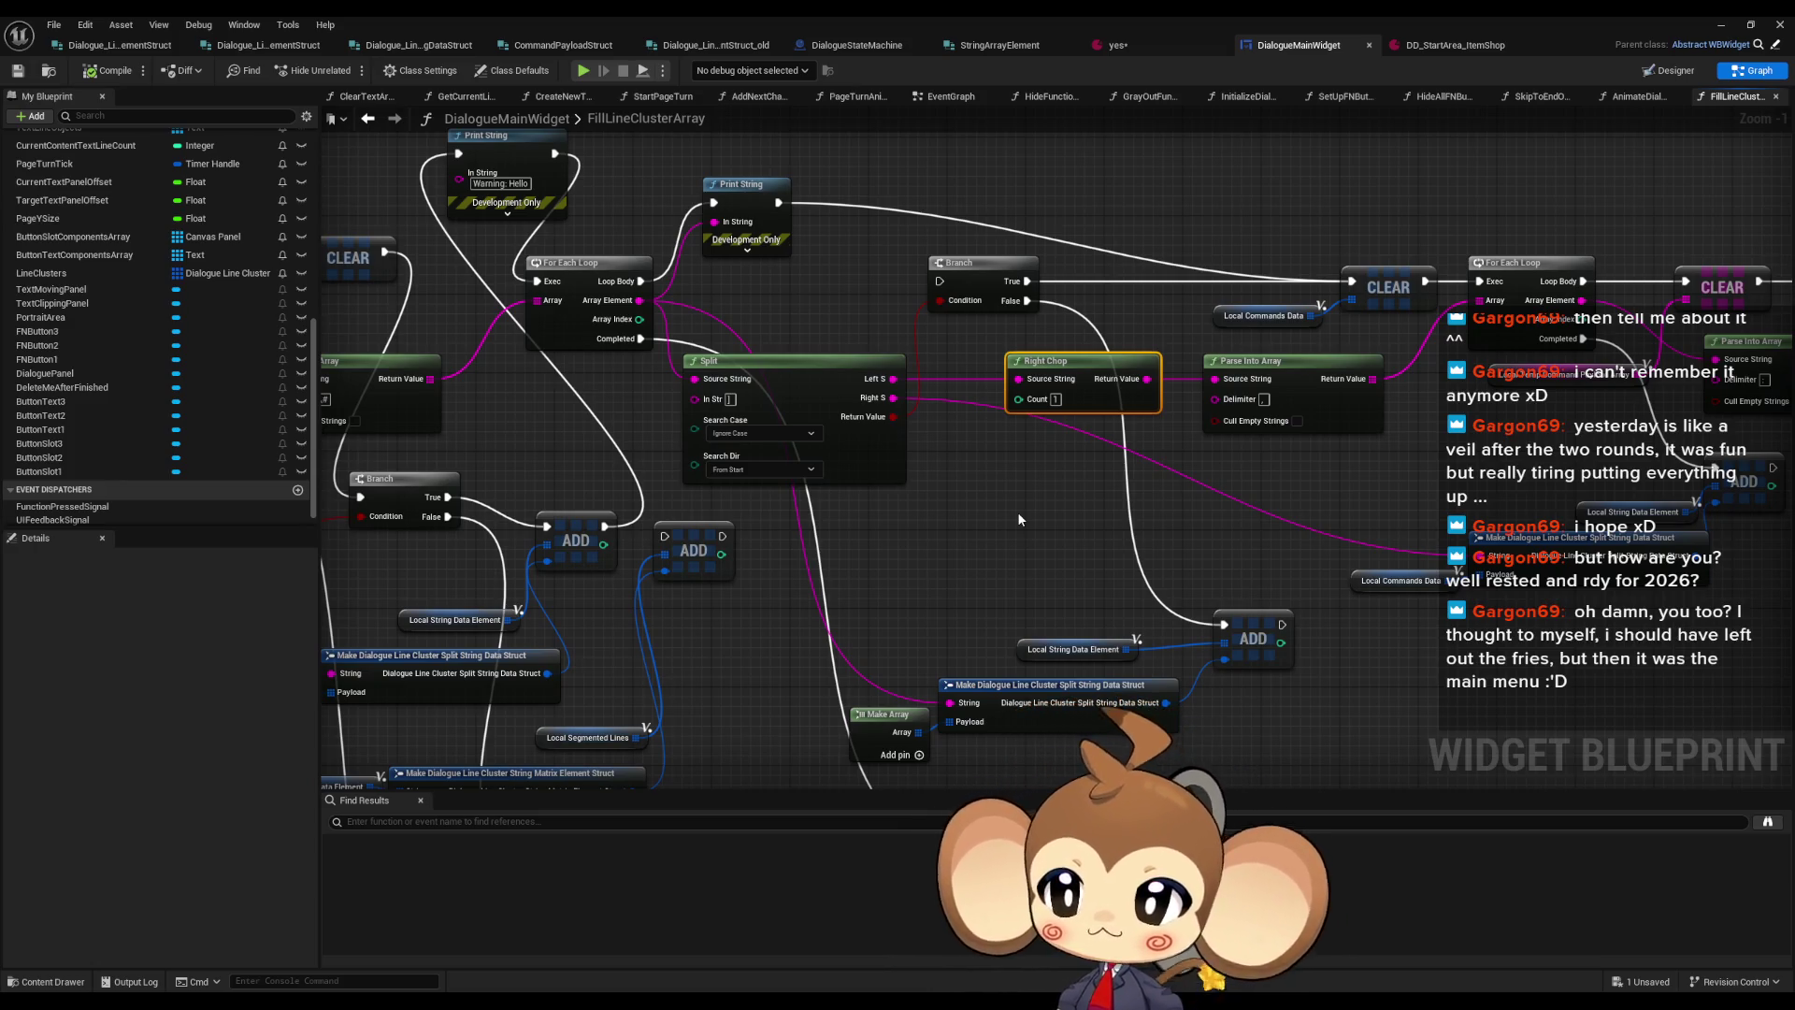
pyautogui.moveTo(373, 428); pyautogui.dragTo(743, 458)
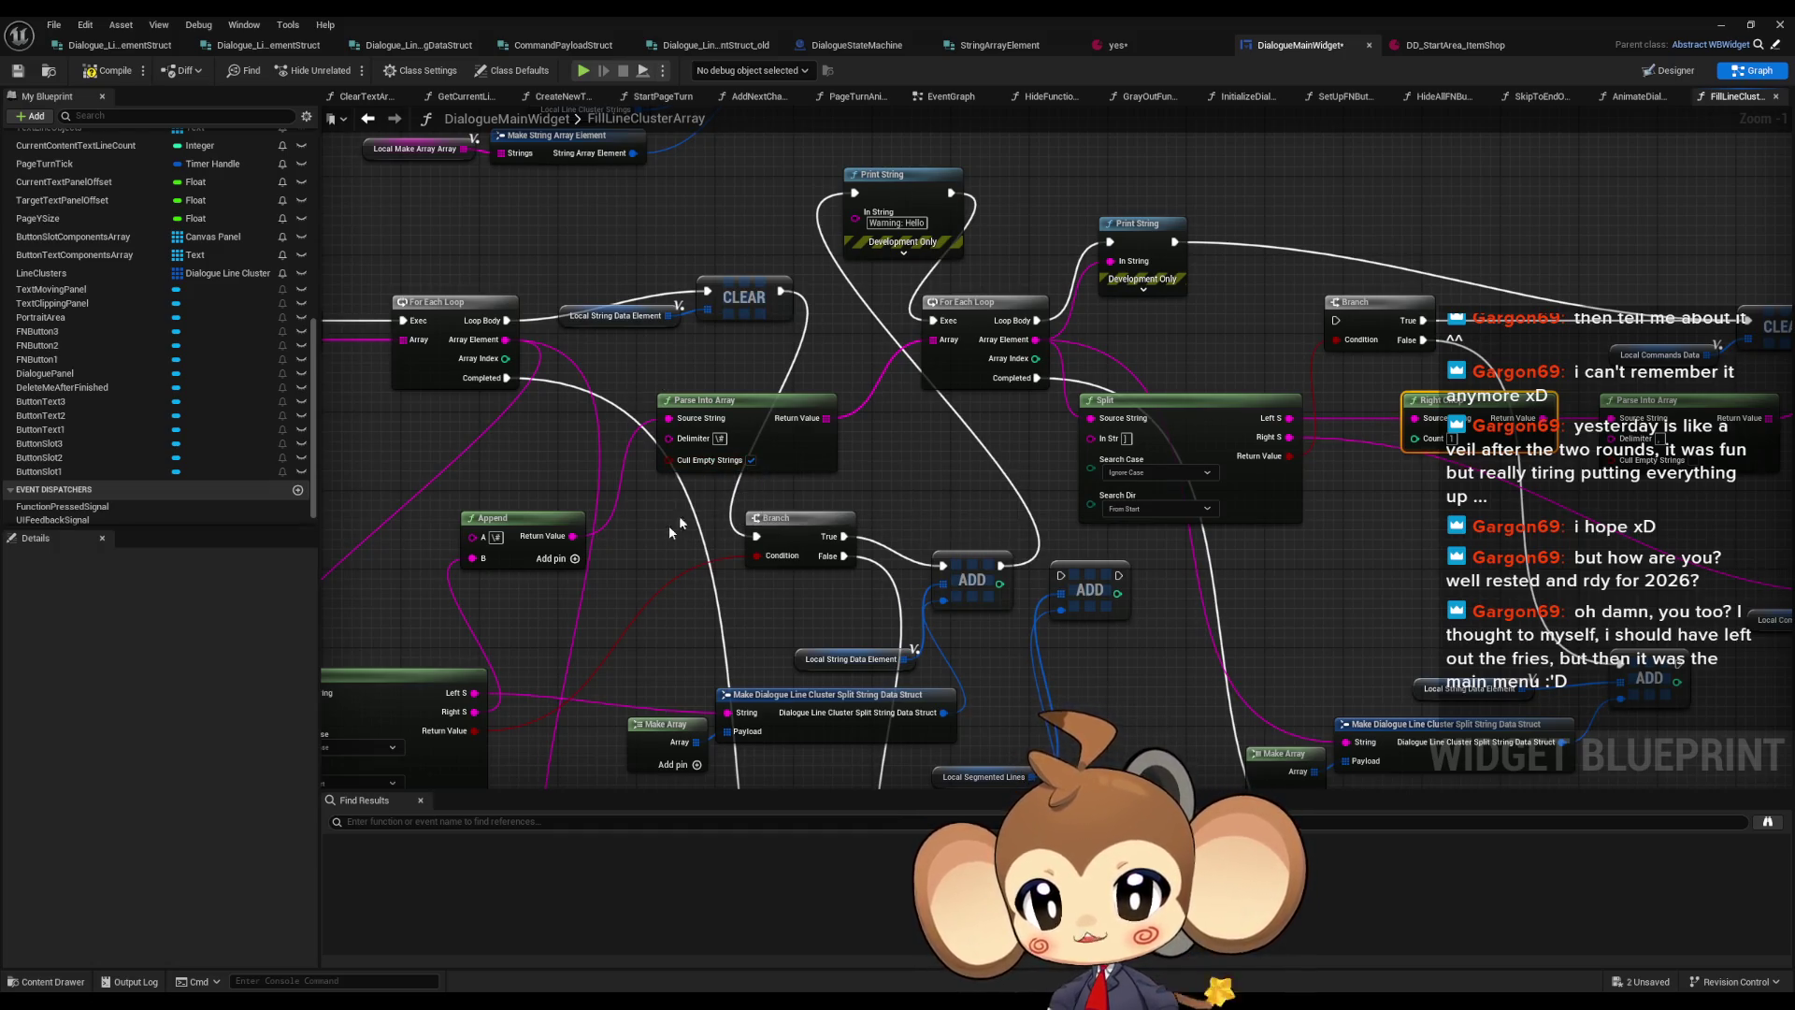
pyautogui.click(1721, 24)
# Play, load the saved game, and expand Line Clusters to the first cluster's Strings in the debugger
pyautogui.click(347, 70)
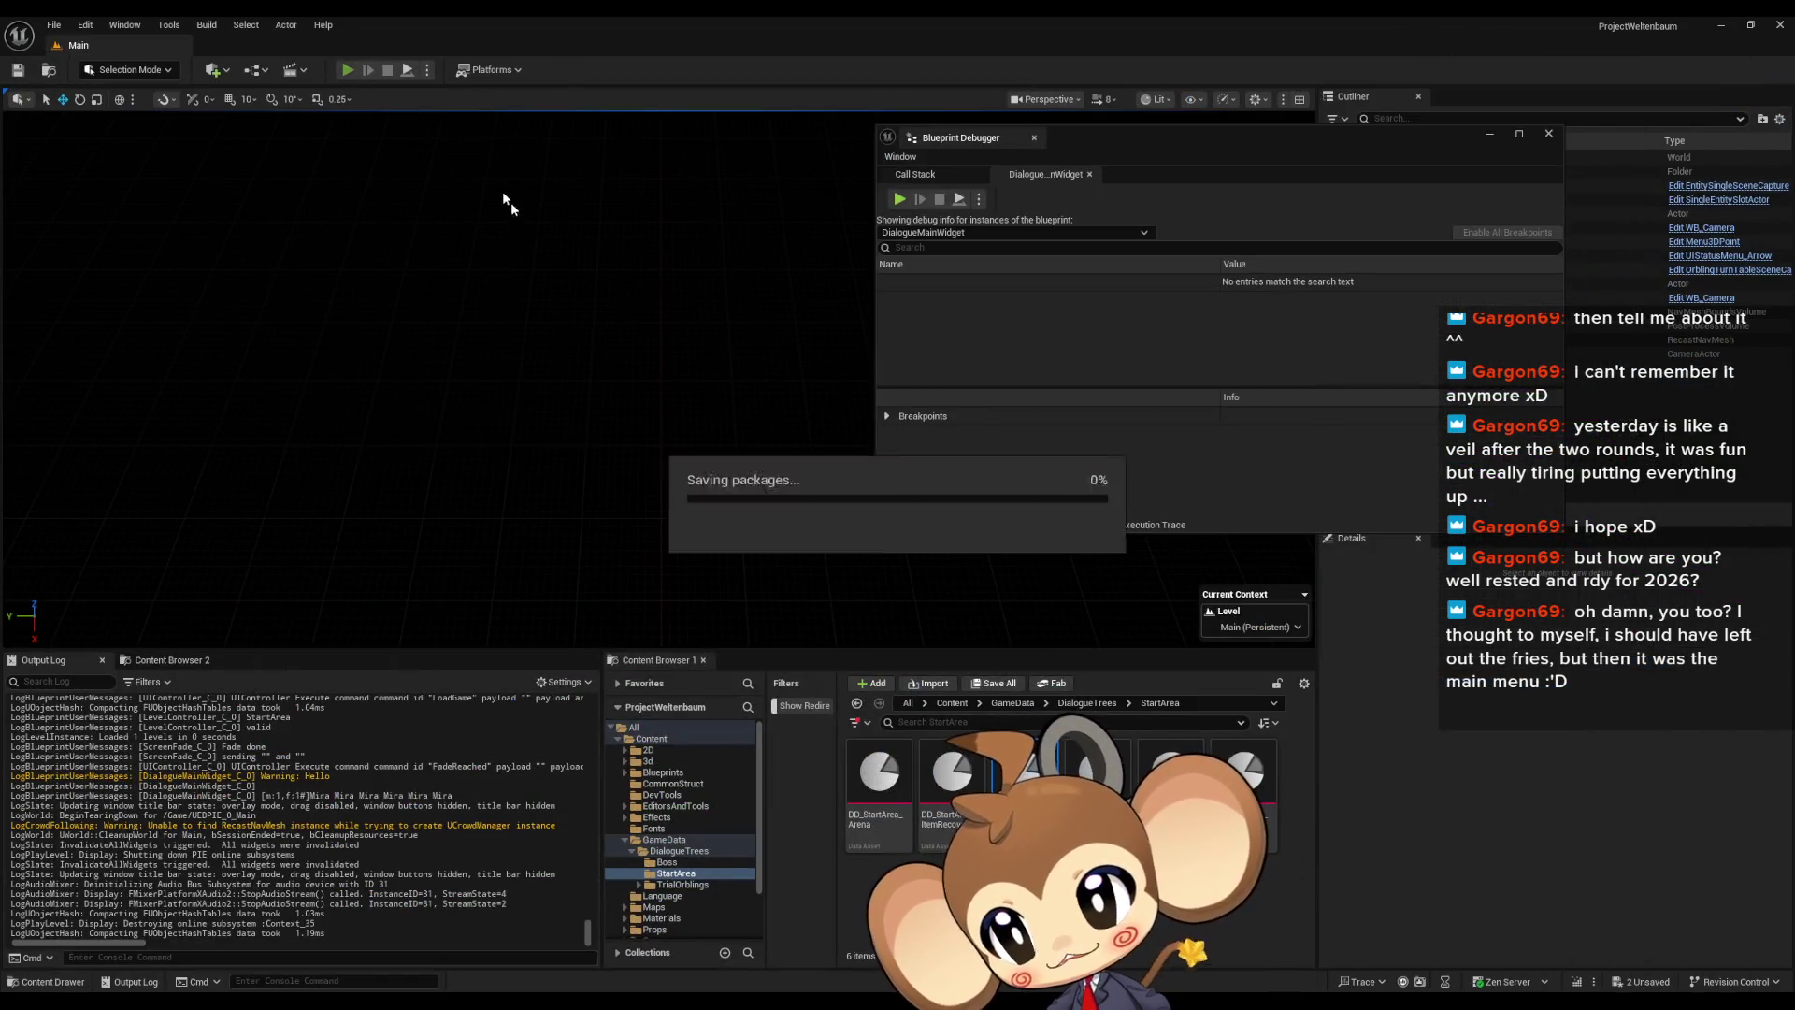
pyautogui.click(190, 559)
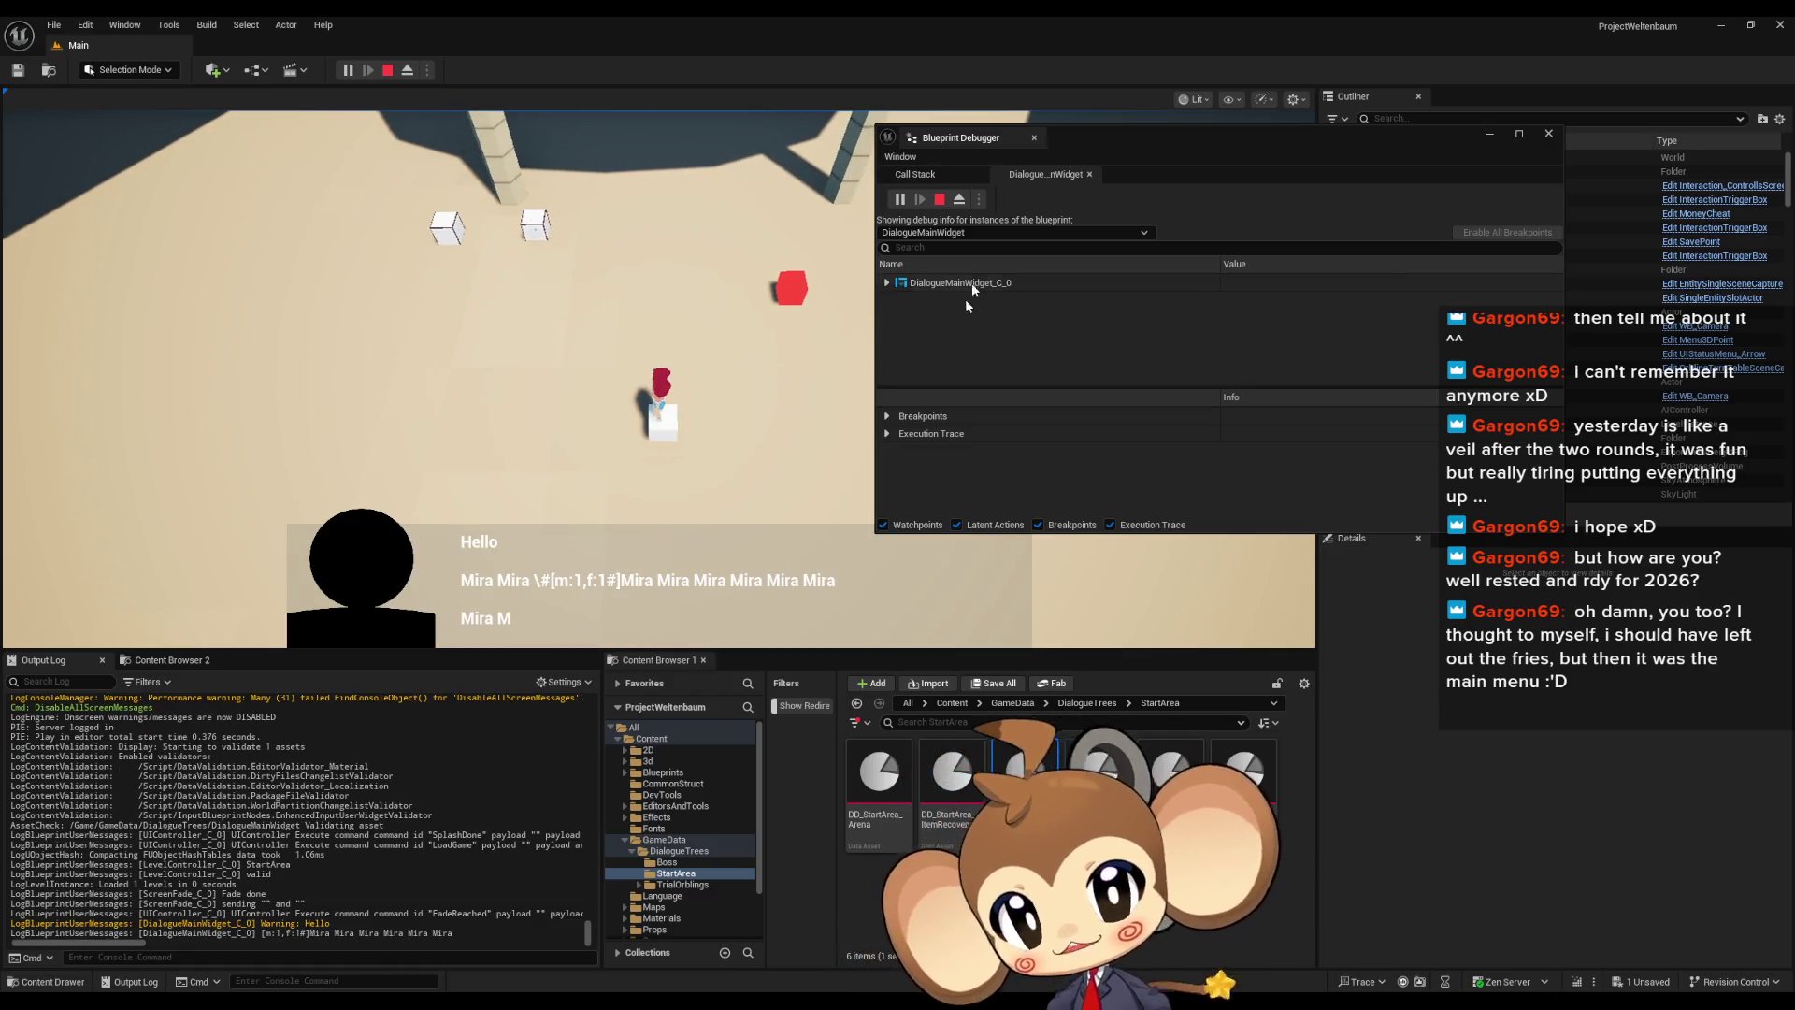
pyautogui.click(888, 282)
pyautogui.scroll(-2, 951, 324)
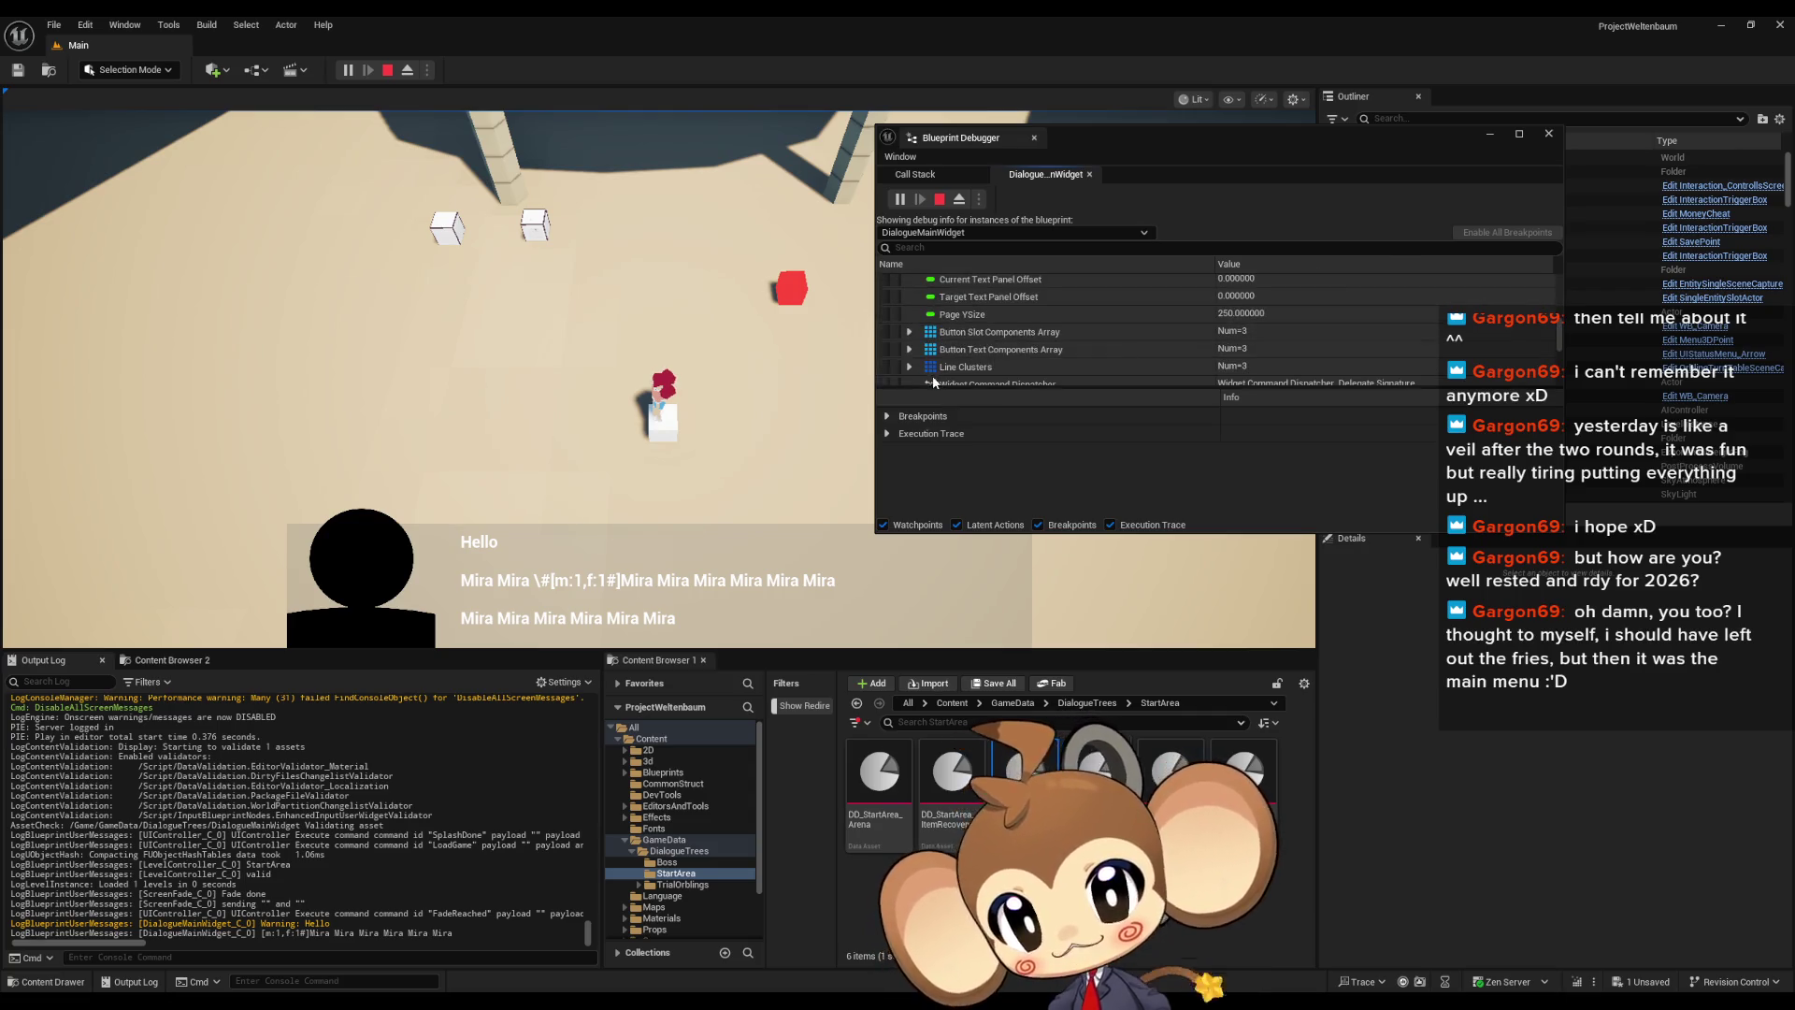
pyautogui.scroll(-3, 960, 362)
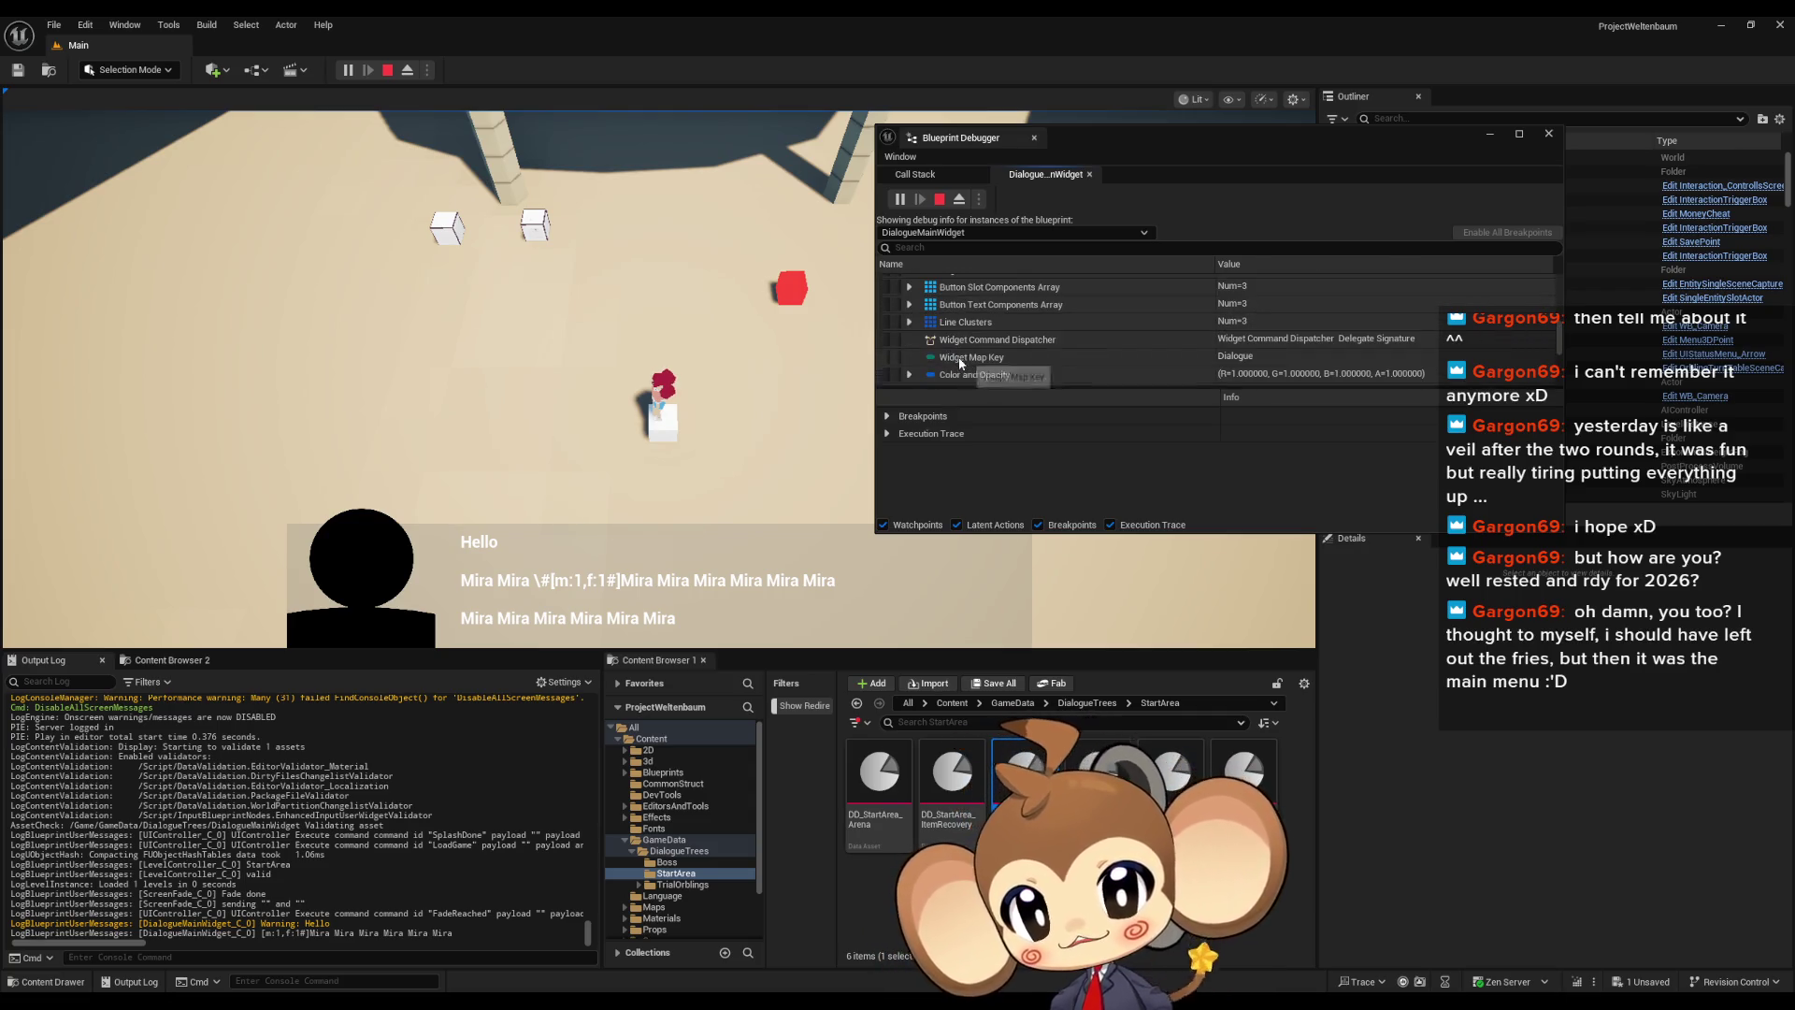
pyautogui.click(910, 322)
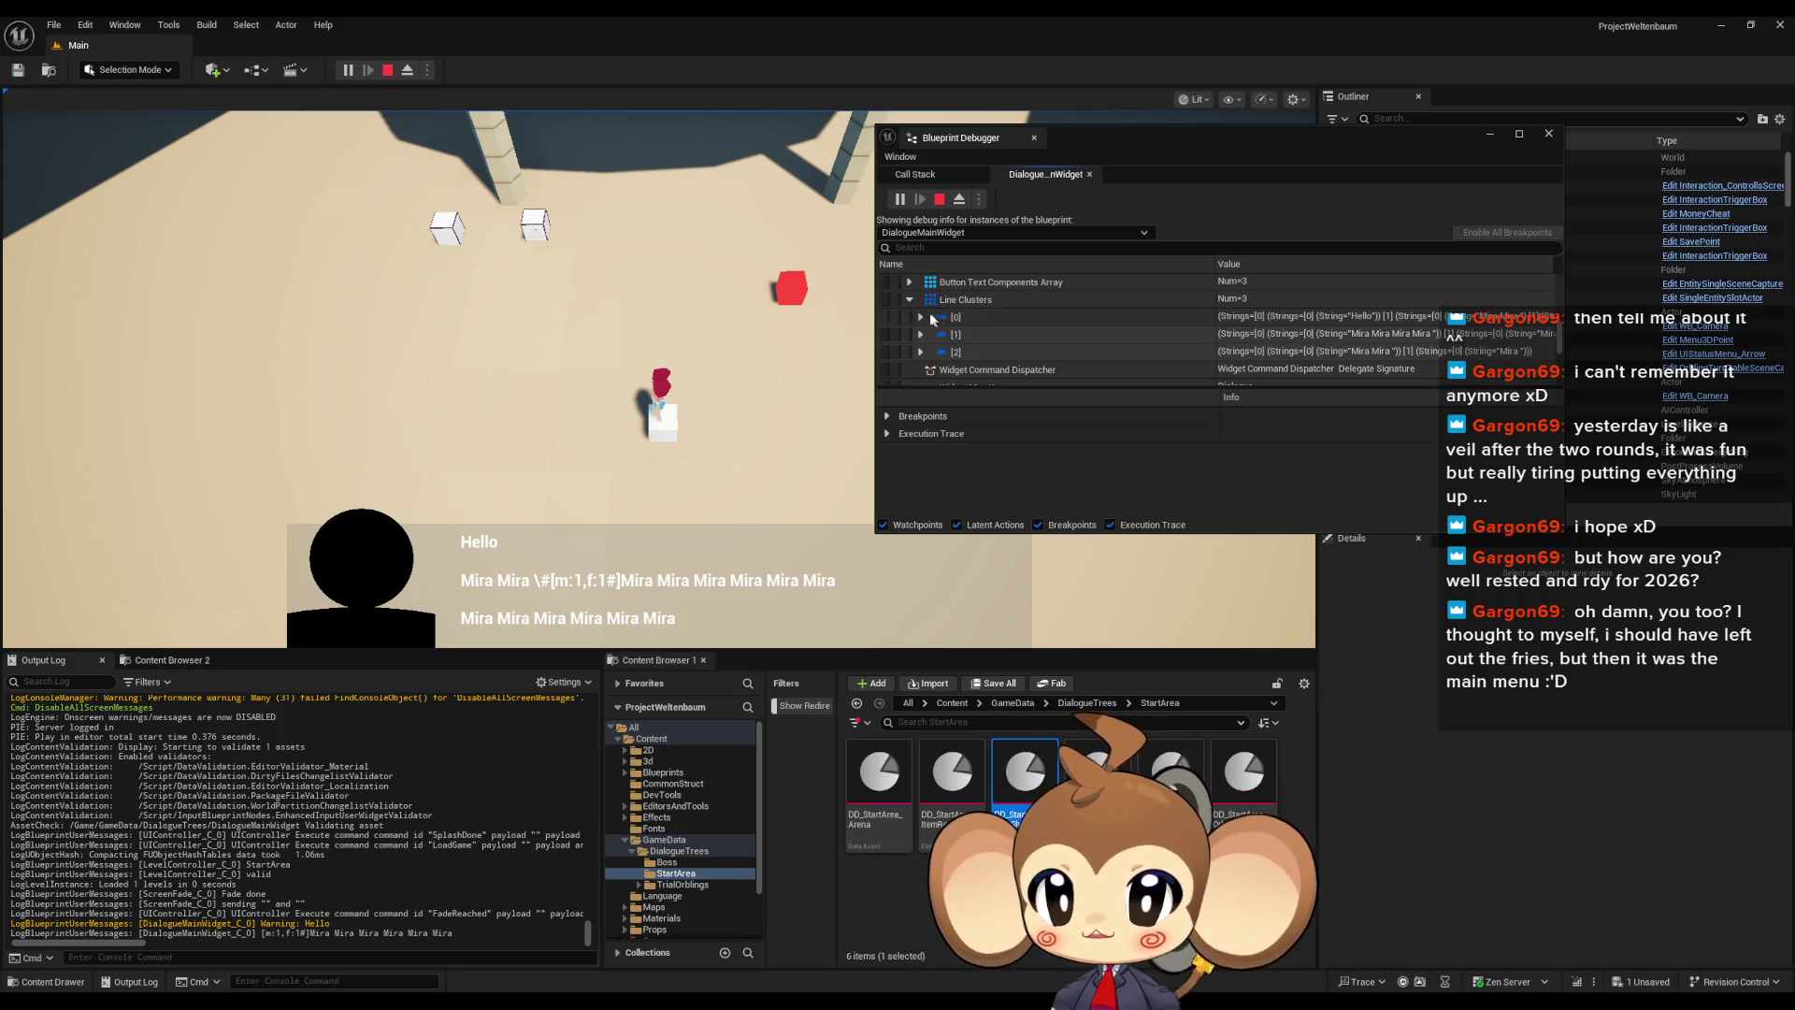
pyautogui.click(921, 317)
pyautogui.click(932, 334)
pyautogui.scroll(-1, 1065, 349)
pyautogui.click(1369, 346)
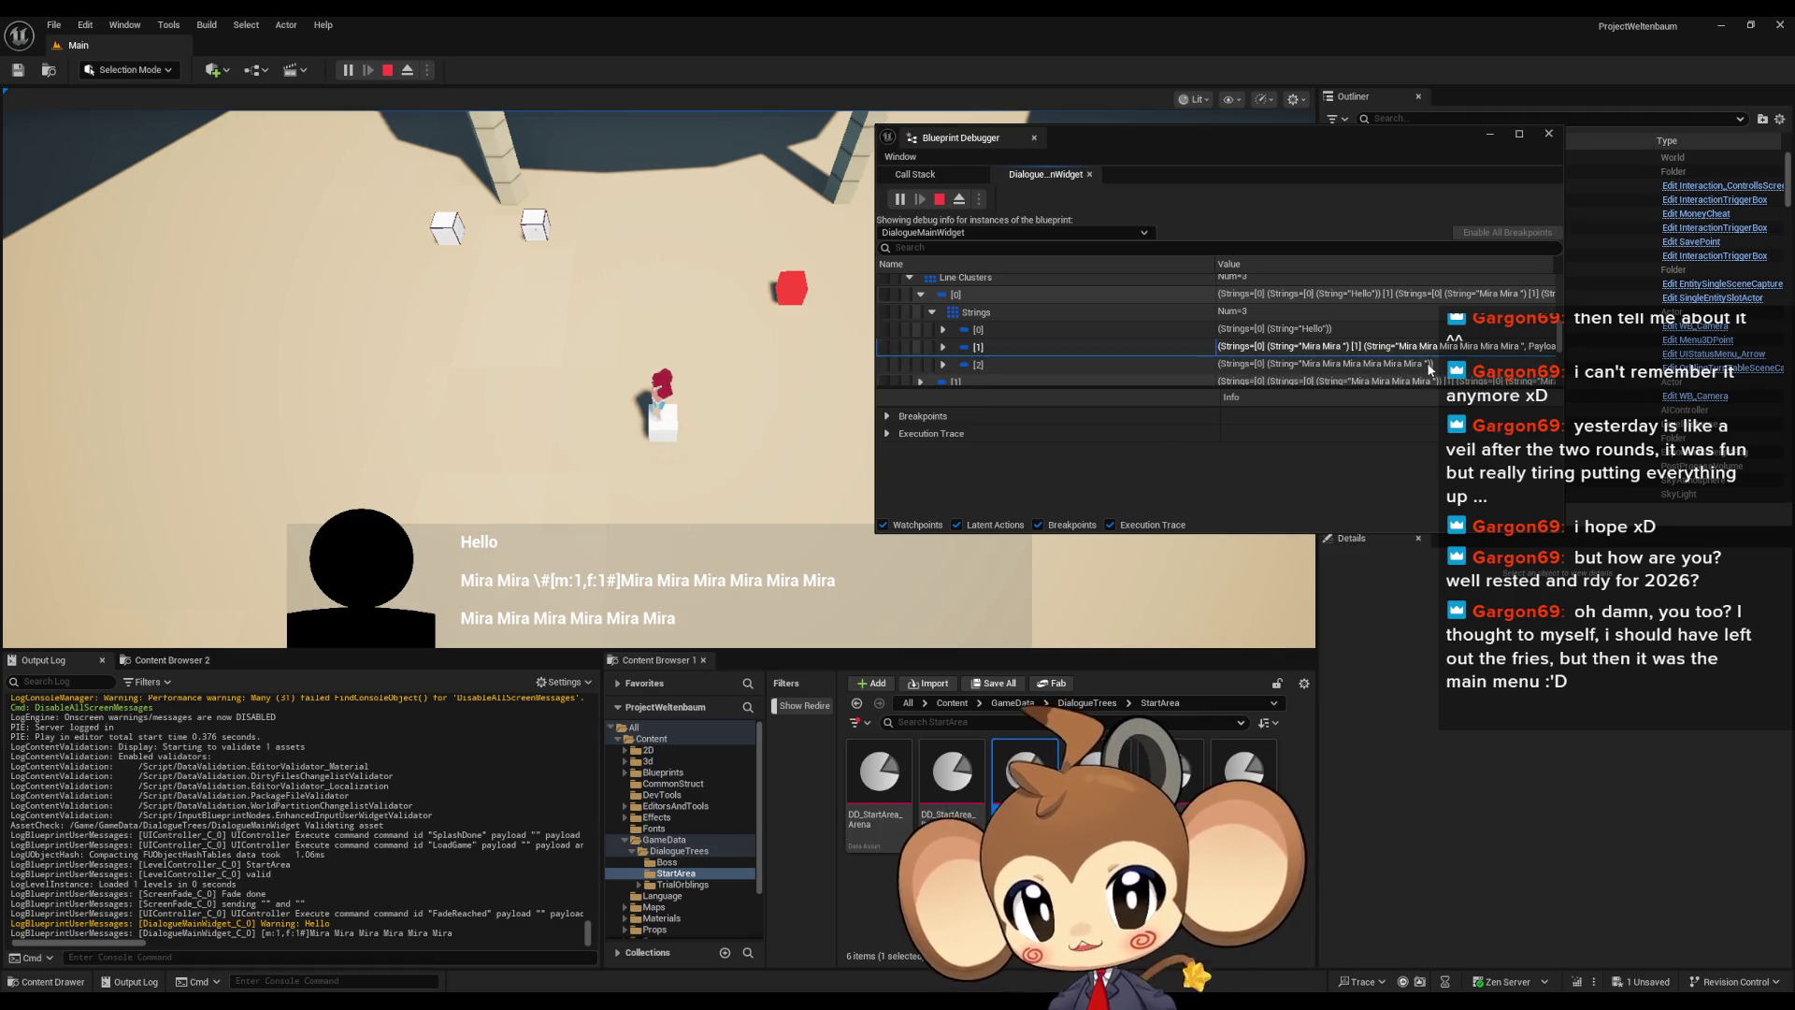
# Expand the second cluster's strings down to the m command in its two-command Payload
pyautogui.click(943, 347)
pyautogui.scroll(-1, 950, 340)
pyautogui.scroll(-2, 1025, 329)
pyautogui.click(966, 316)
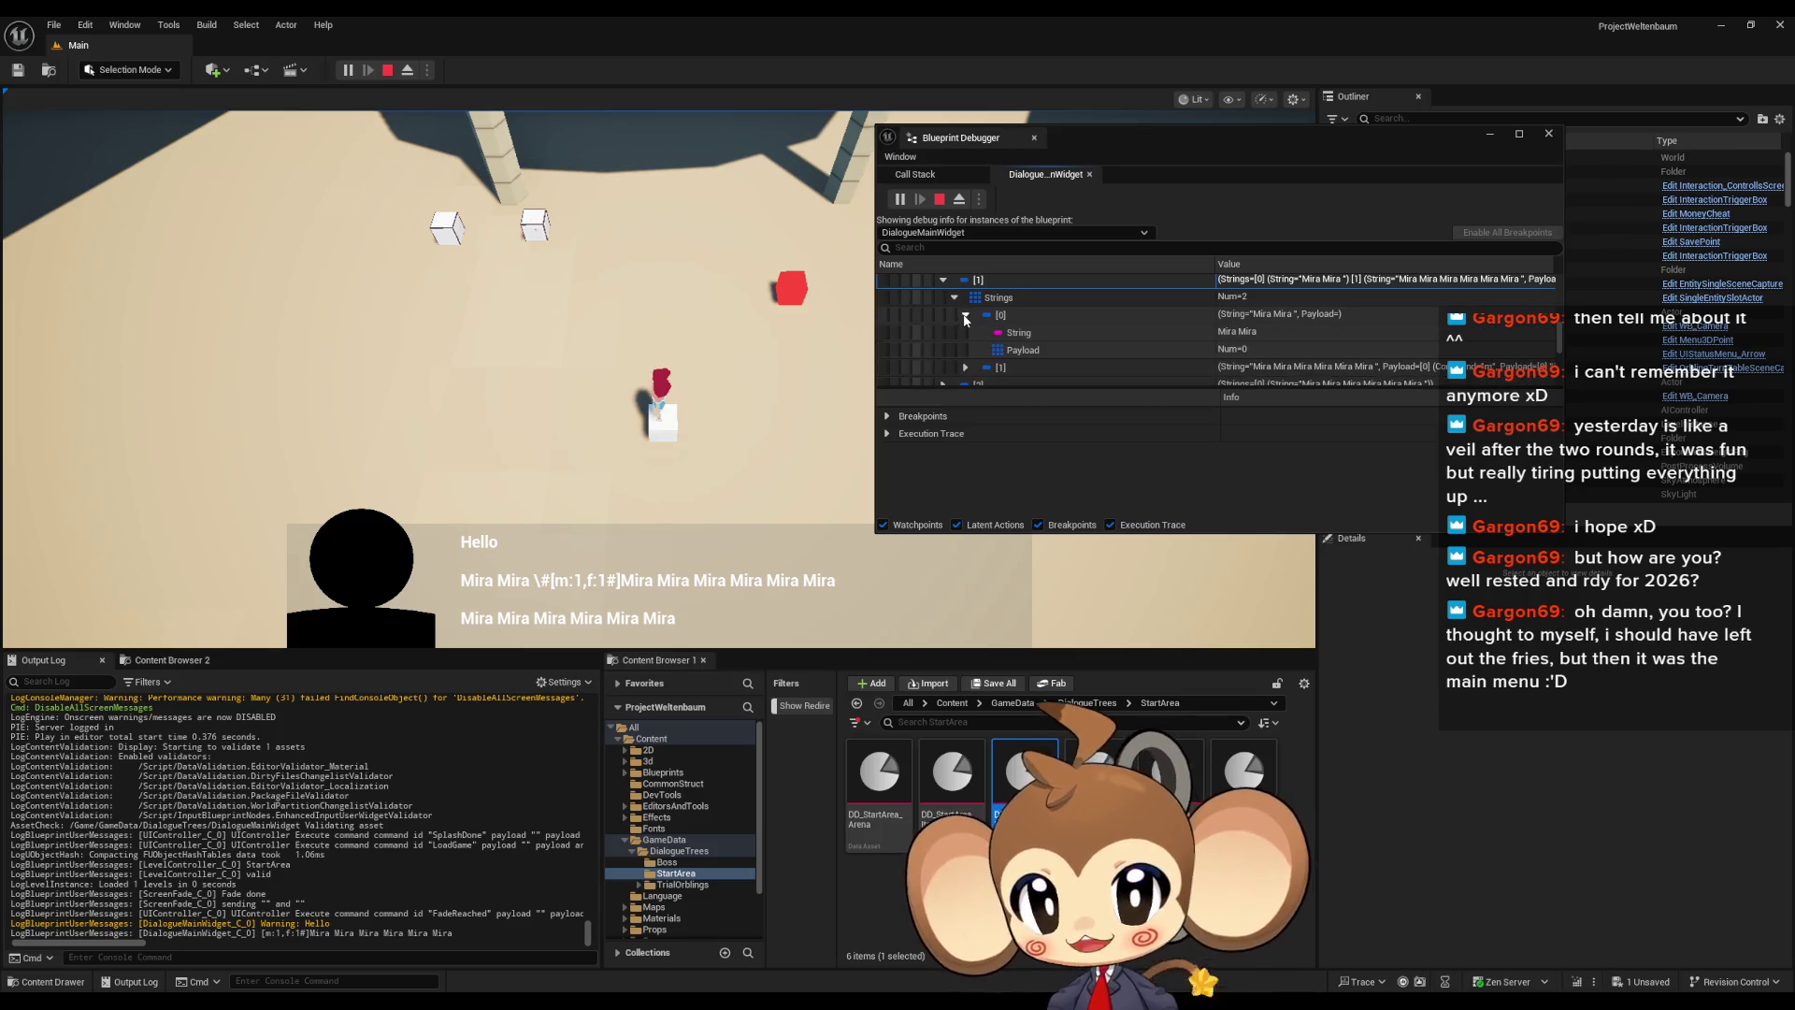
pyautogui.click(965, 368)
pyautogui.scroll(-2, 992, 347)
pyautogui.click(977, 359)
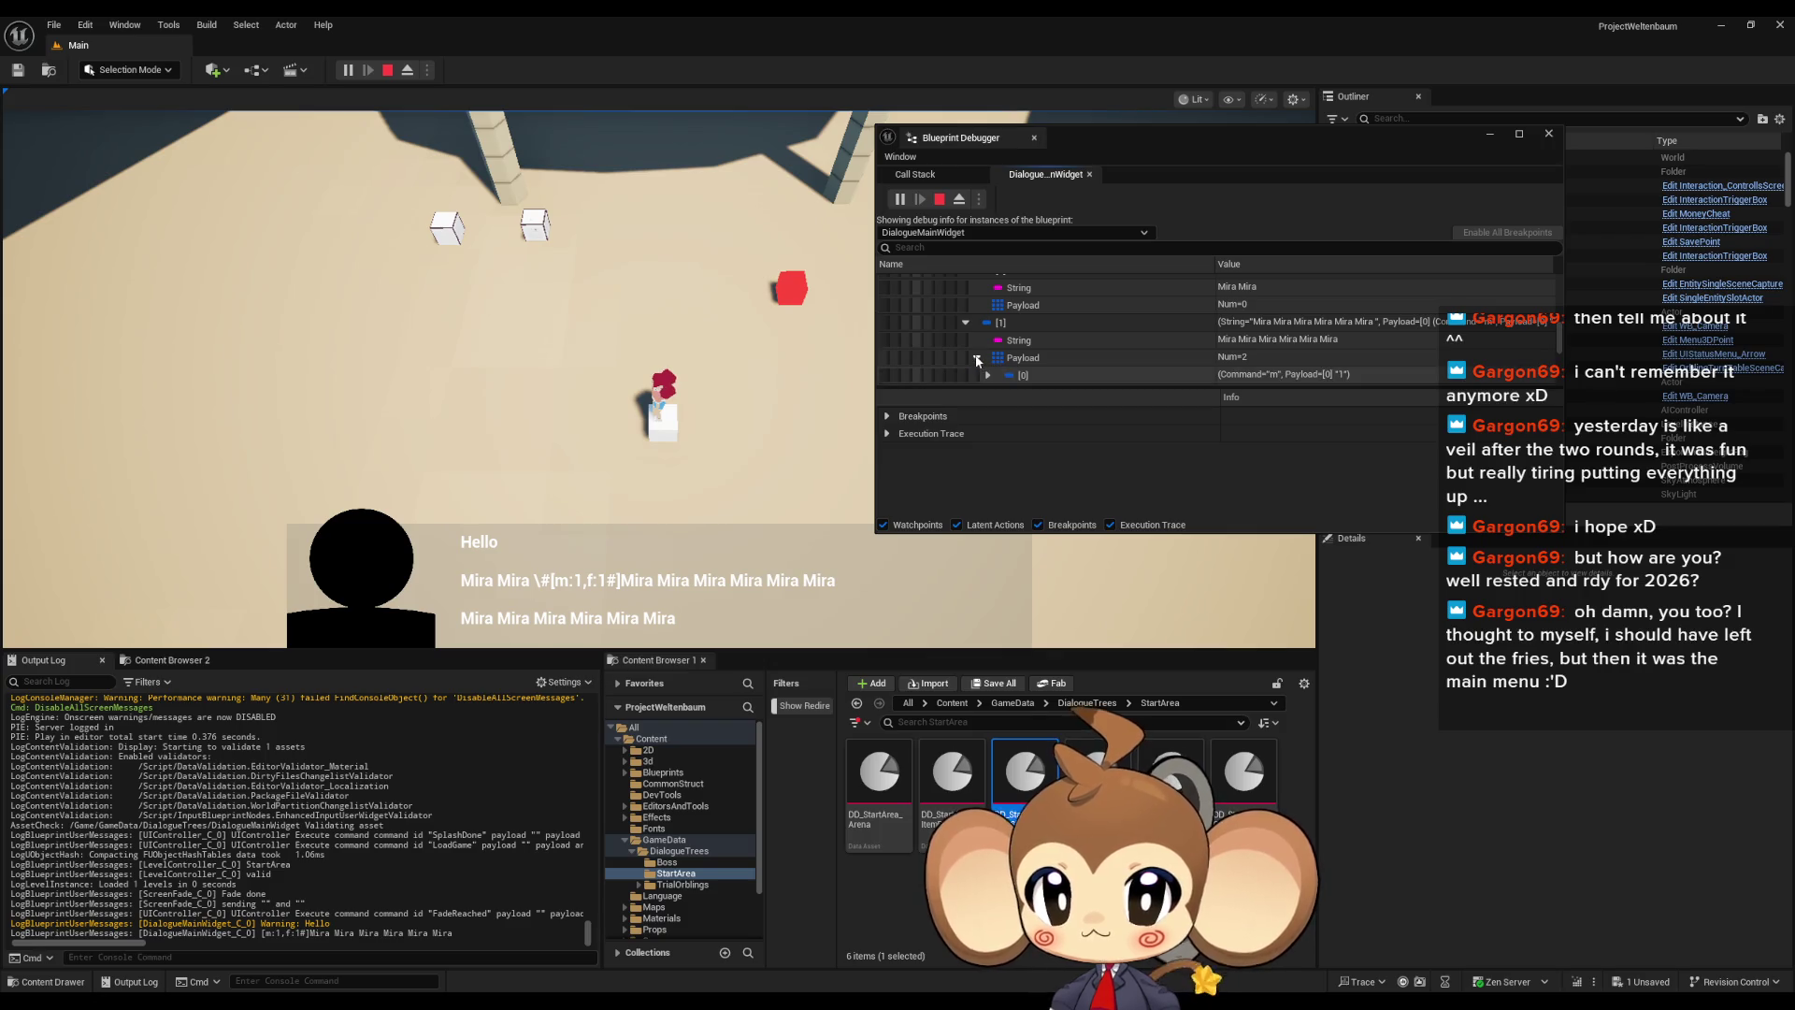
pyautogui.click(989, 375)
pyautogui.scroll(-2, 1001, 363)
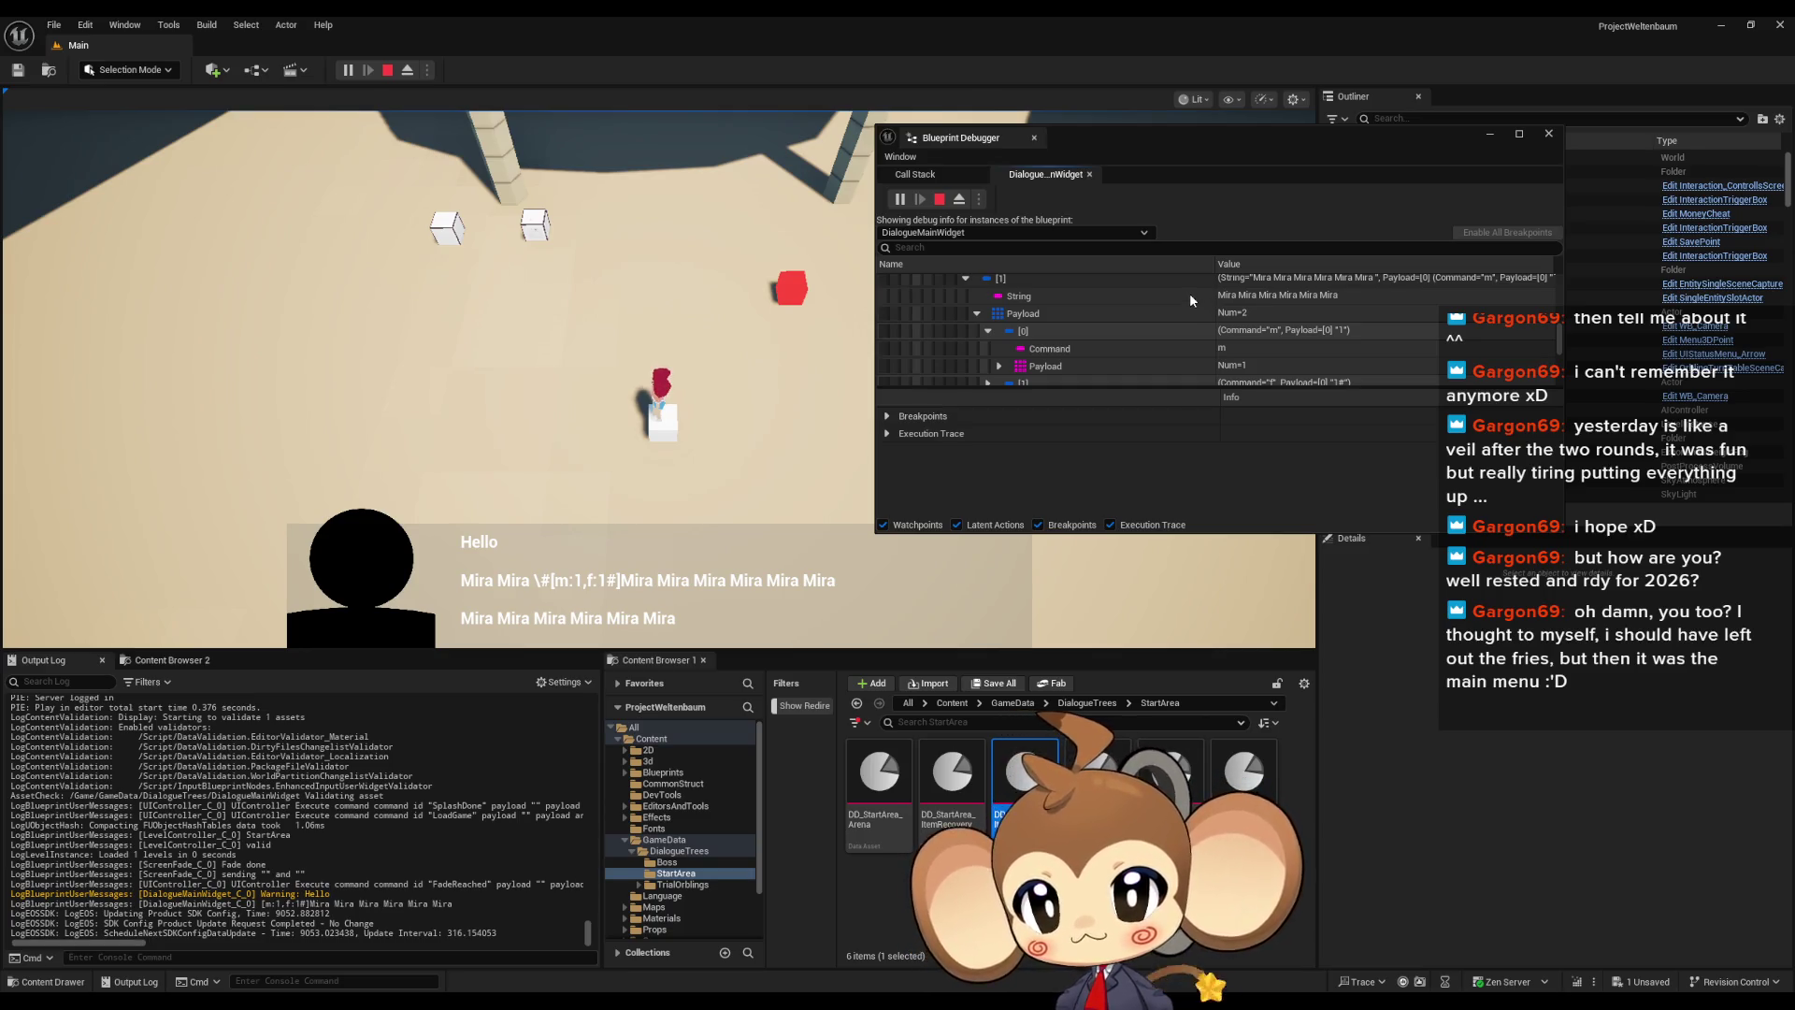
# Expand the f command's payload to confirm 1#, then stop play and reopen the graph editor
pyautogui.click(988, 331)
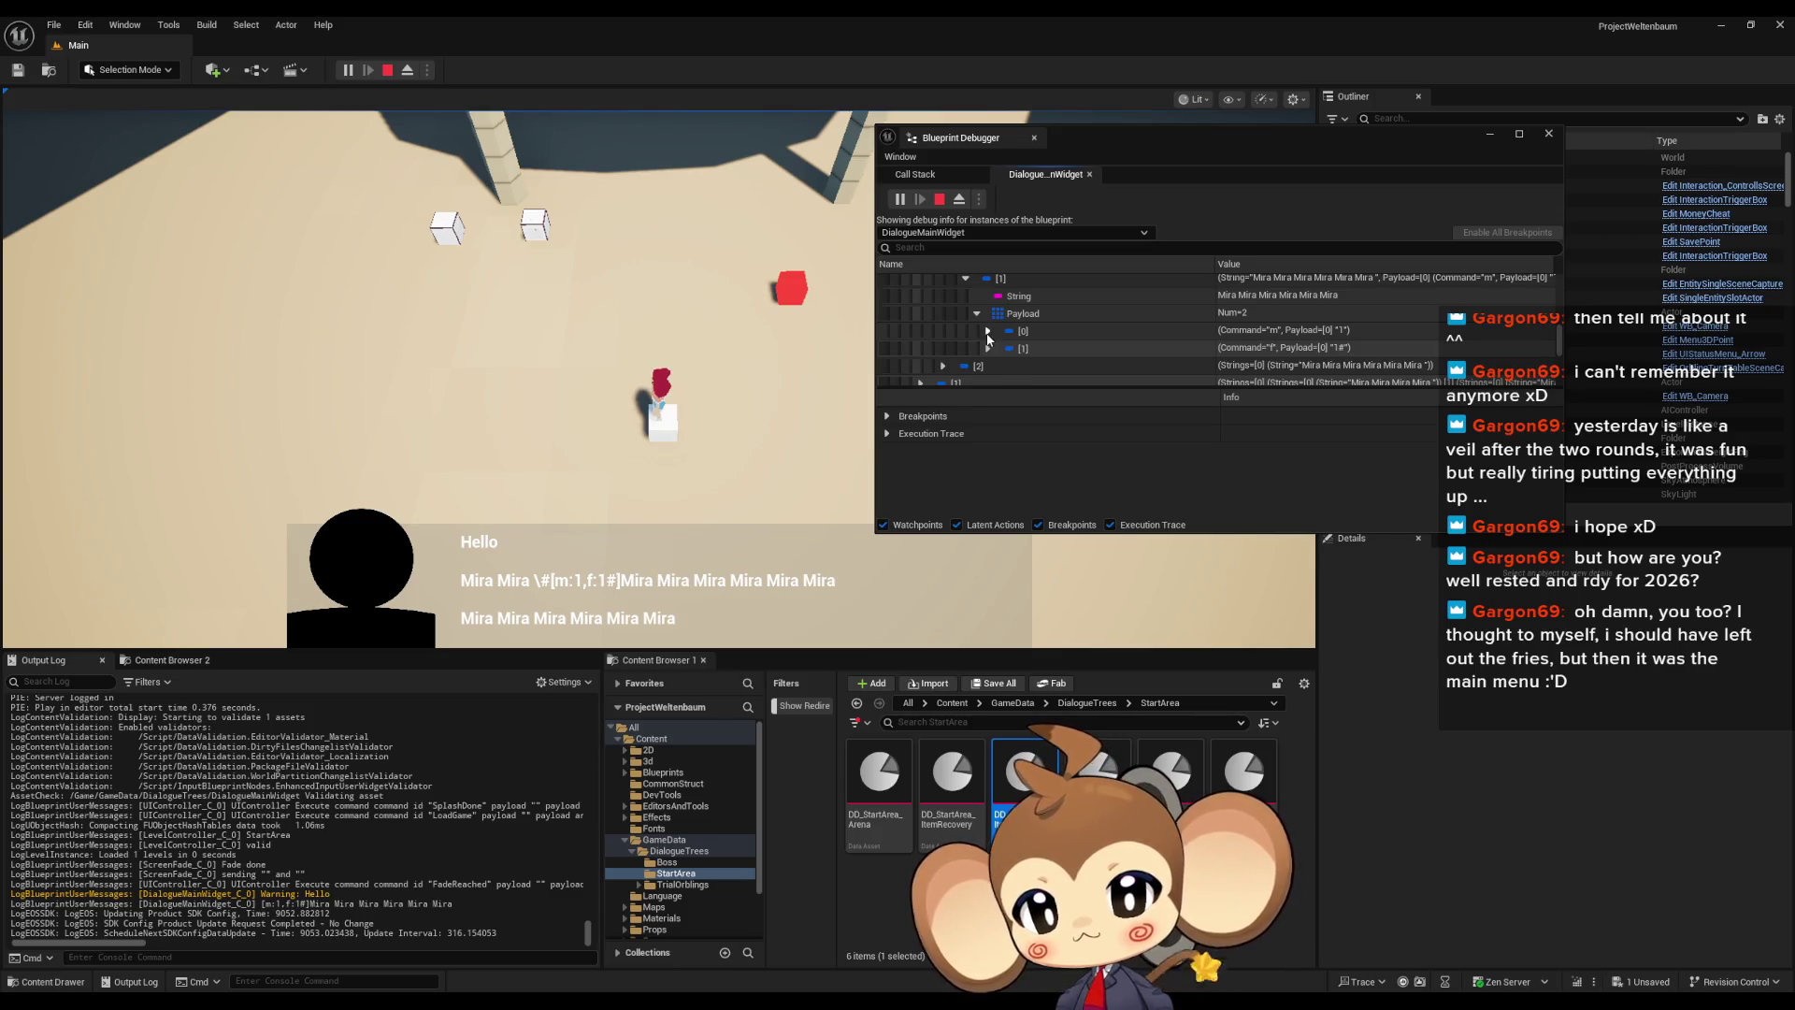
pyautogui.scroll(-1, 1024, 342)
pyautogui.click(988, 326)
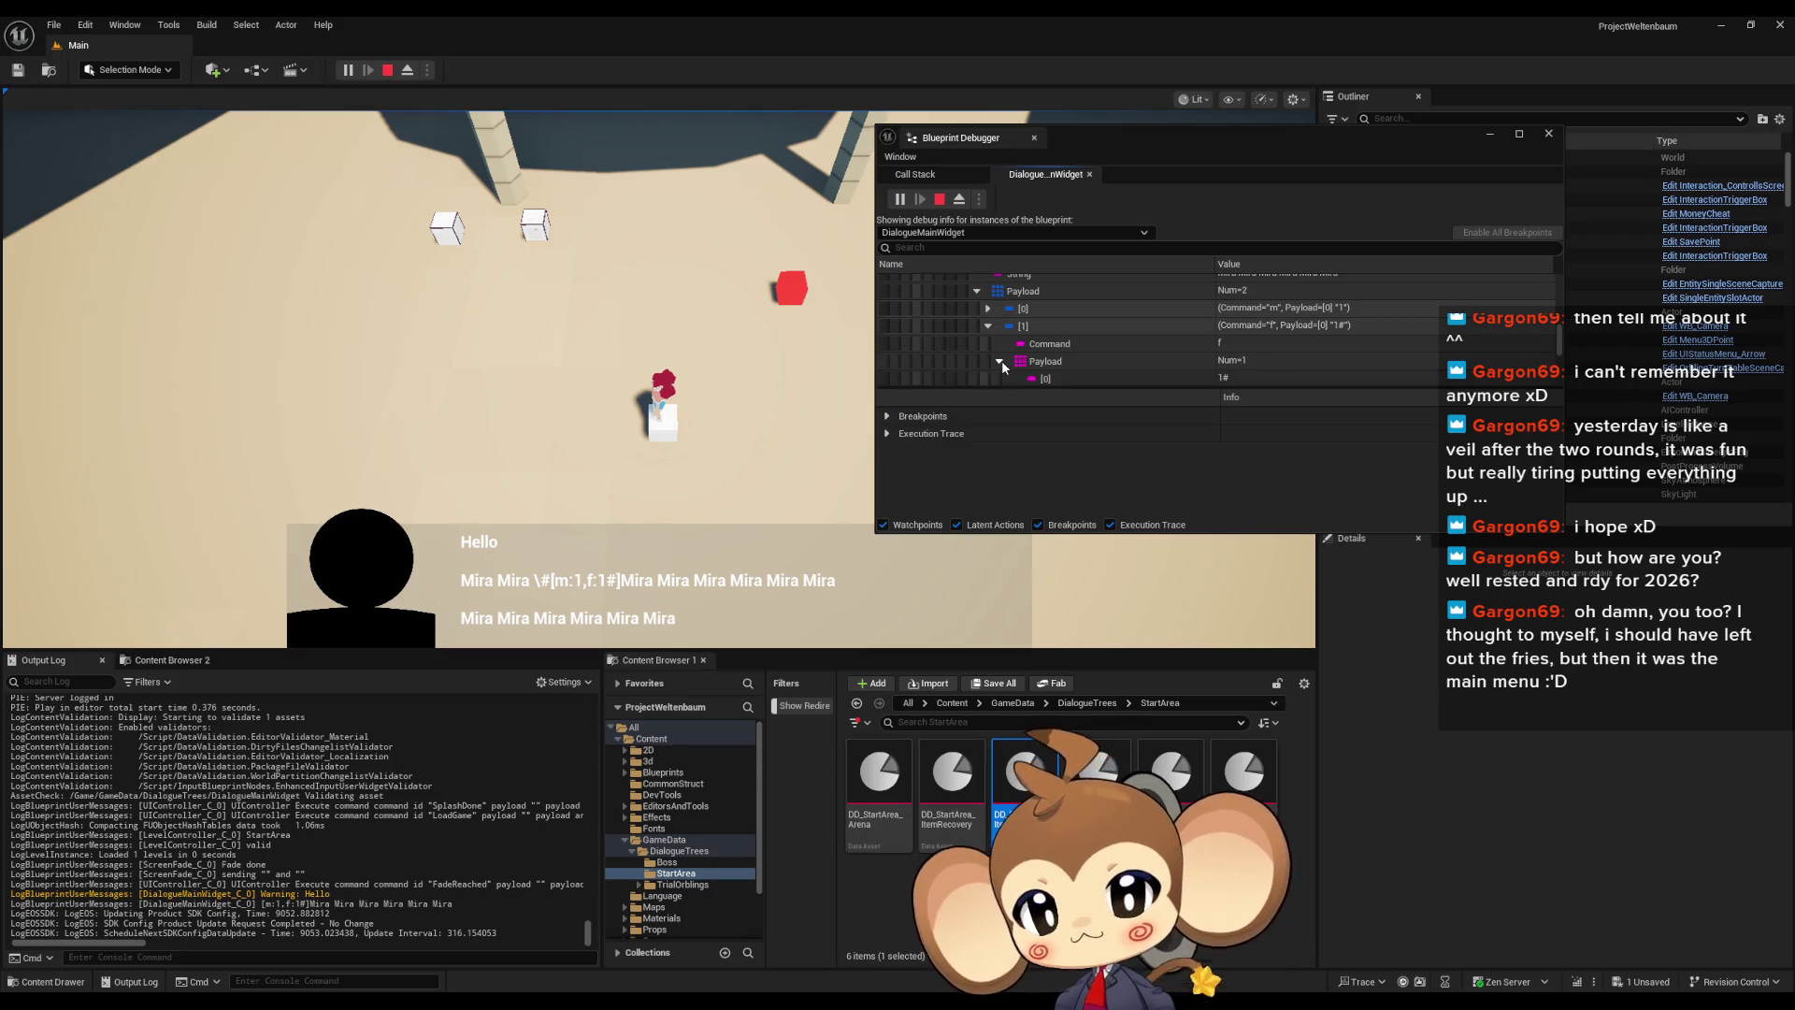
pyautogui.click(999, 361)
pyautogui.scroll(-1, 1002, 361)
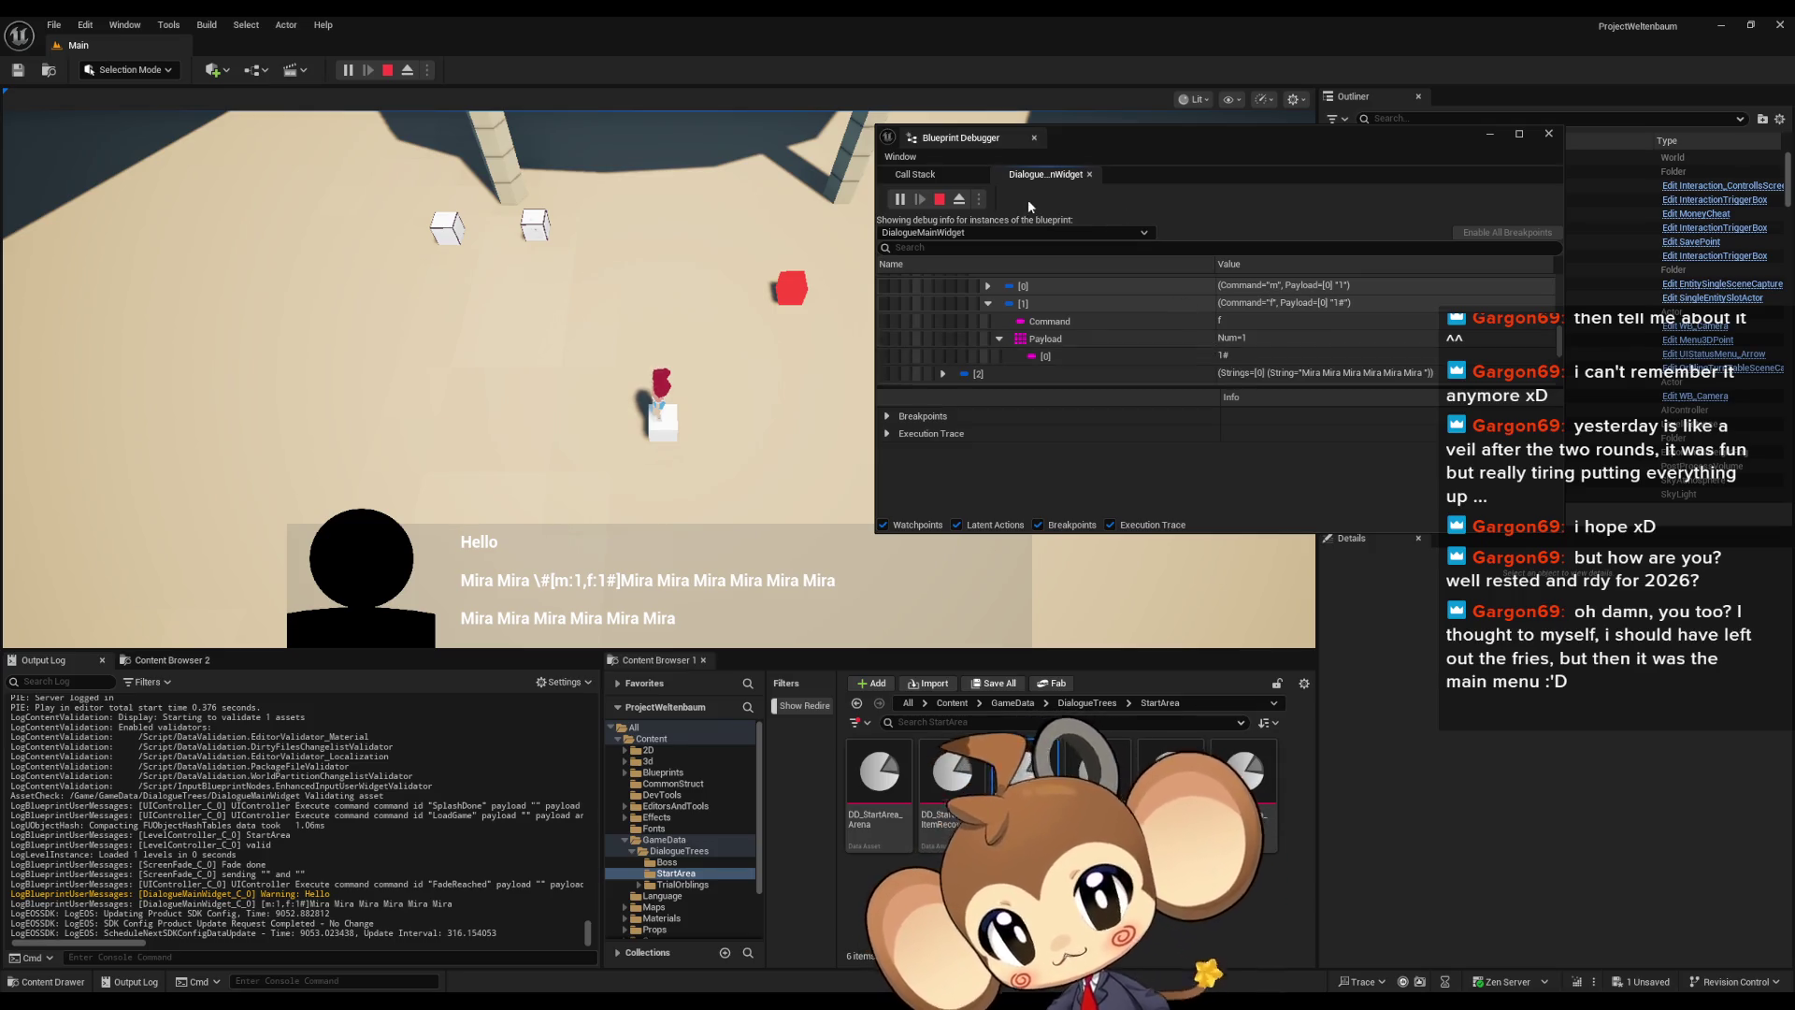
pyautogui.click(939, 199)
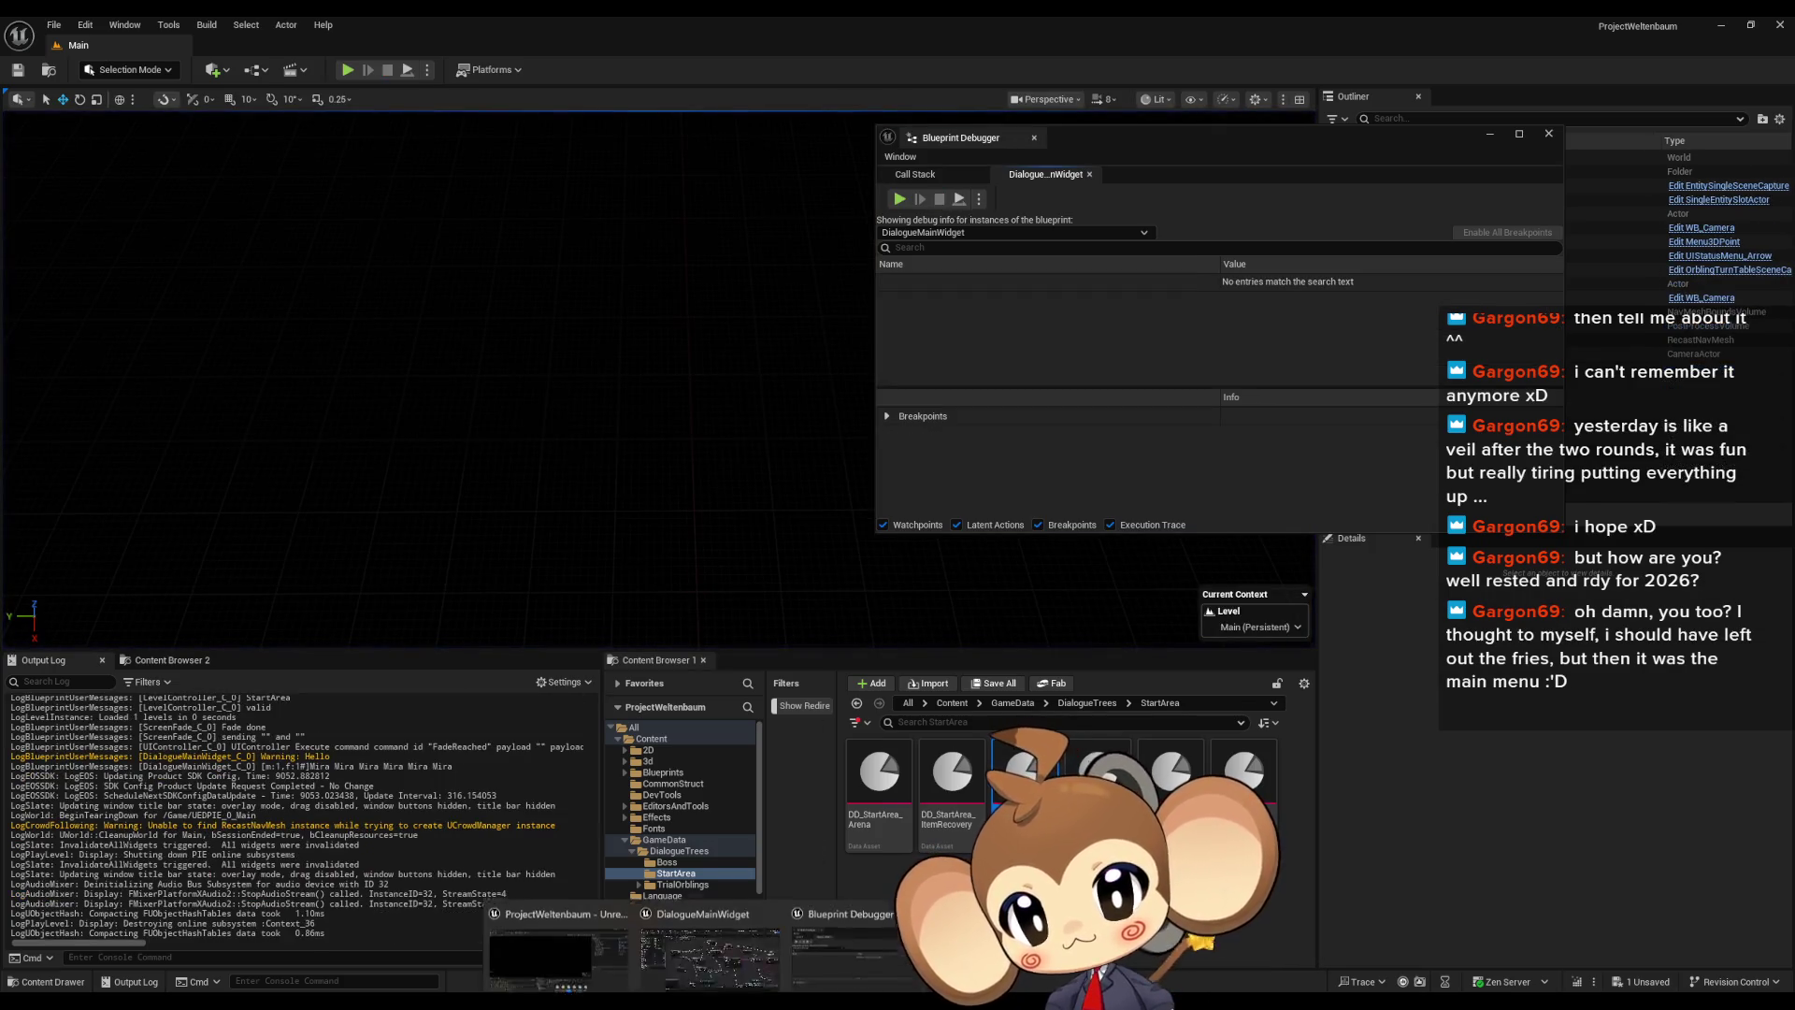
pyautogui.click(711, 954)
# Copy and paste the Split node in the FillLineClusterArray graph to create a duplicate
pyautogui.moveTo(704, 534)
pyautogui.mouseDown()
pyautogui.moveTo(863, 535)
pyautogui.moveTo(1074, 322)
pyautogui.mouseUp()
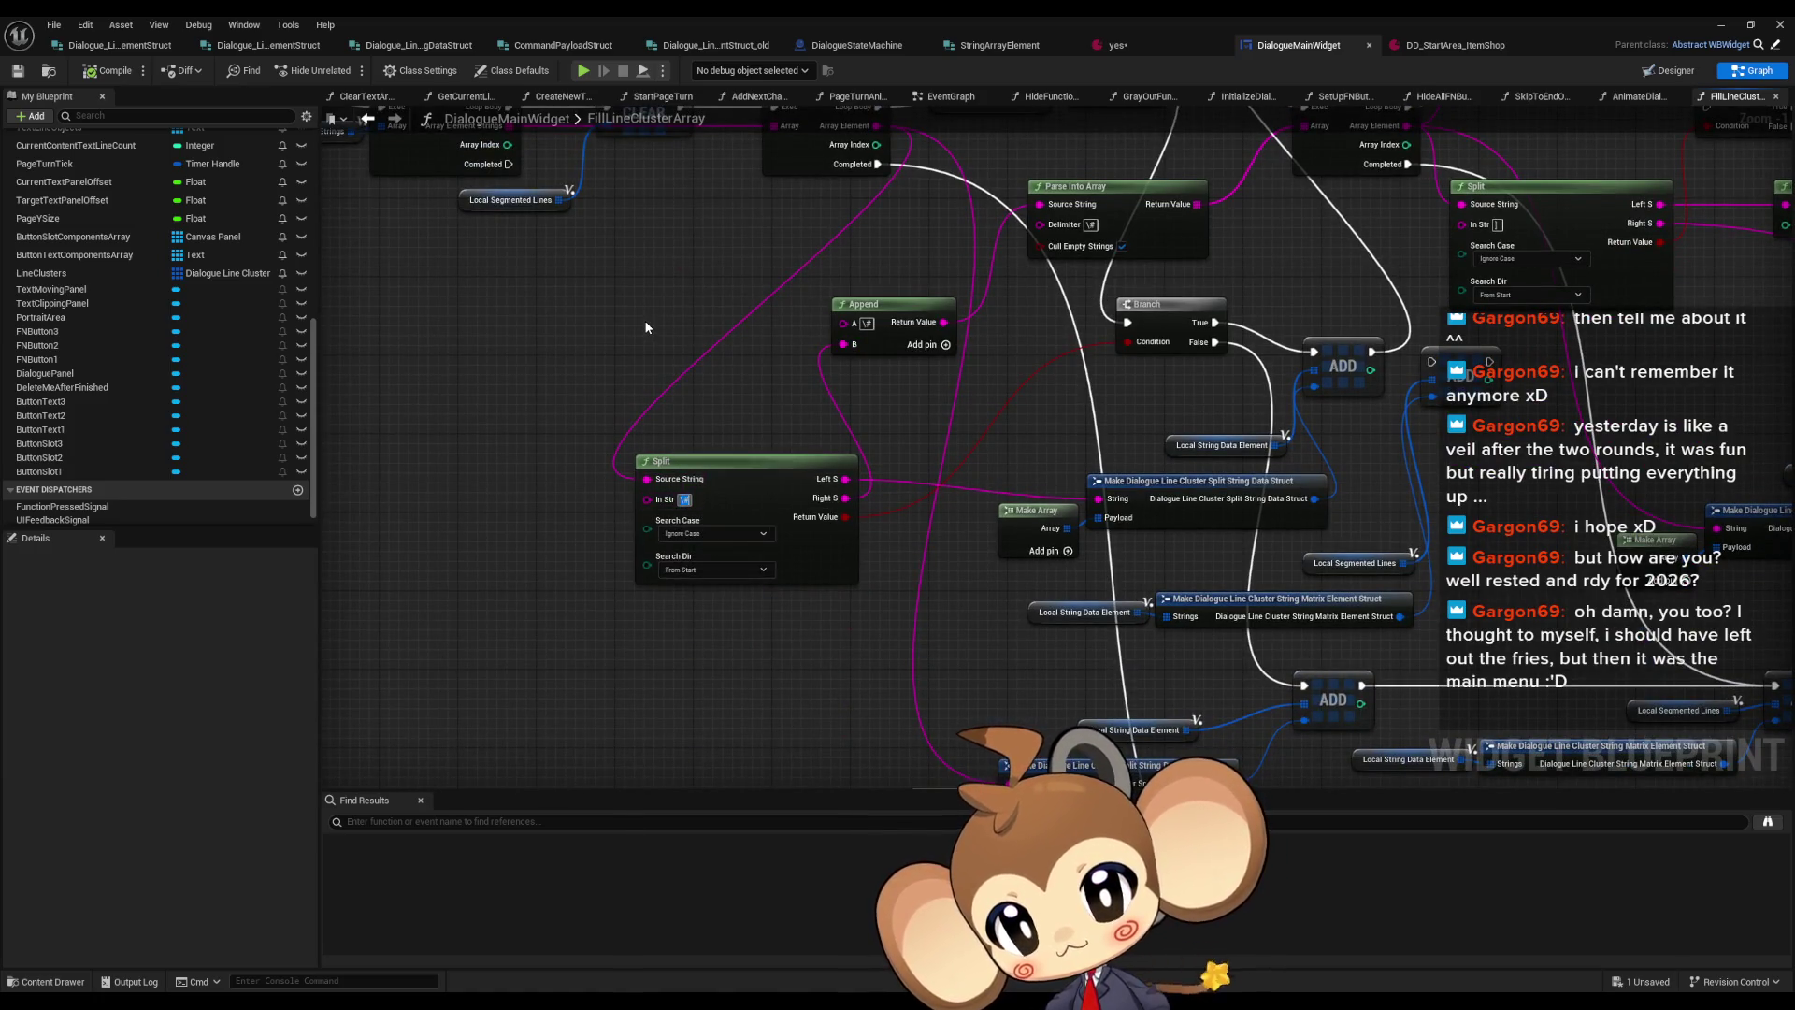
pyautogui.moveTo(674, 311); pyautogui.dragTo(672, 421)
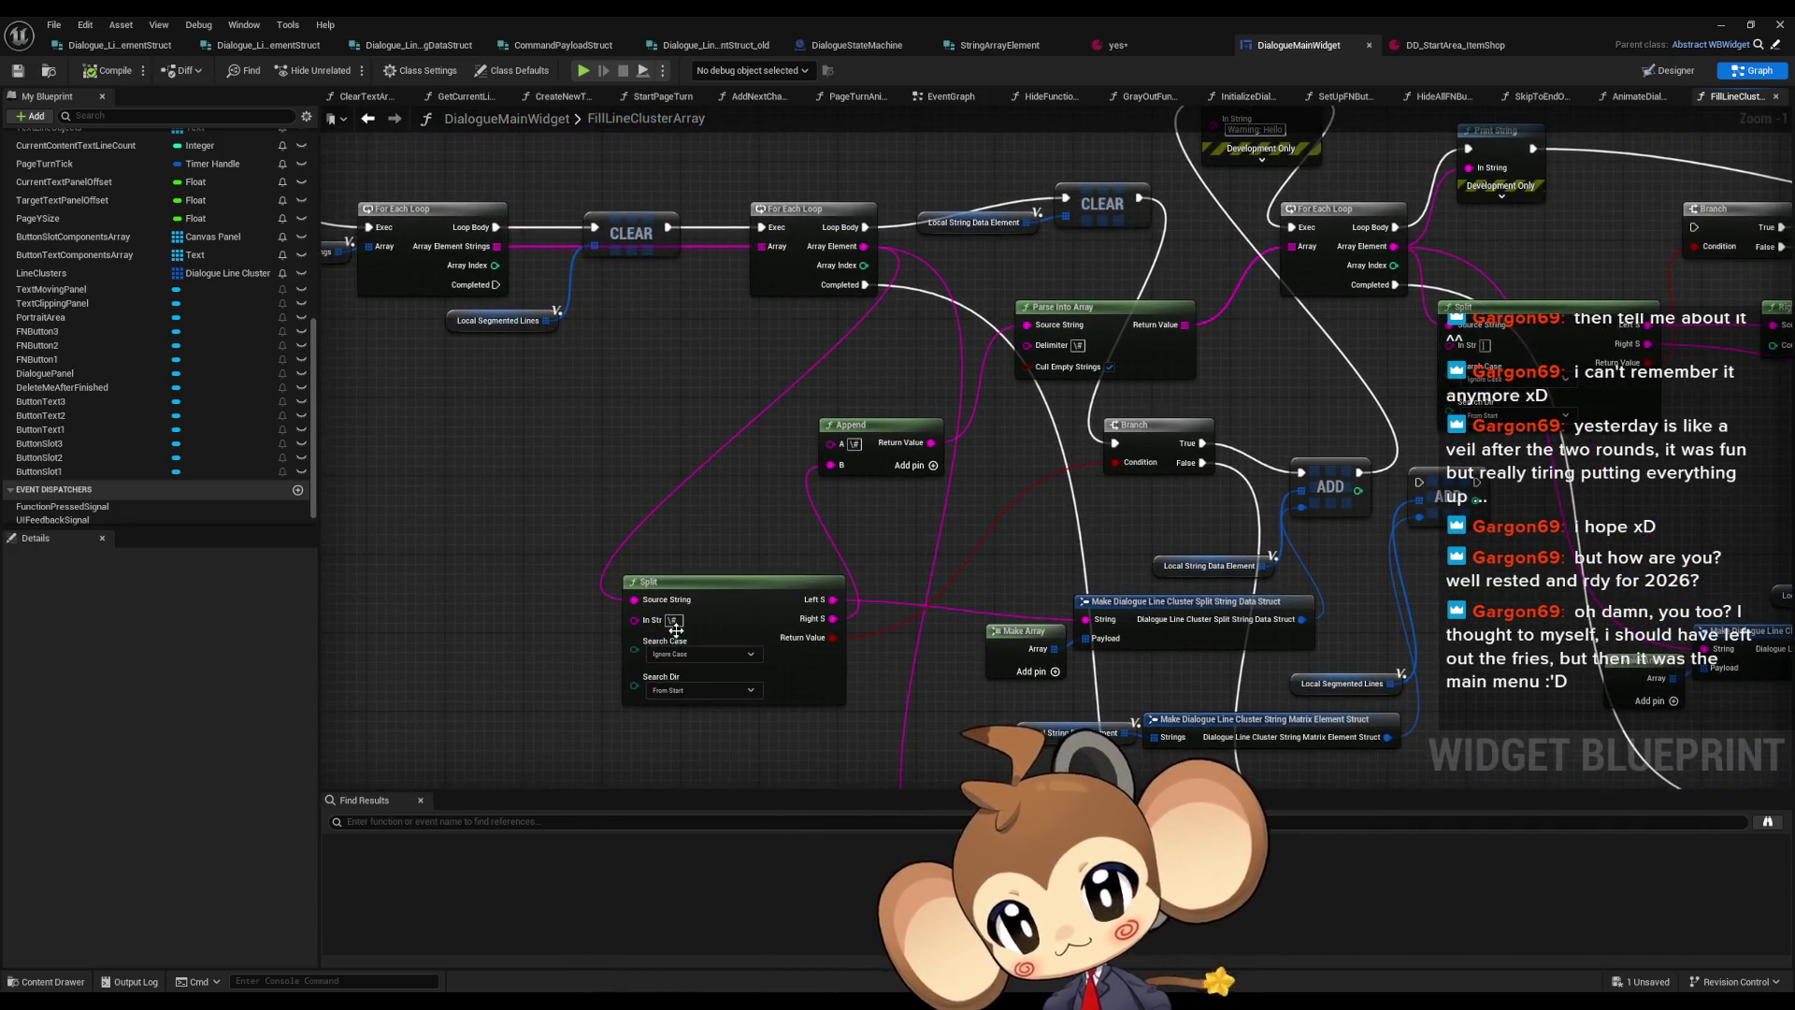
pyautogui.moveTo(703, 474)
pyautogui.mouseDown()
pyautogui.moveTo(700, 370)
pyautogui.moveTo(779, 352)
pyautogui.mouseUp()
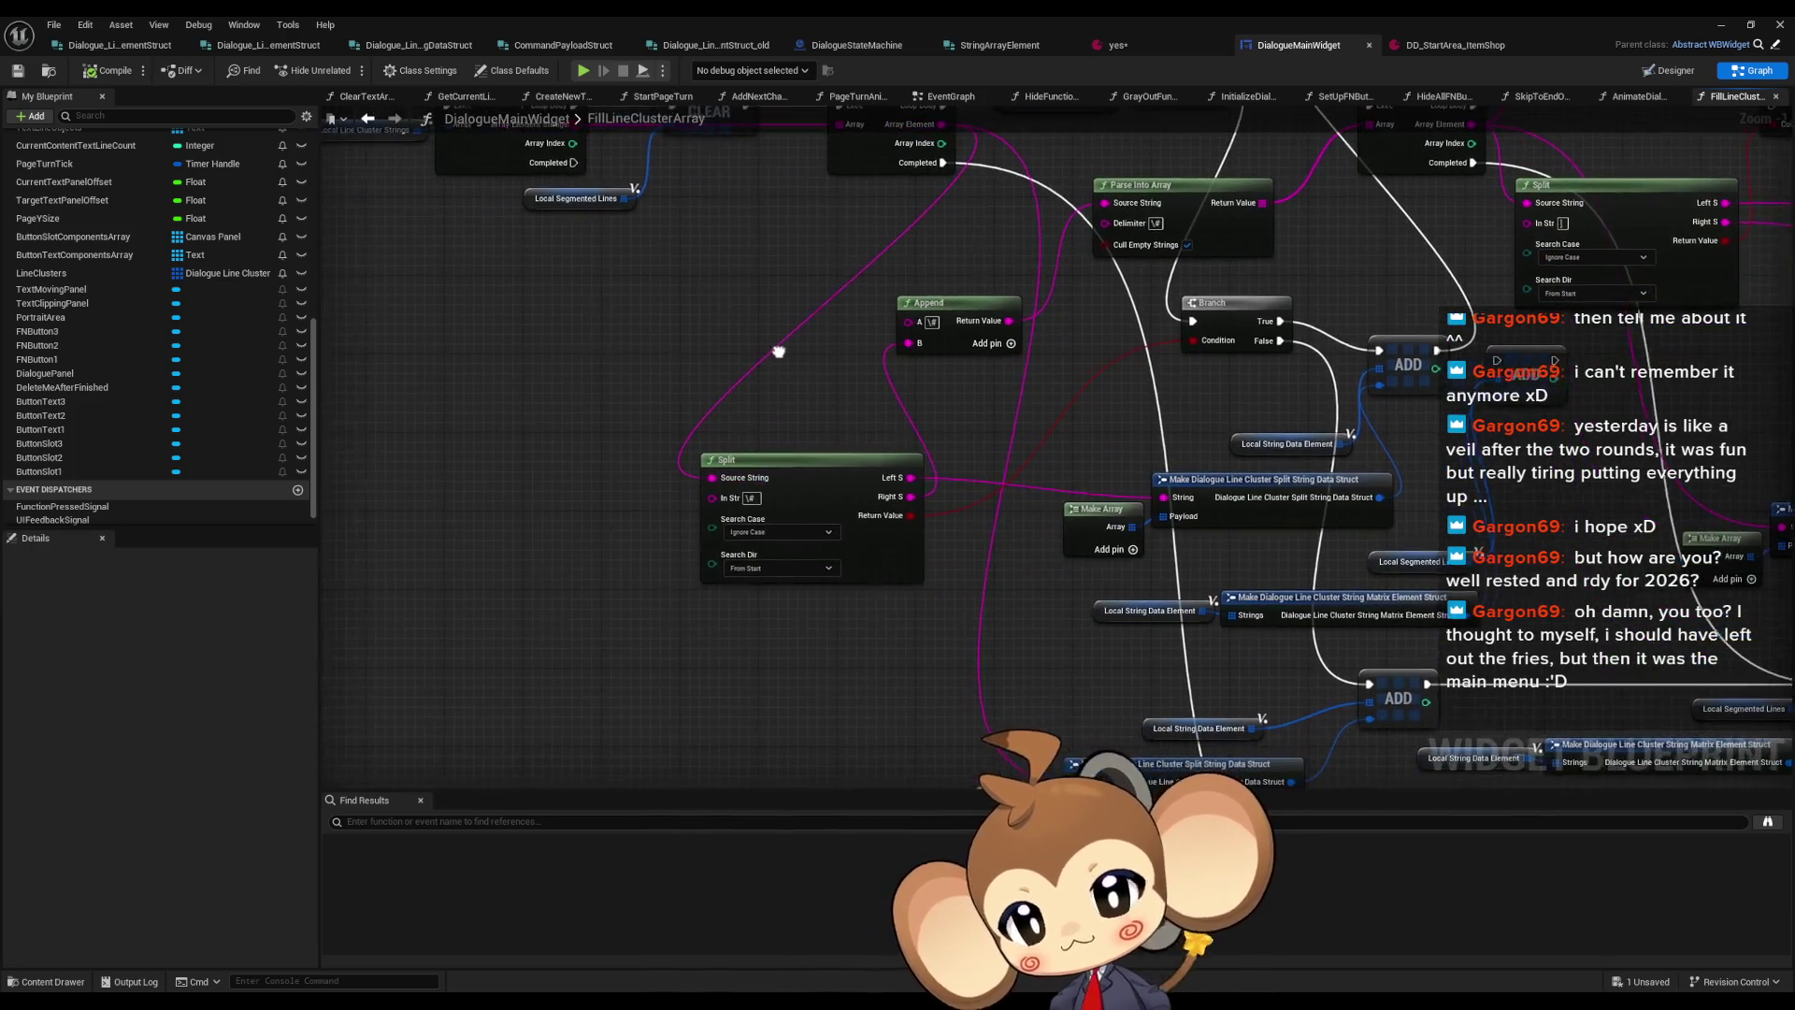
pyautogui.click(779, 460)
pyautogui.hotkey('ctrl', 'c')
pyautogui.hotkey('ctrl', 'v')
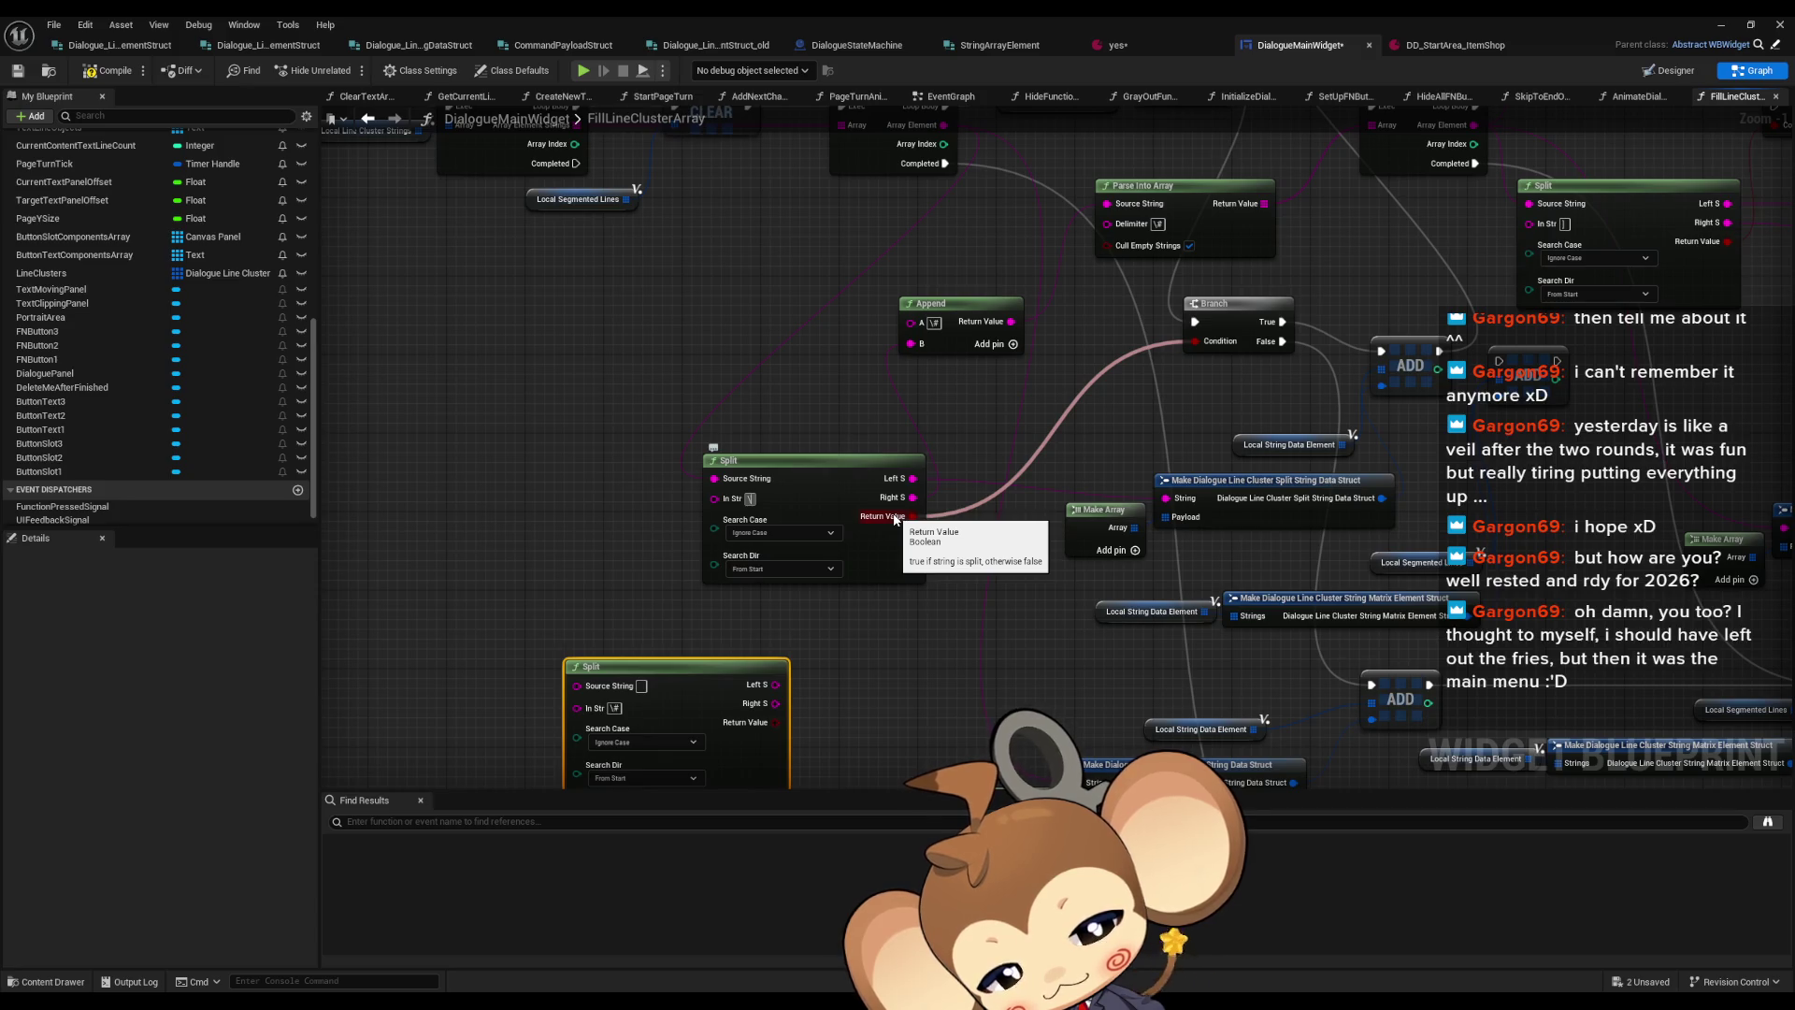
# Check the Right Chop node's Count value, then launch a test play from the level editor
pyautogui.scroll(-2, 956, 599)
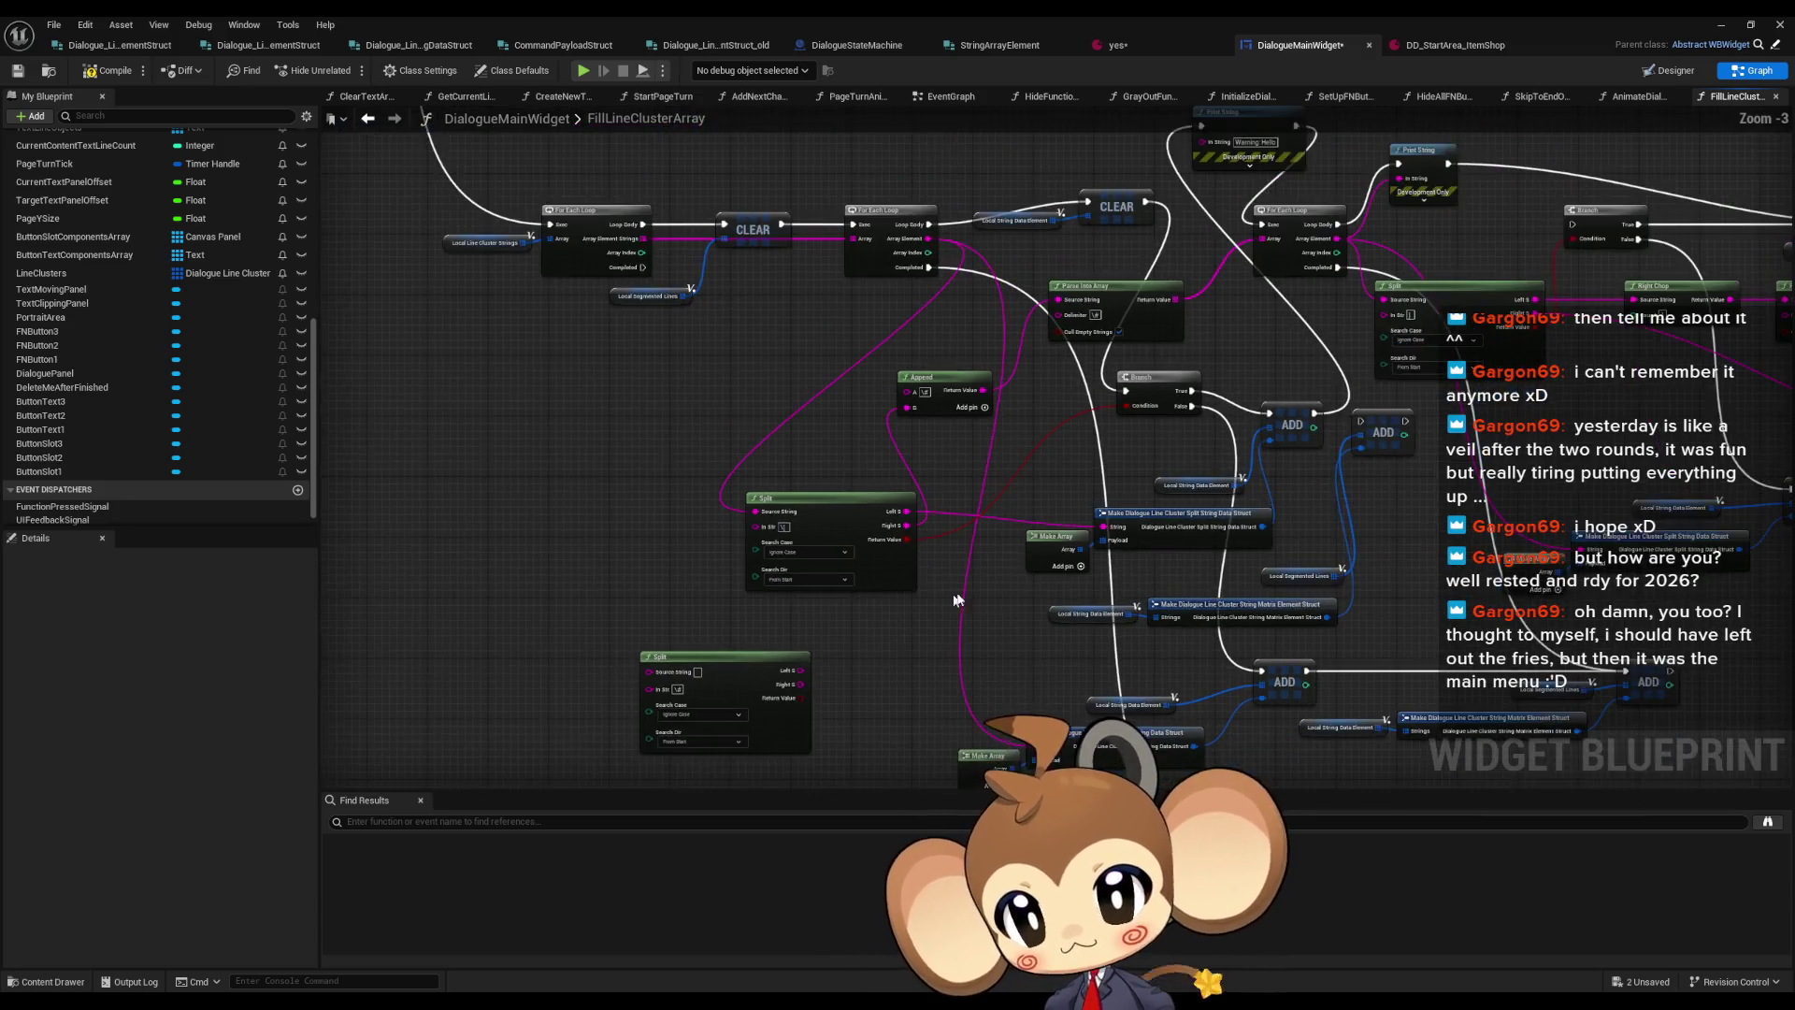
pyautogui.scroll(2, 955, 599)
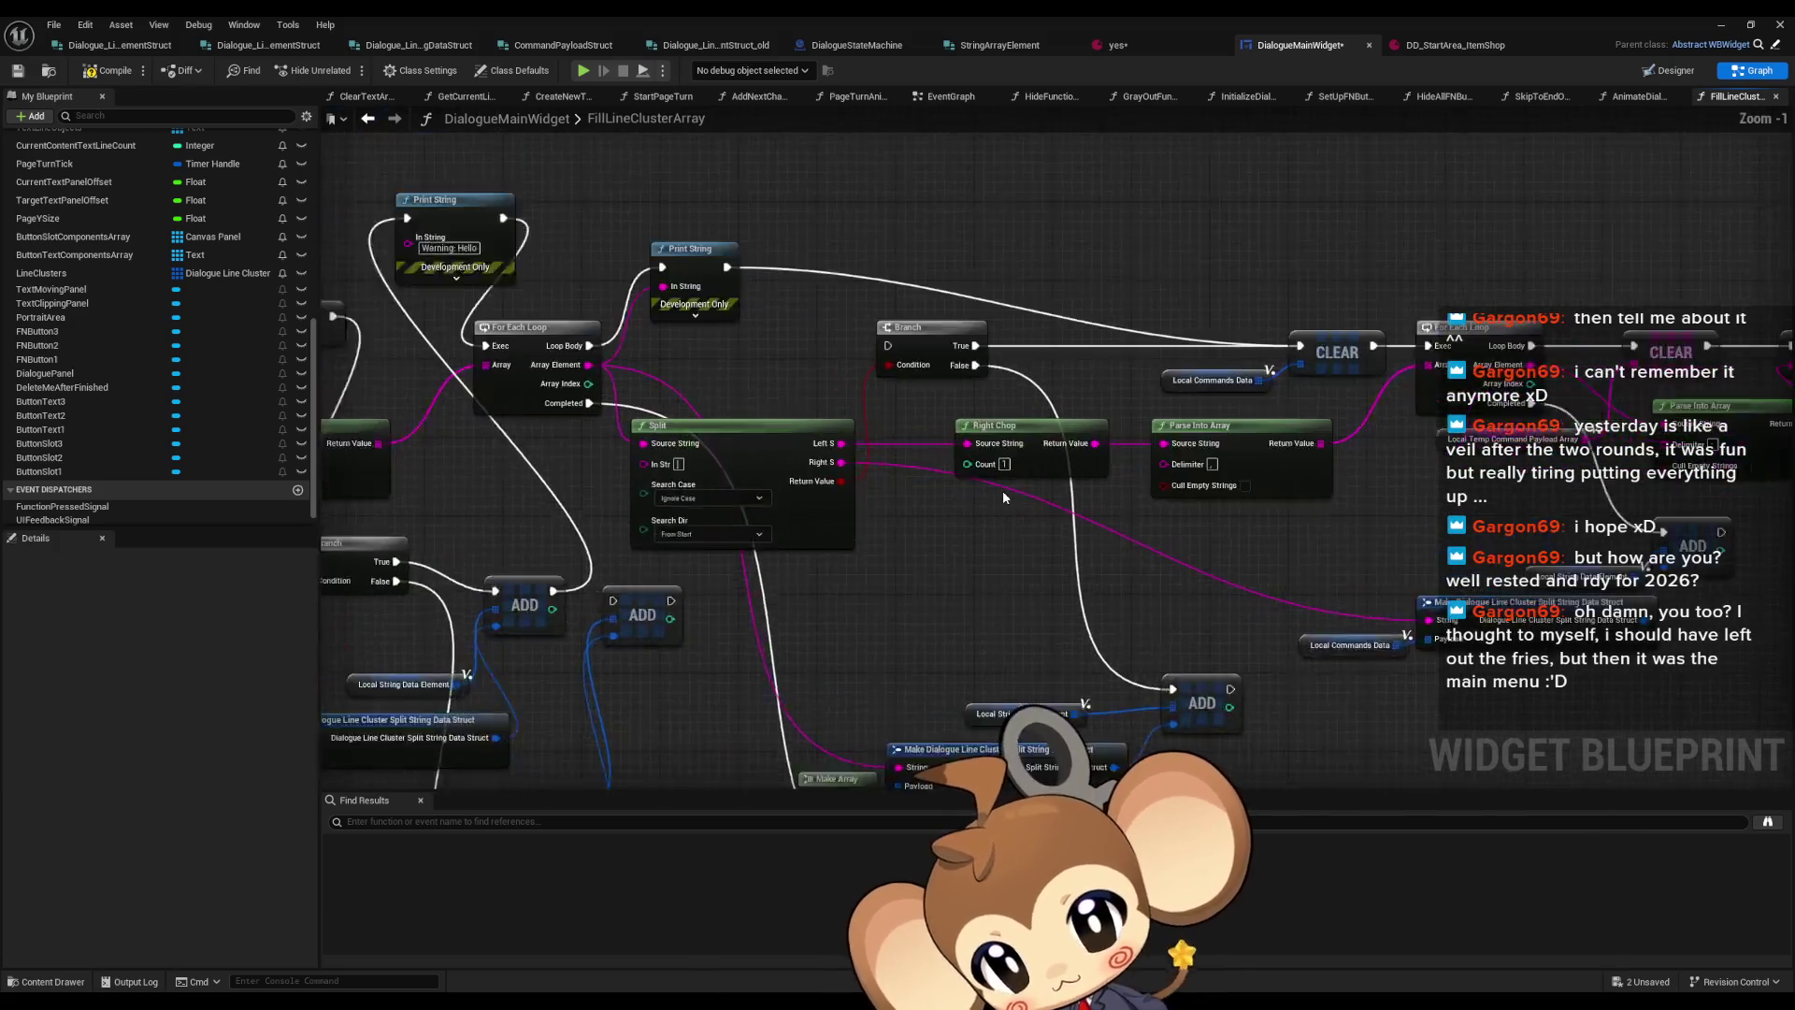
pyautogui.scroll(1, 1003, 490)
pyautogui.click(1010, 463)
pyautogui.click(1003, 459)
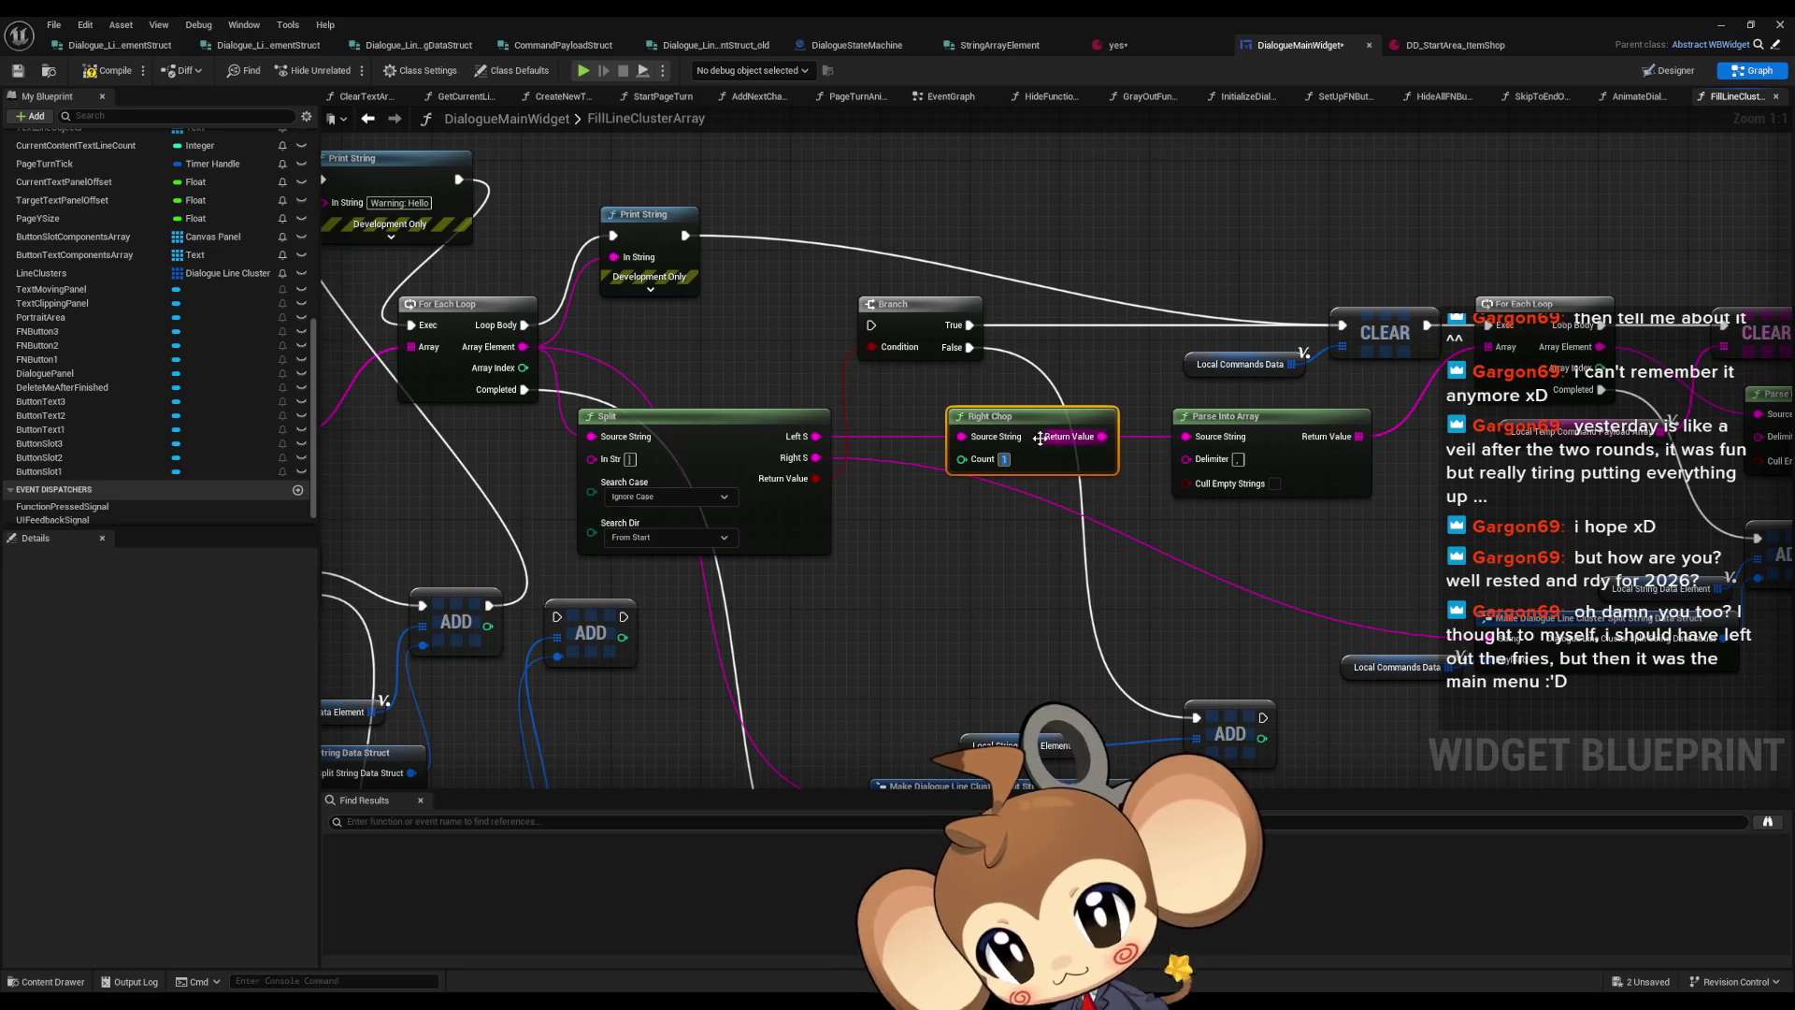
pyautogui.click(1164, 502)
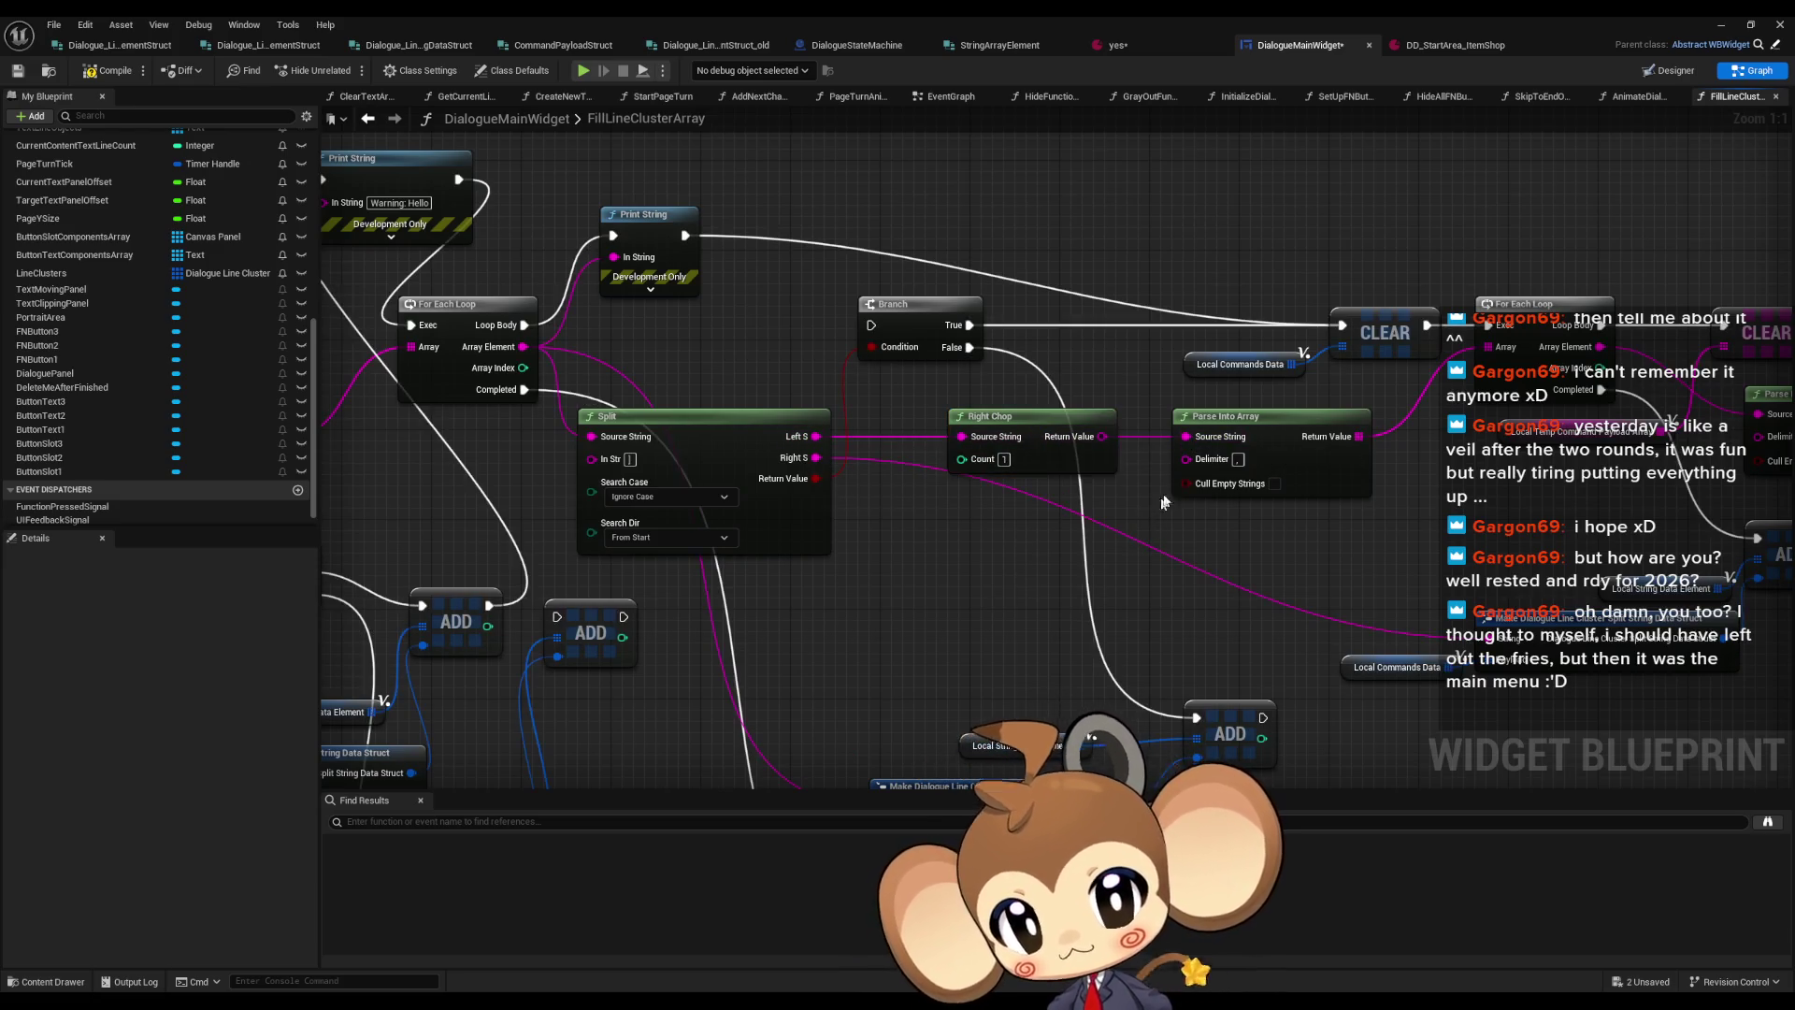
pyautogui.click(1719, 24)
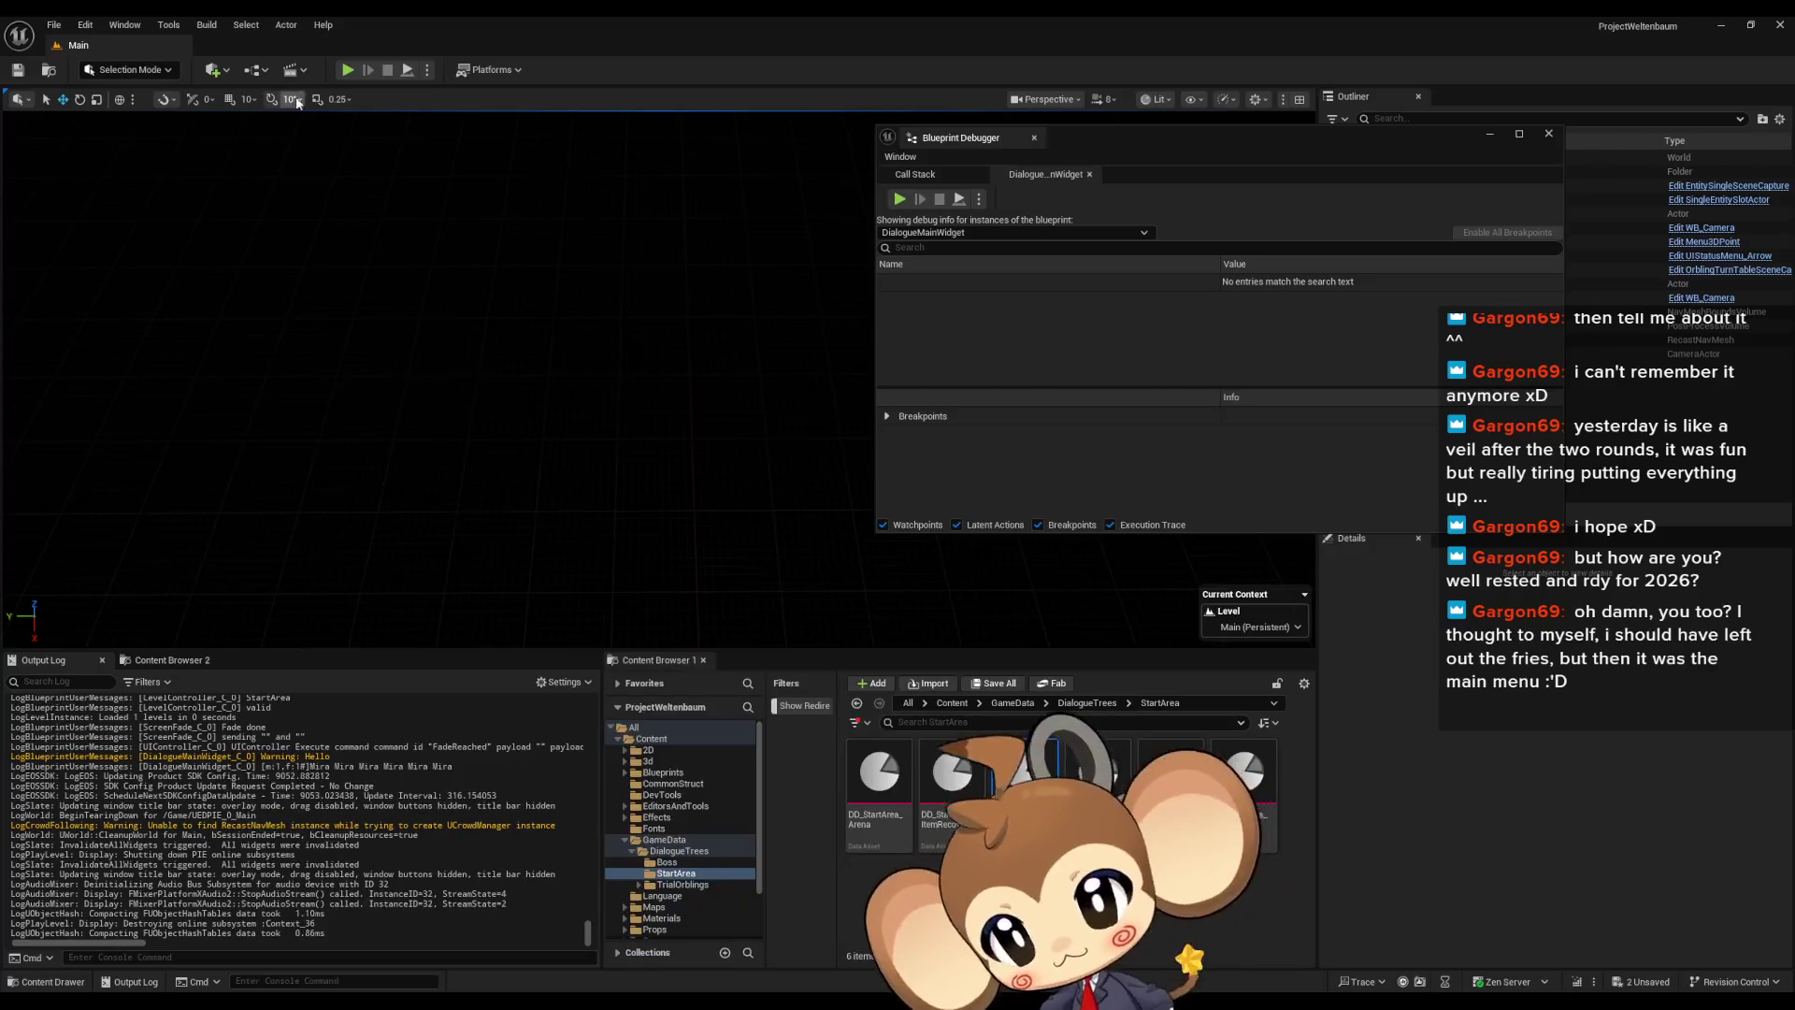
pyautogui.click(341, 69)
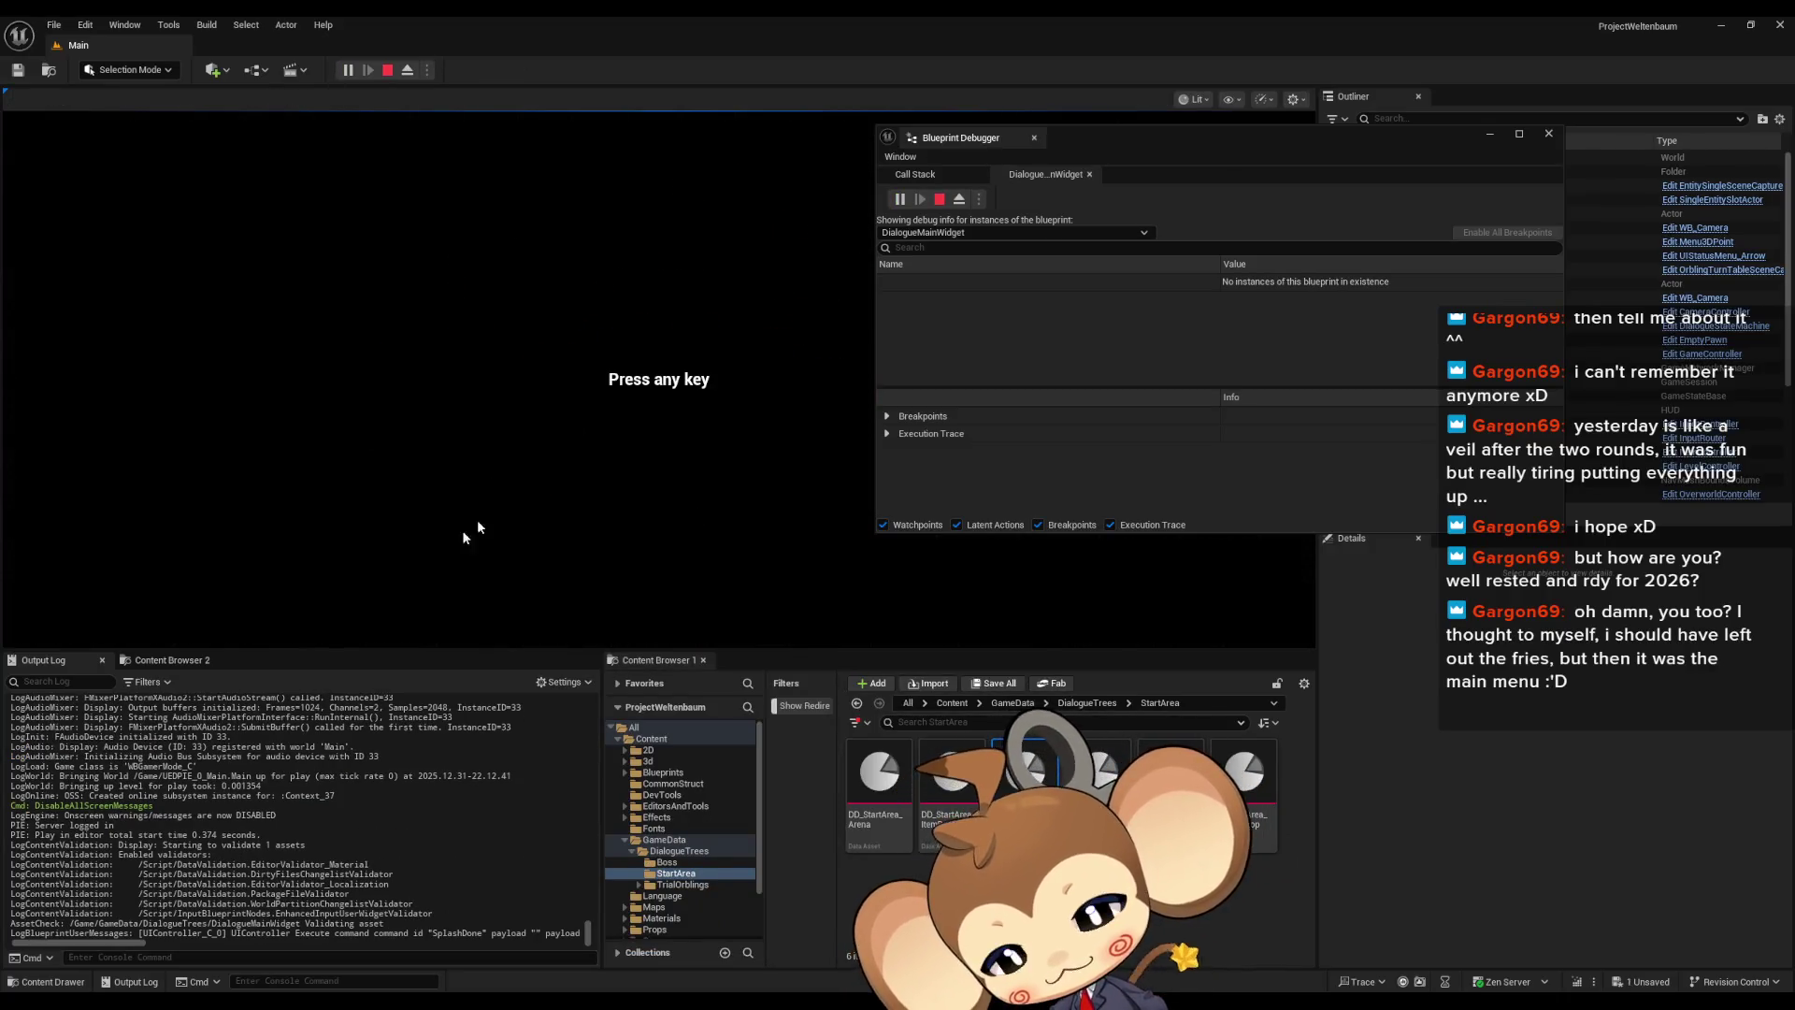
pyautogui.press('Return')
pyautogui.press('Return')
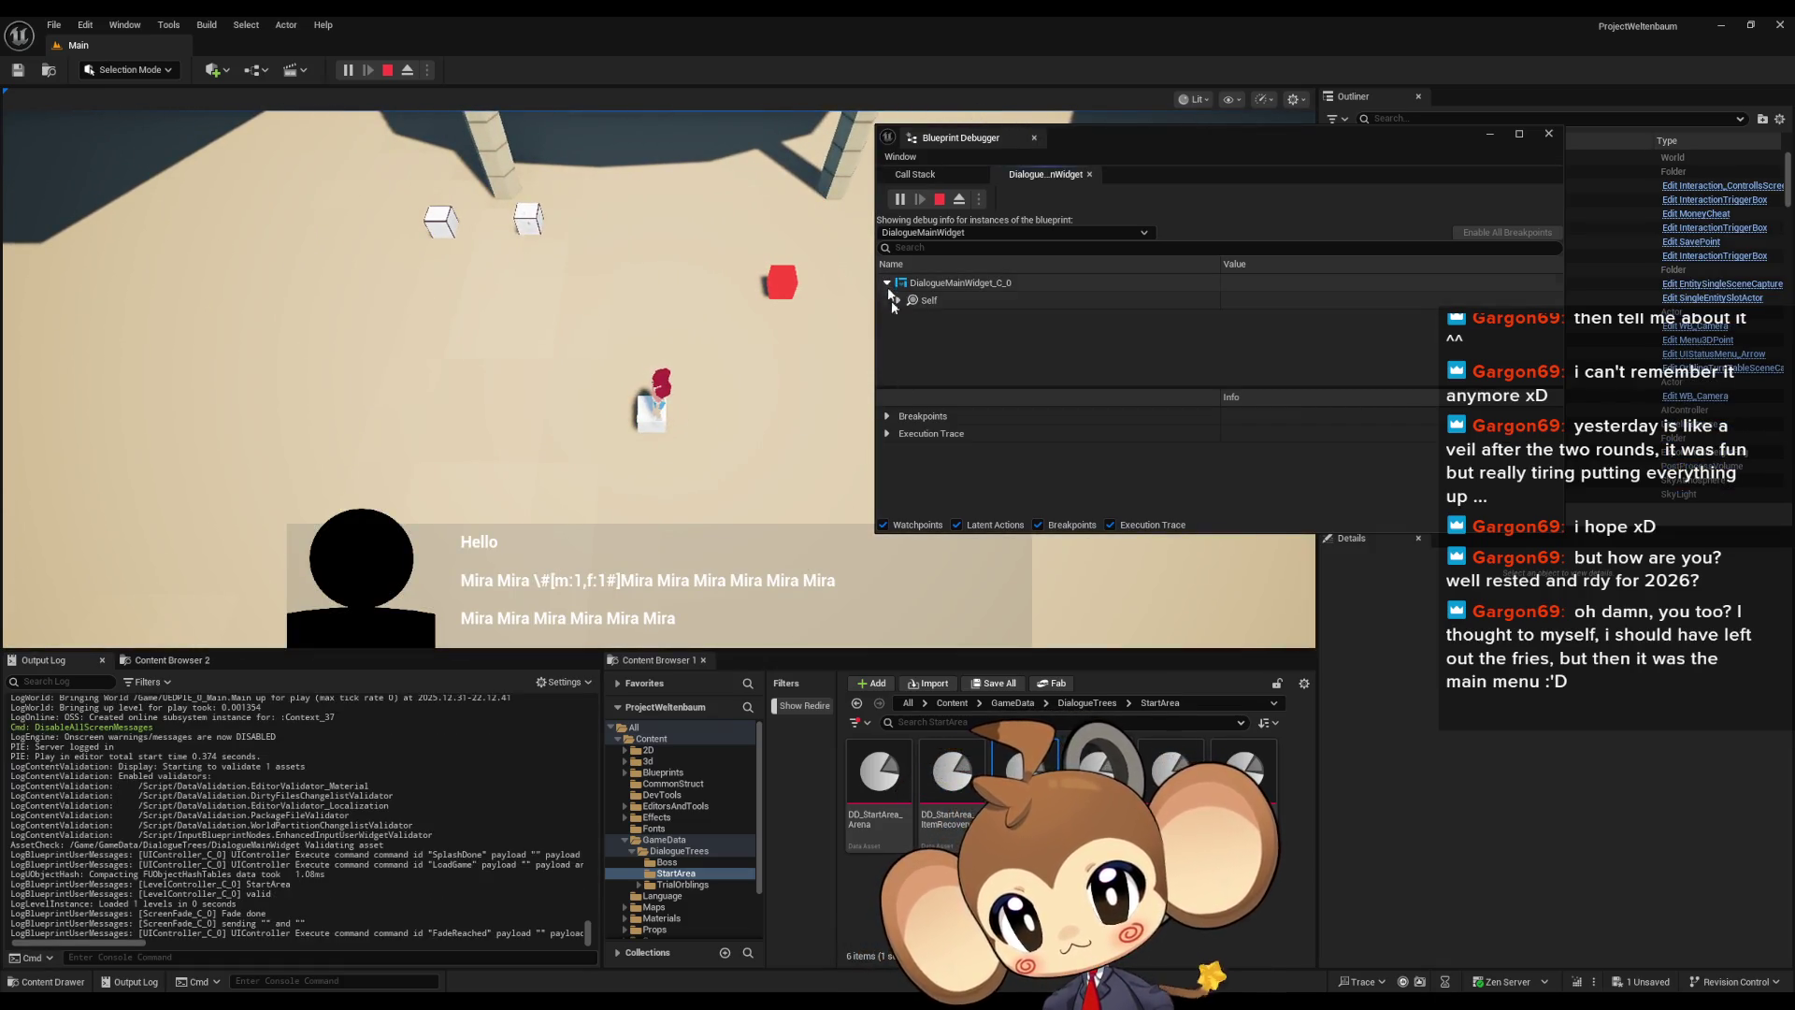
pyautogui.click(895, 300)
pyautogui.scroll(-3, 1000, 308)
pyautogui.scroll(2, 1008, 291)
pyautogui.click(909, 350)
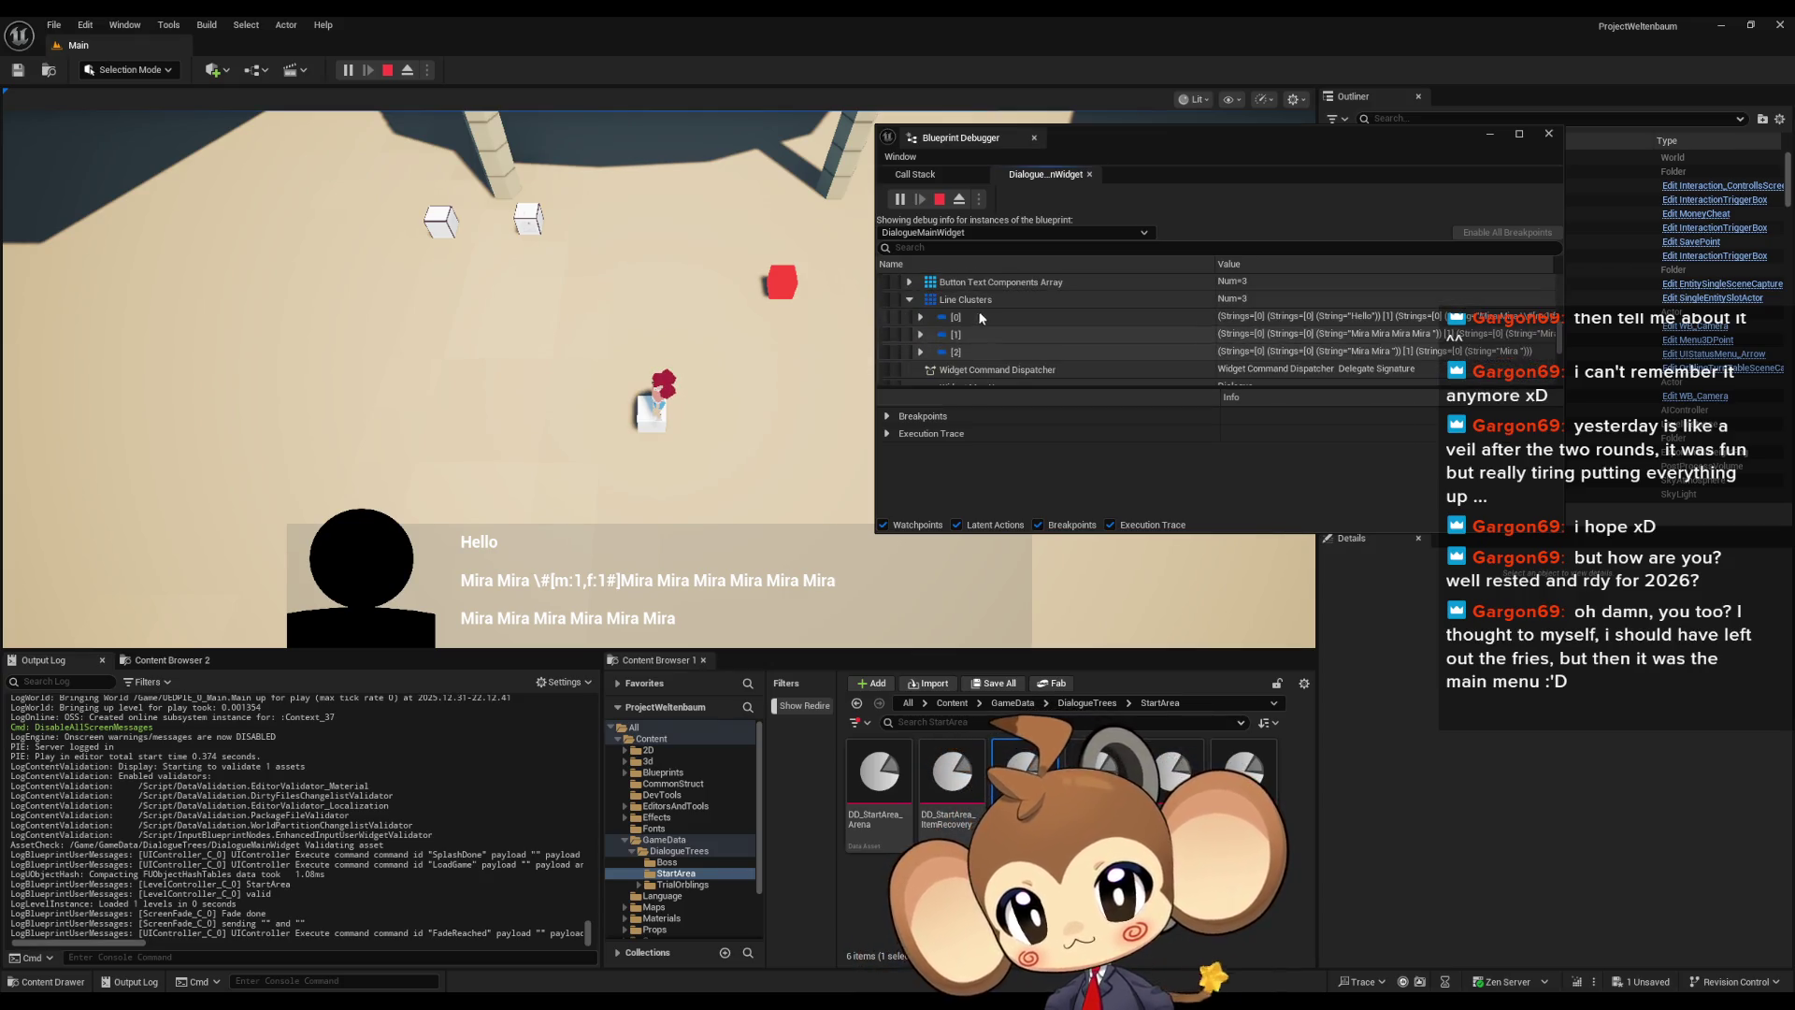
pyautogui.click(921, 317)
pyautogui.click(932, 335)
pyautogui.scroll(-1, 984, 316)
pyautogui.scroll(-1, 986, 318)
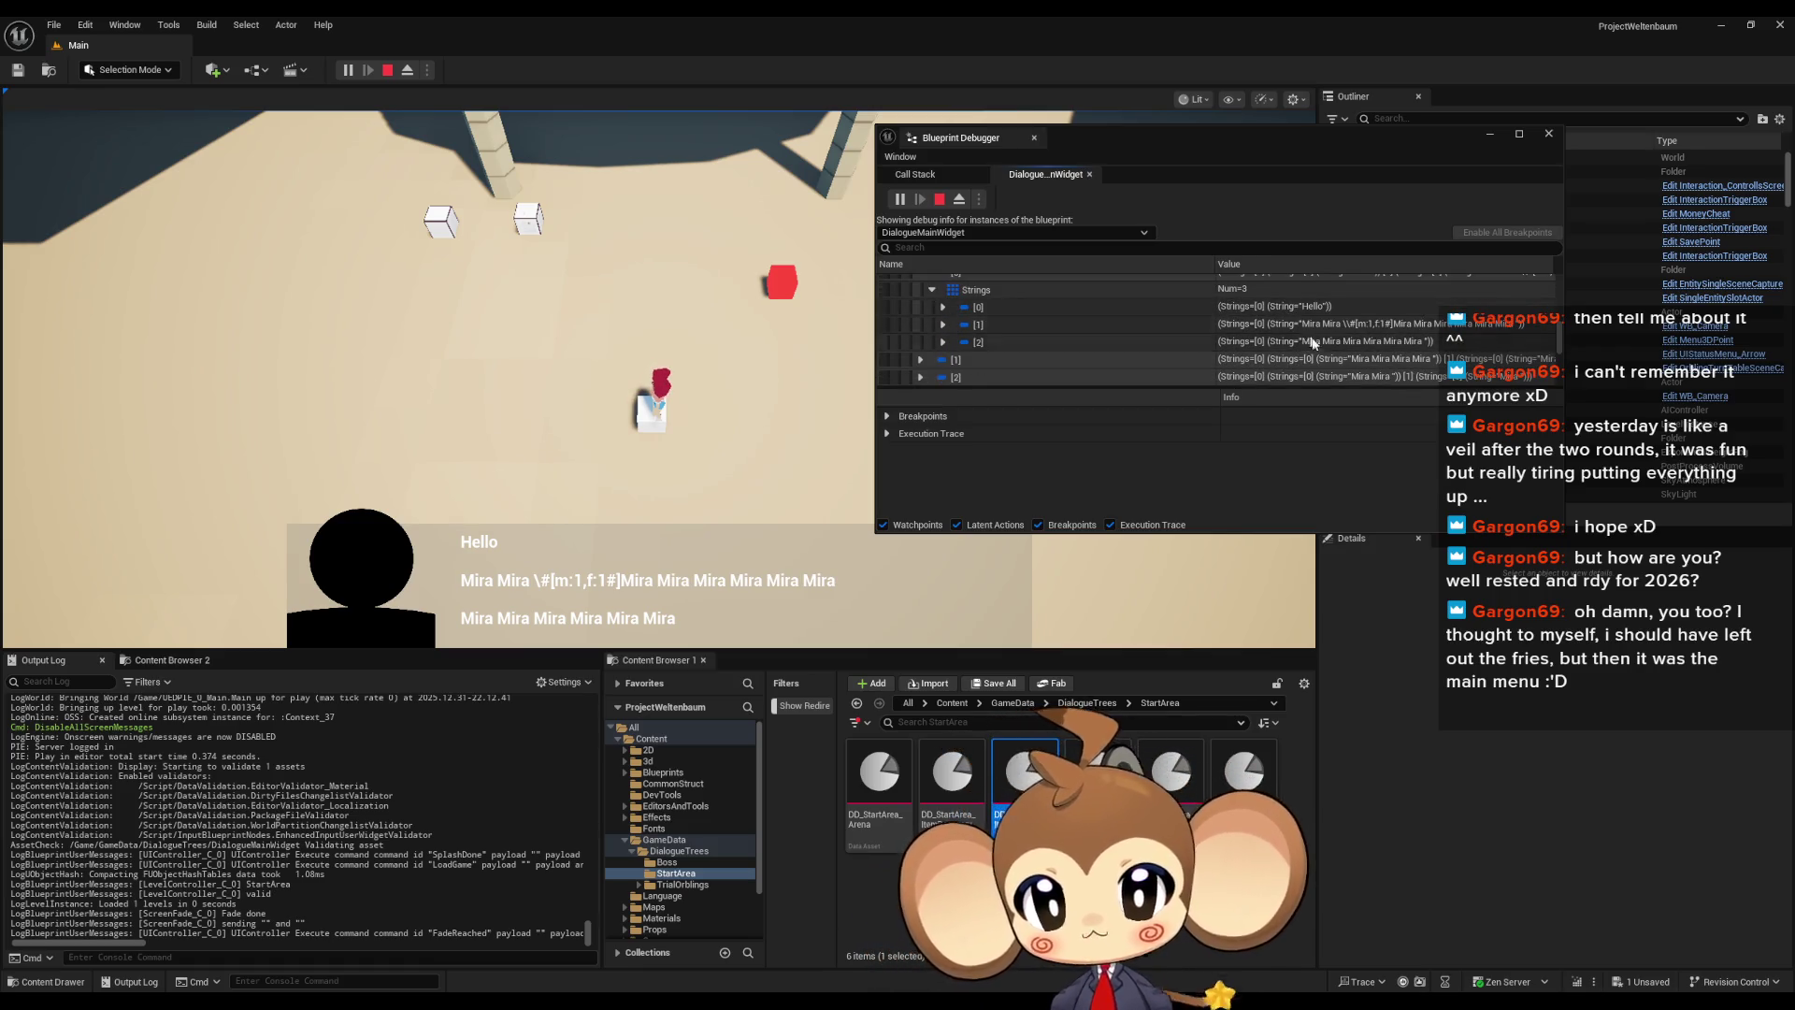
pyautogui.click(942, 324)
pyautogui.click(954, 341)
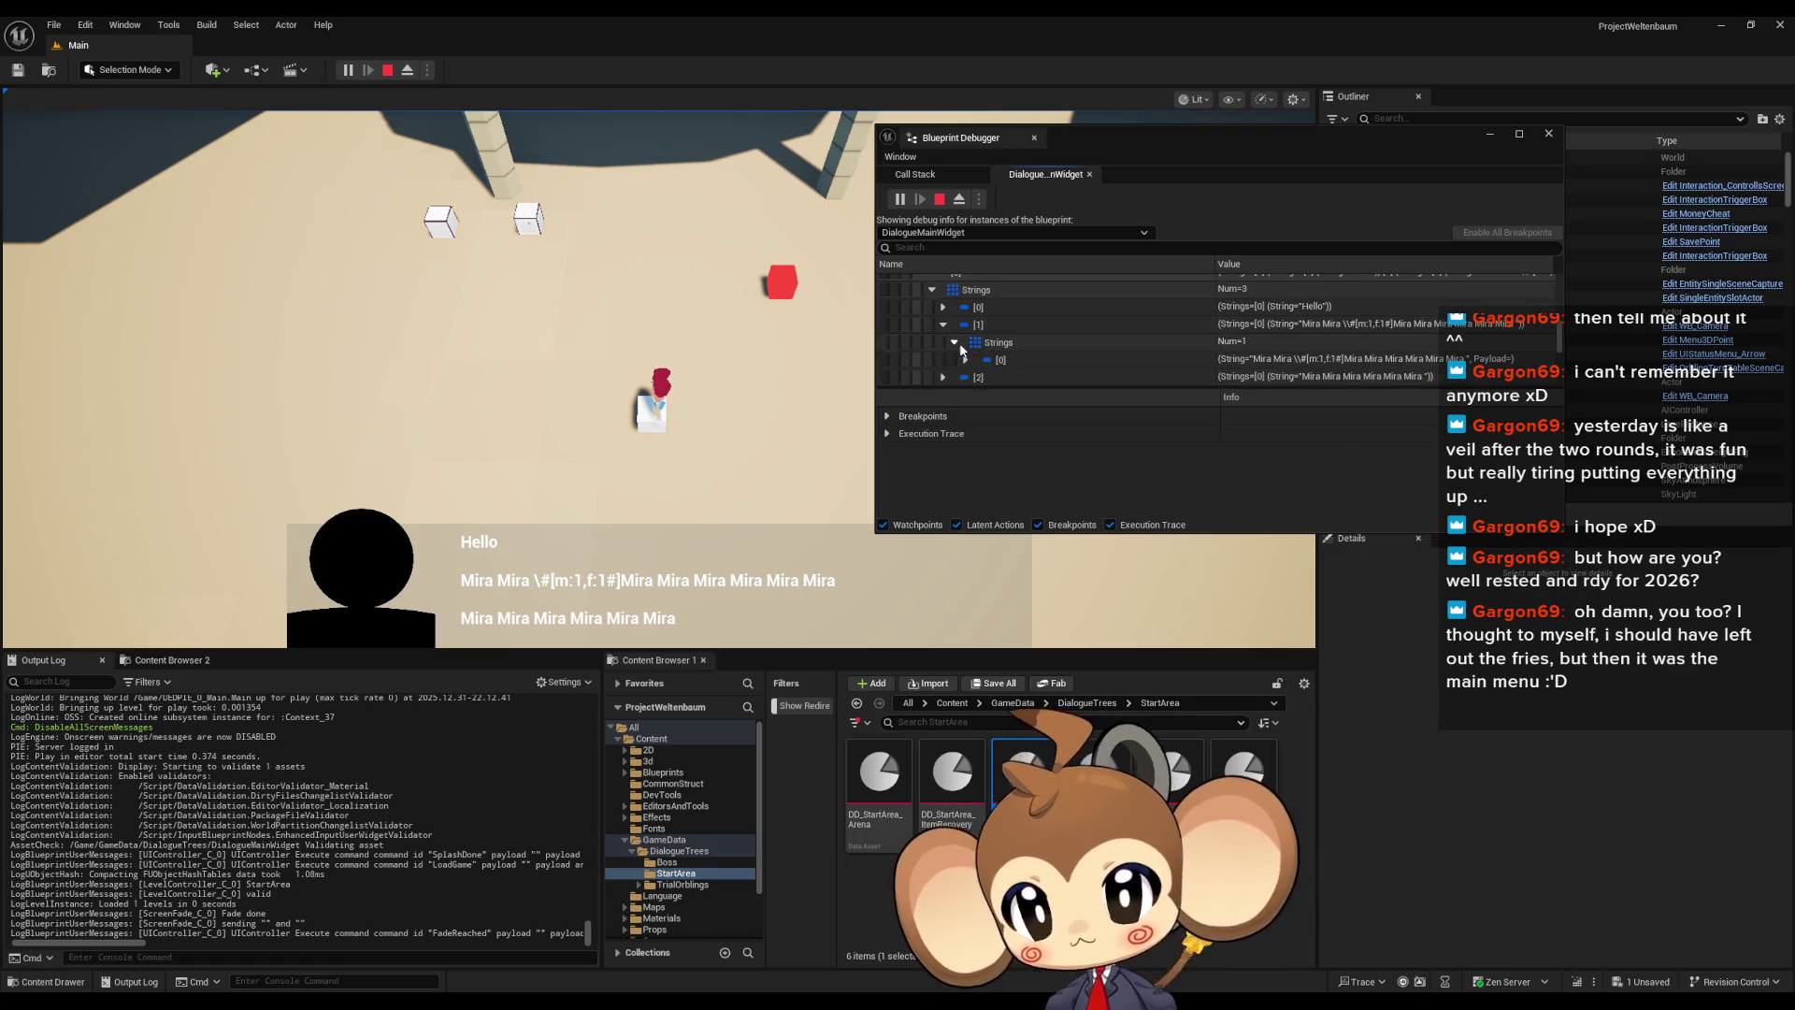
pyautogui.scroll(-2, 963, 319)
pyautogui.click(963, 316)
pyautogui.click(1276, 334)
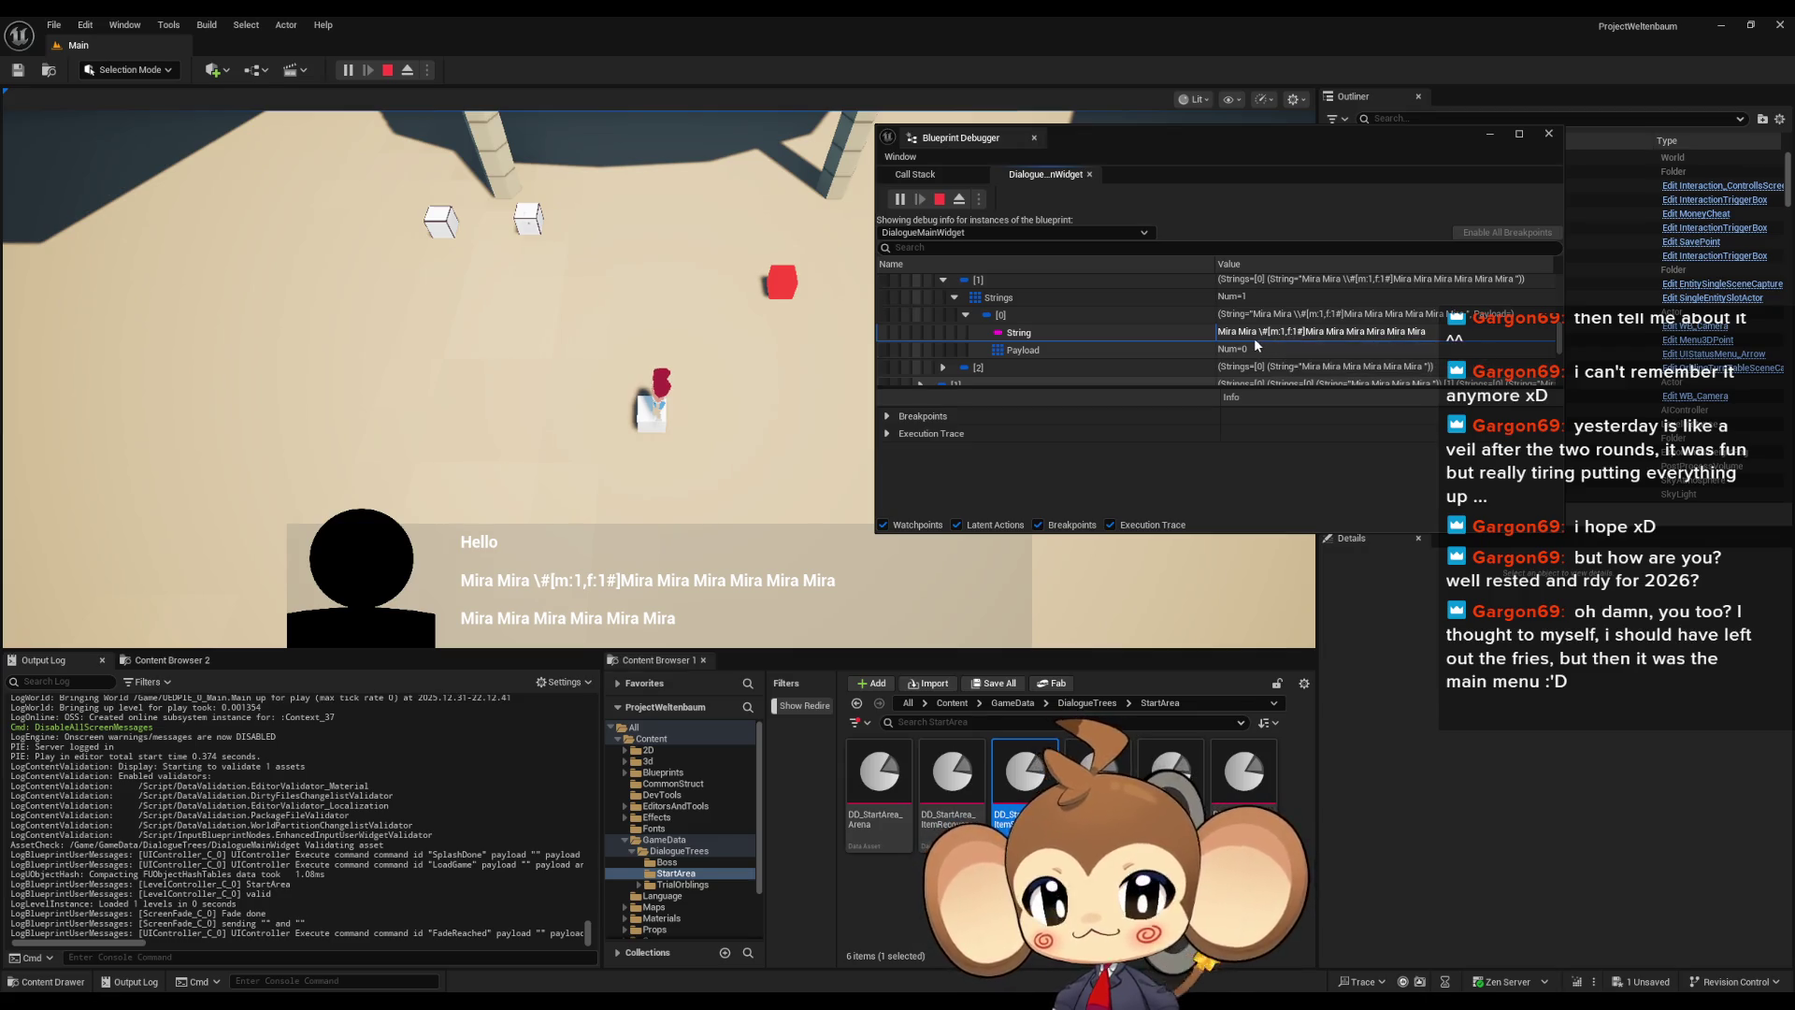
pyautogui.click(942, 366)
pyautogui.scroll(-1, 1000, 335)
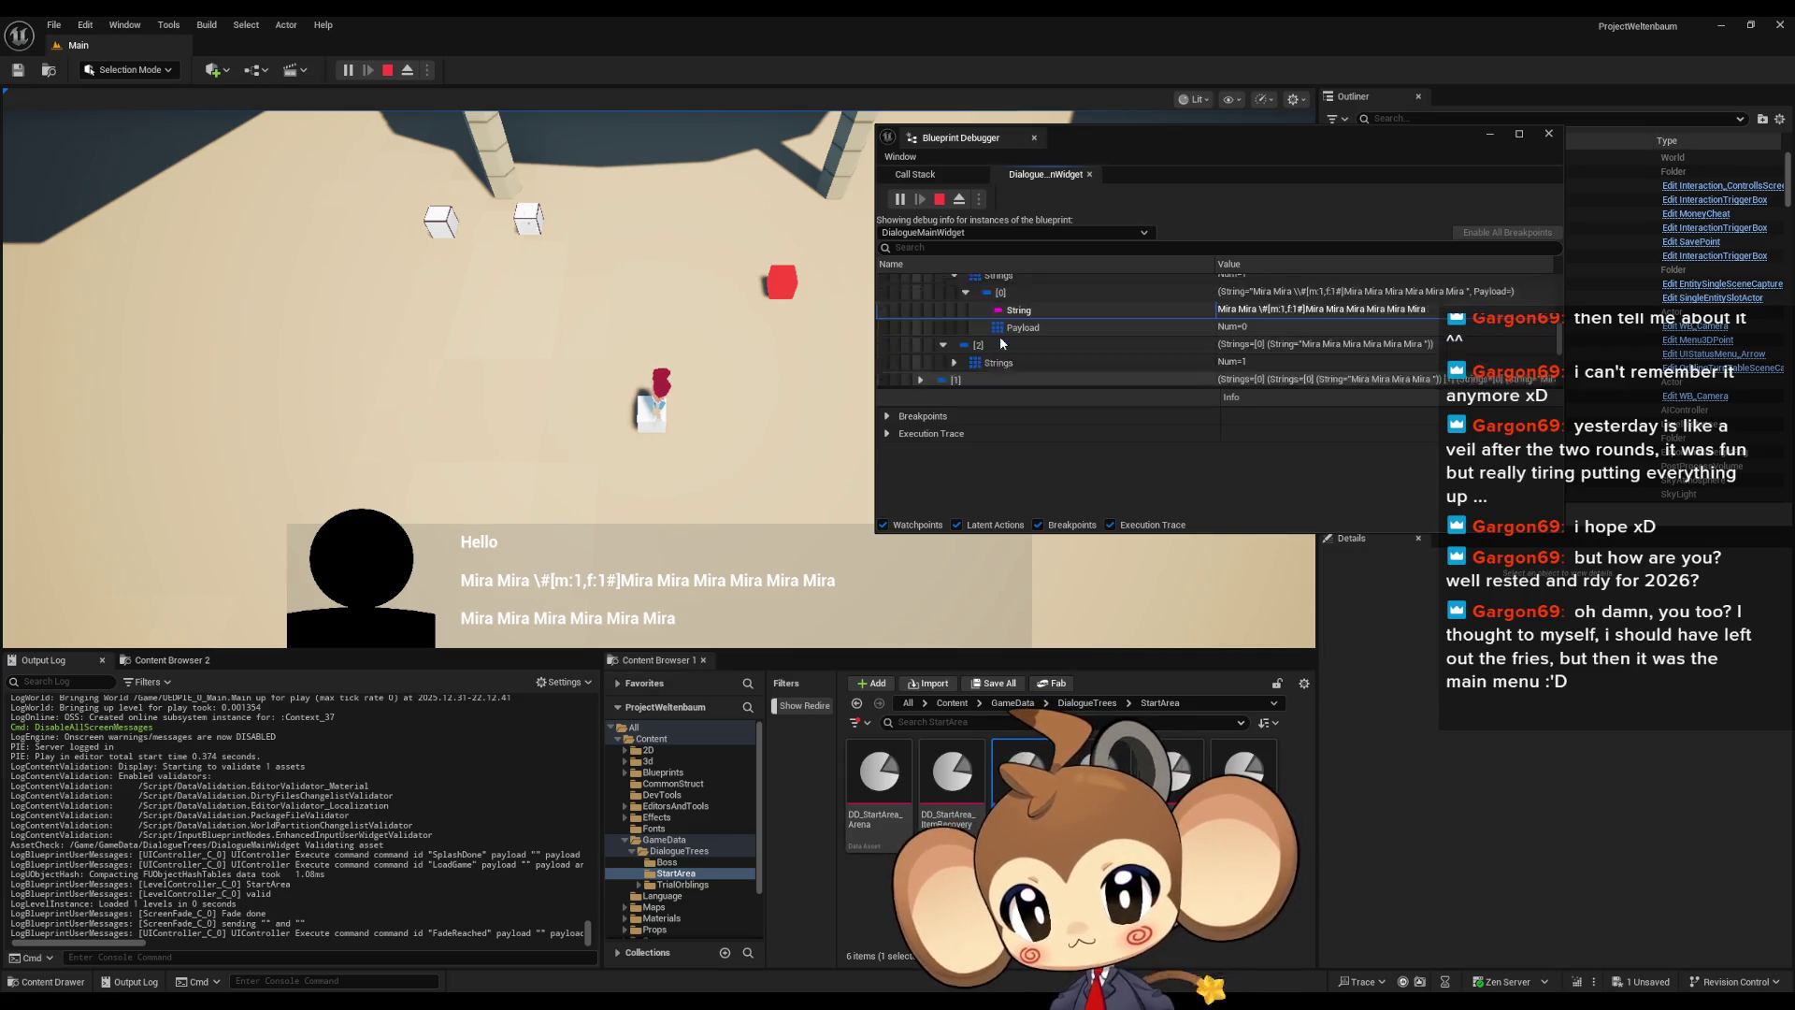
pyautogui.click(954, 340)
pyautogui.click(1309, 363)
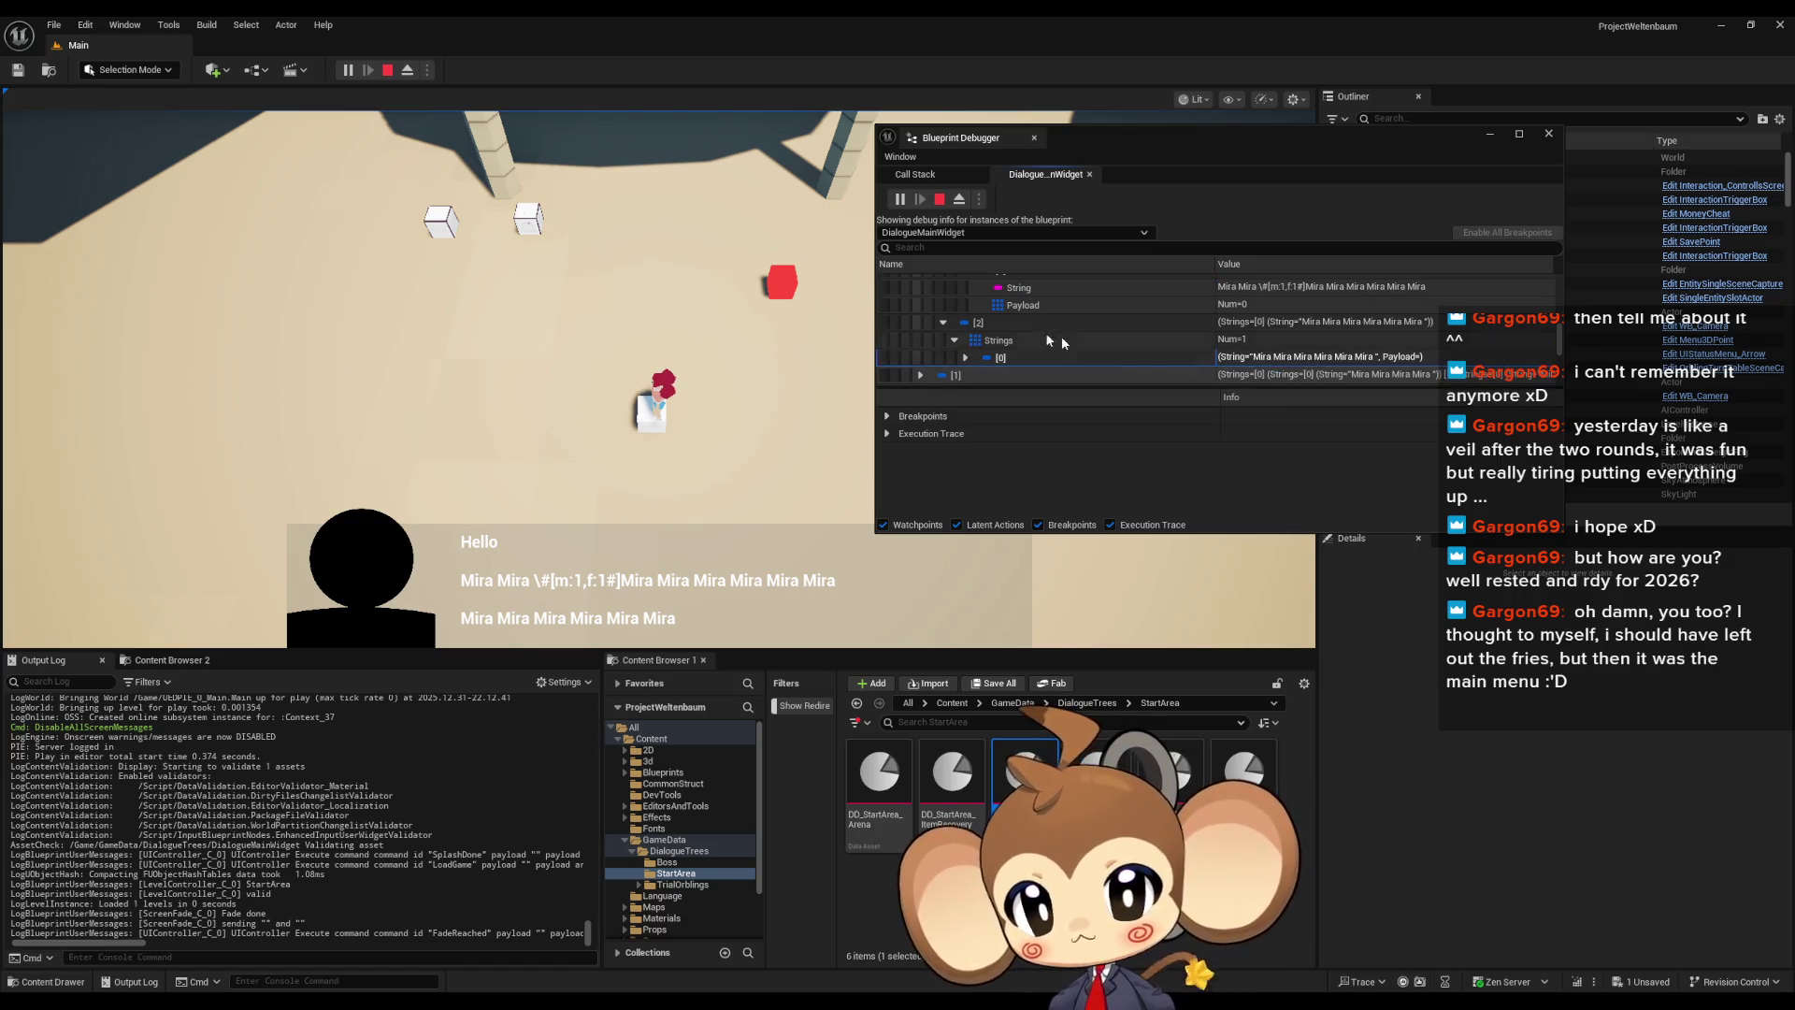
pyautogui.scroll(2, 1062, 335)
pyautogui.scroll(-1, 991, 318)
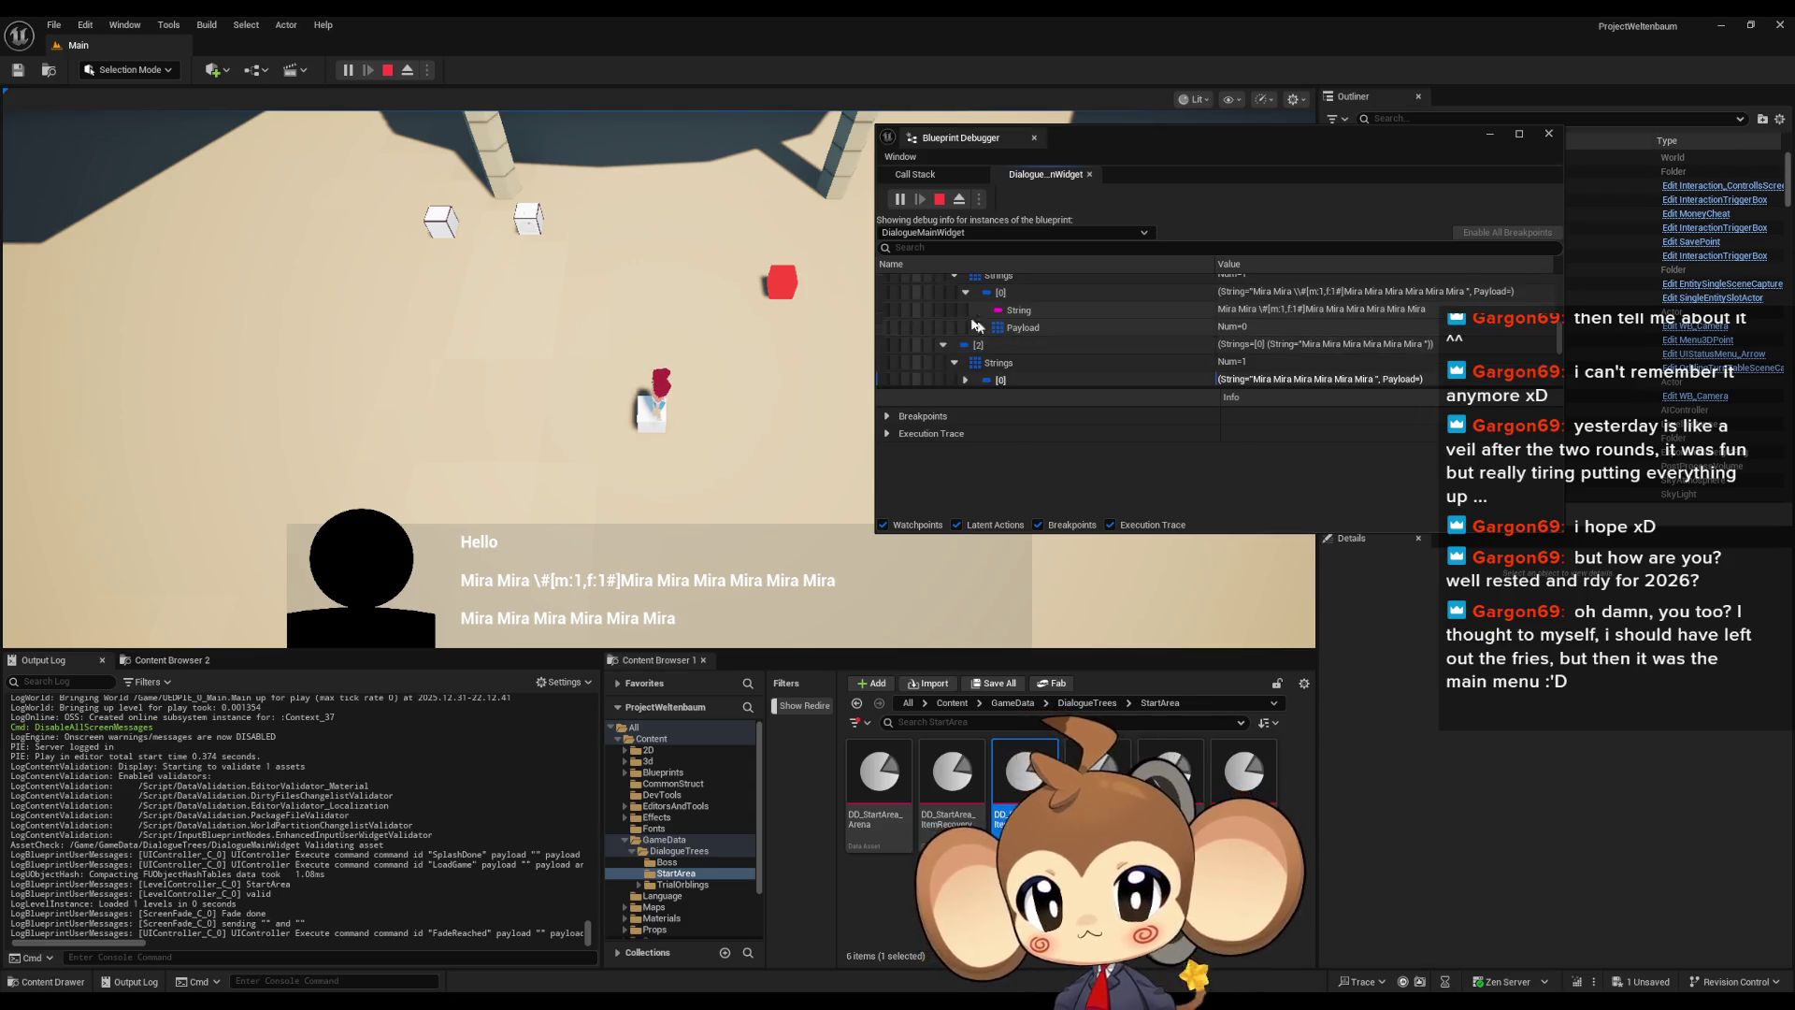
pyautogui.click(967, 291)
pyautogui.scroll(1, 1010, 311)
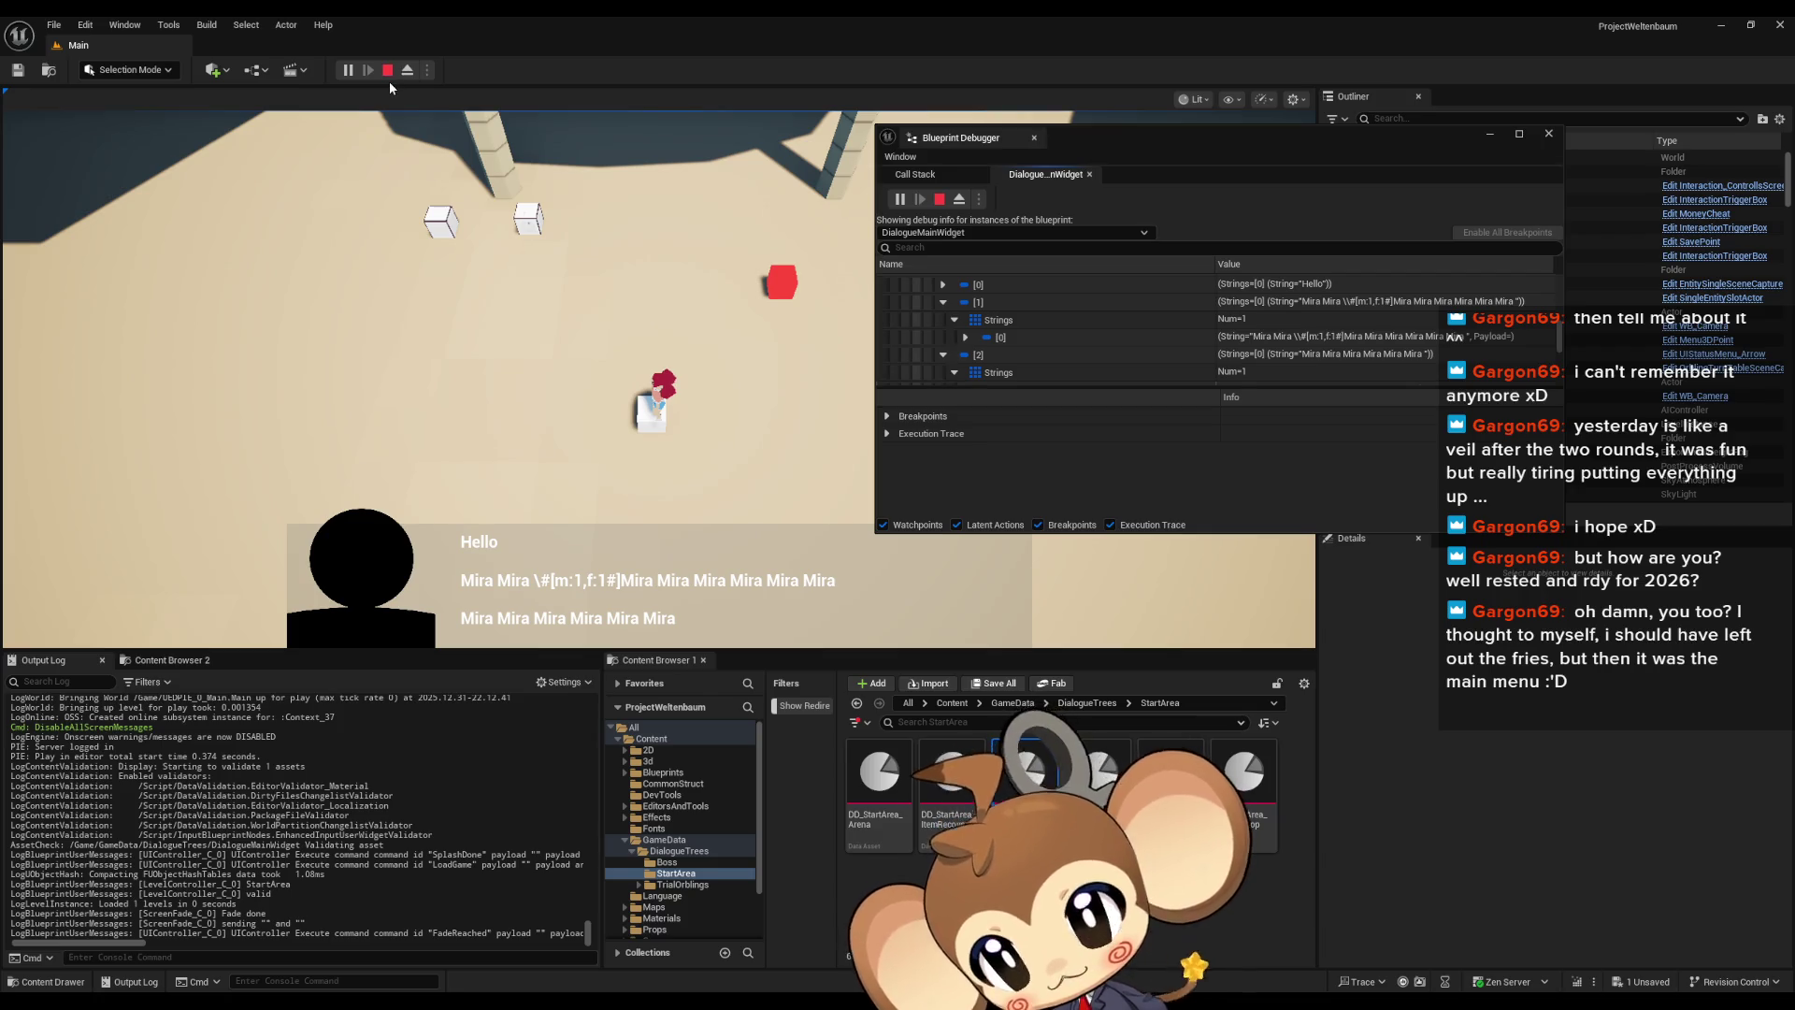
pyautogui.press('Escape')
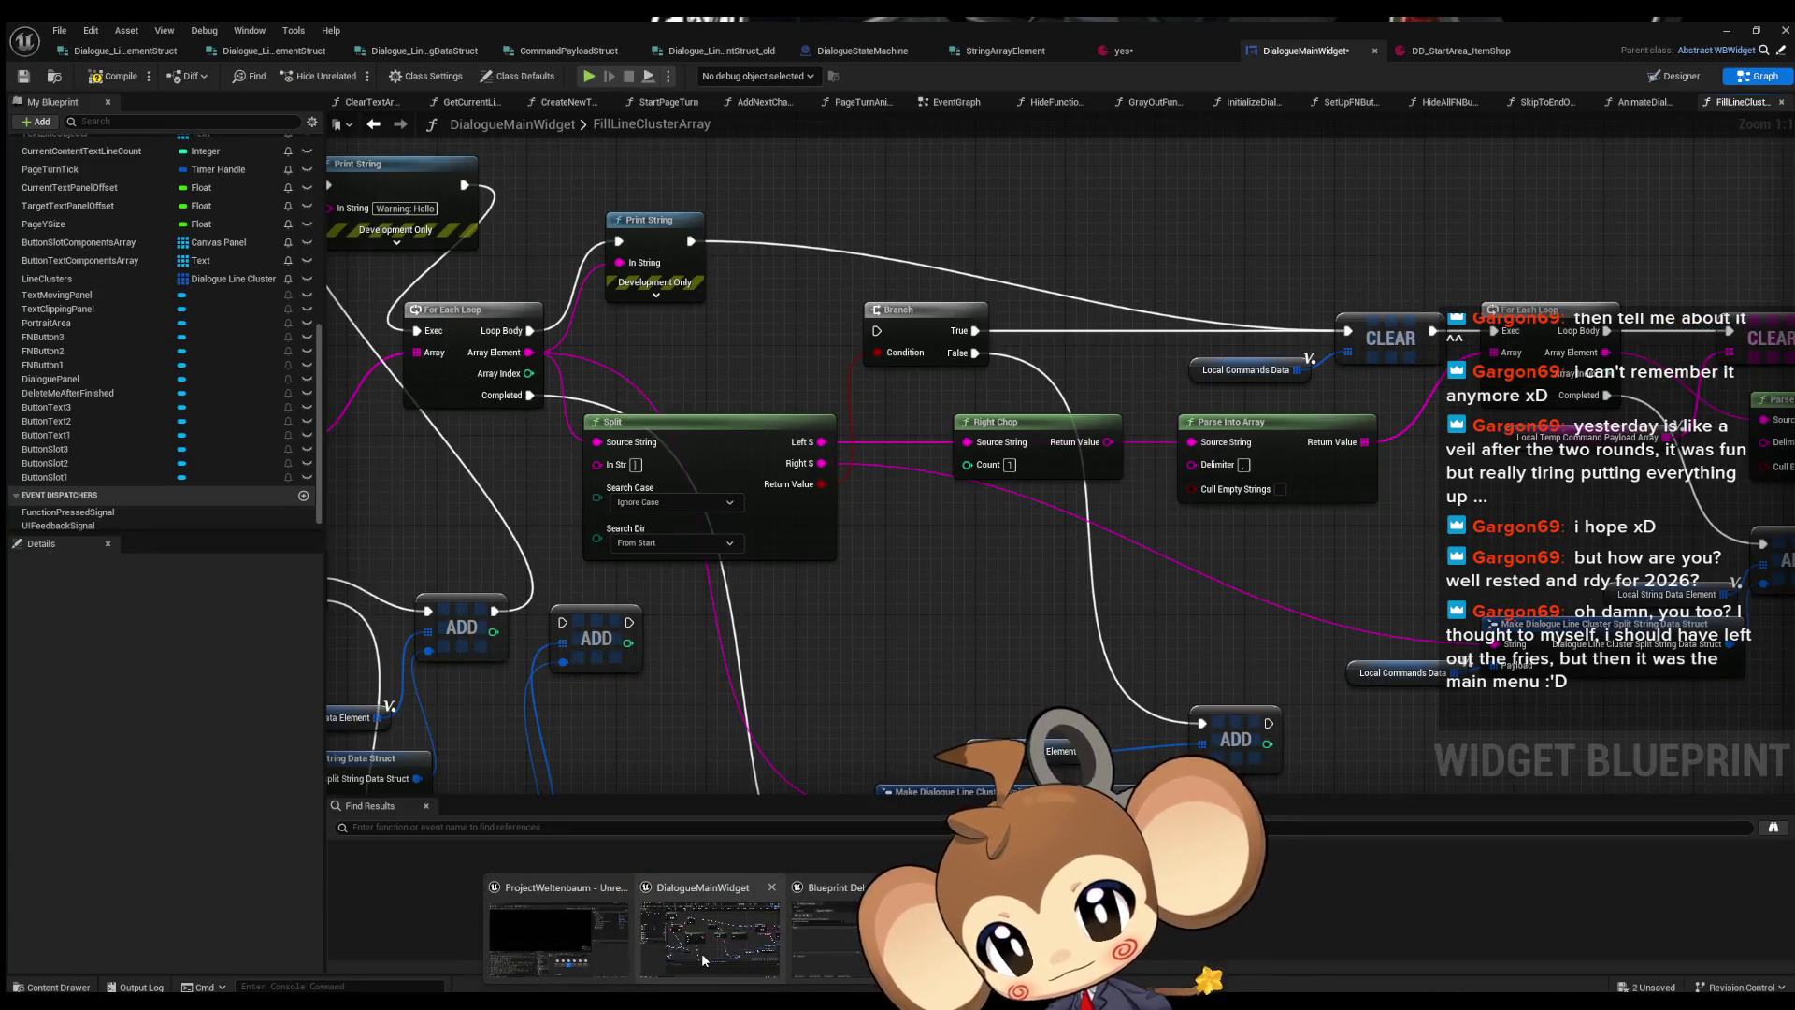
pyautogui.click(701, 951)
# Edit the Parse Into Array node's Delimiter value and confirm it
pyautogui.scroll(-2, 860, 485)
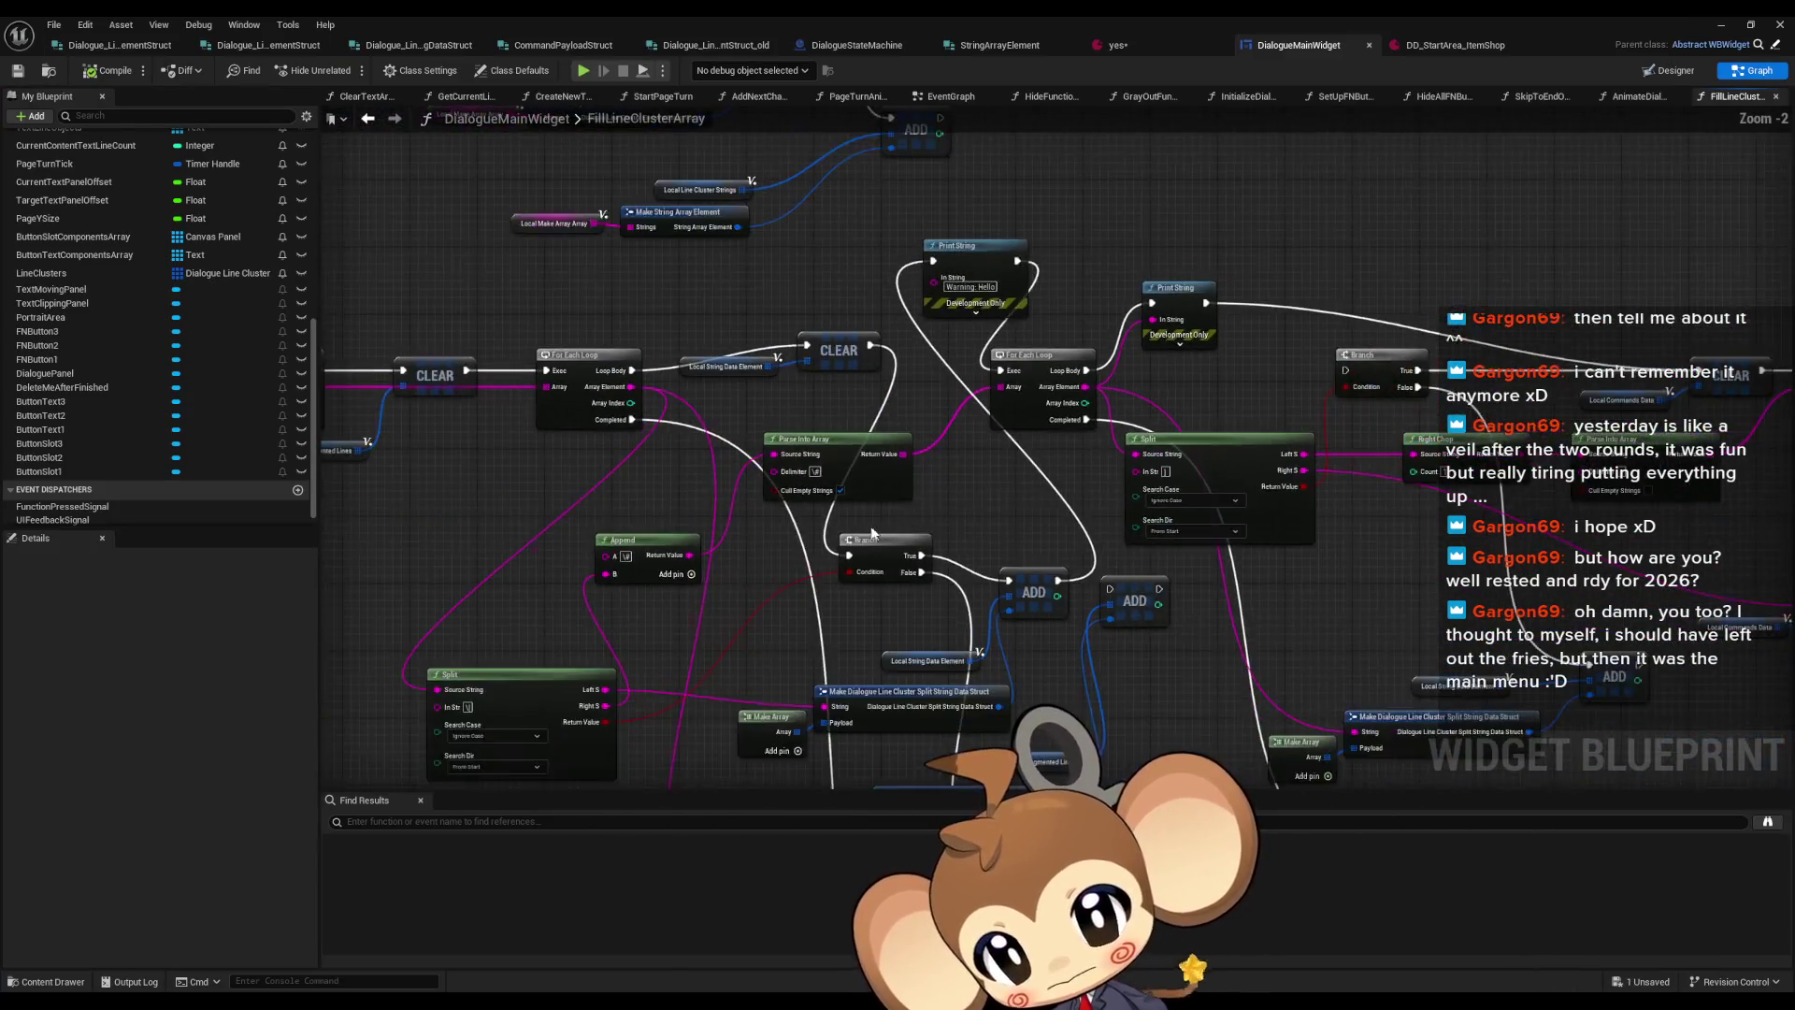
pyautogui.scroll(2, 860, 484)
pyautogui.click(935, 416)
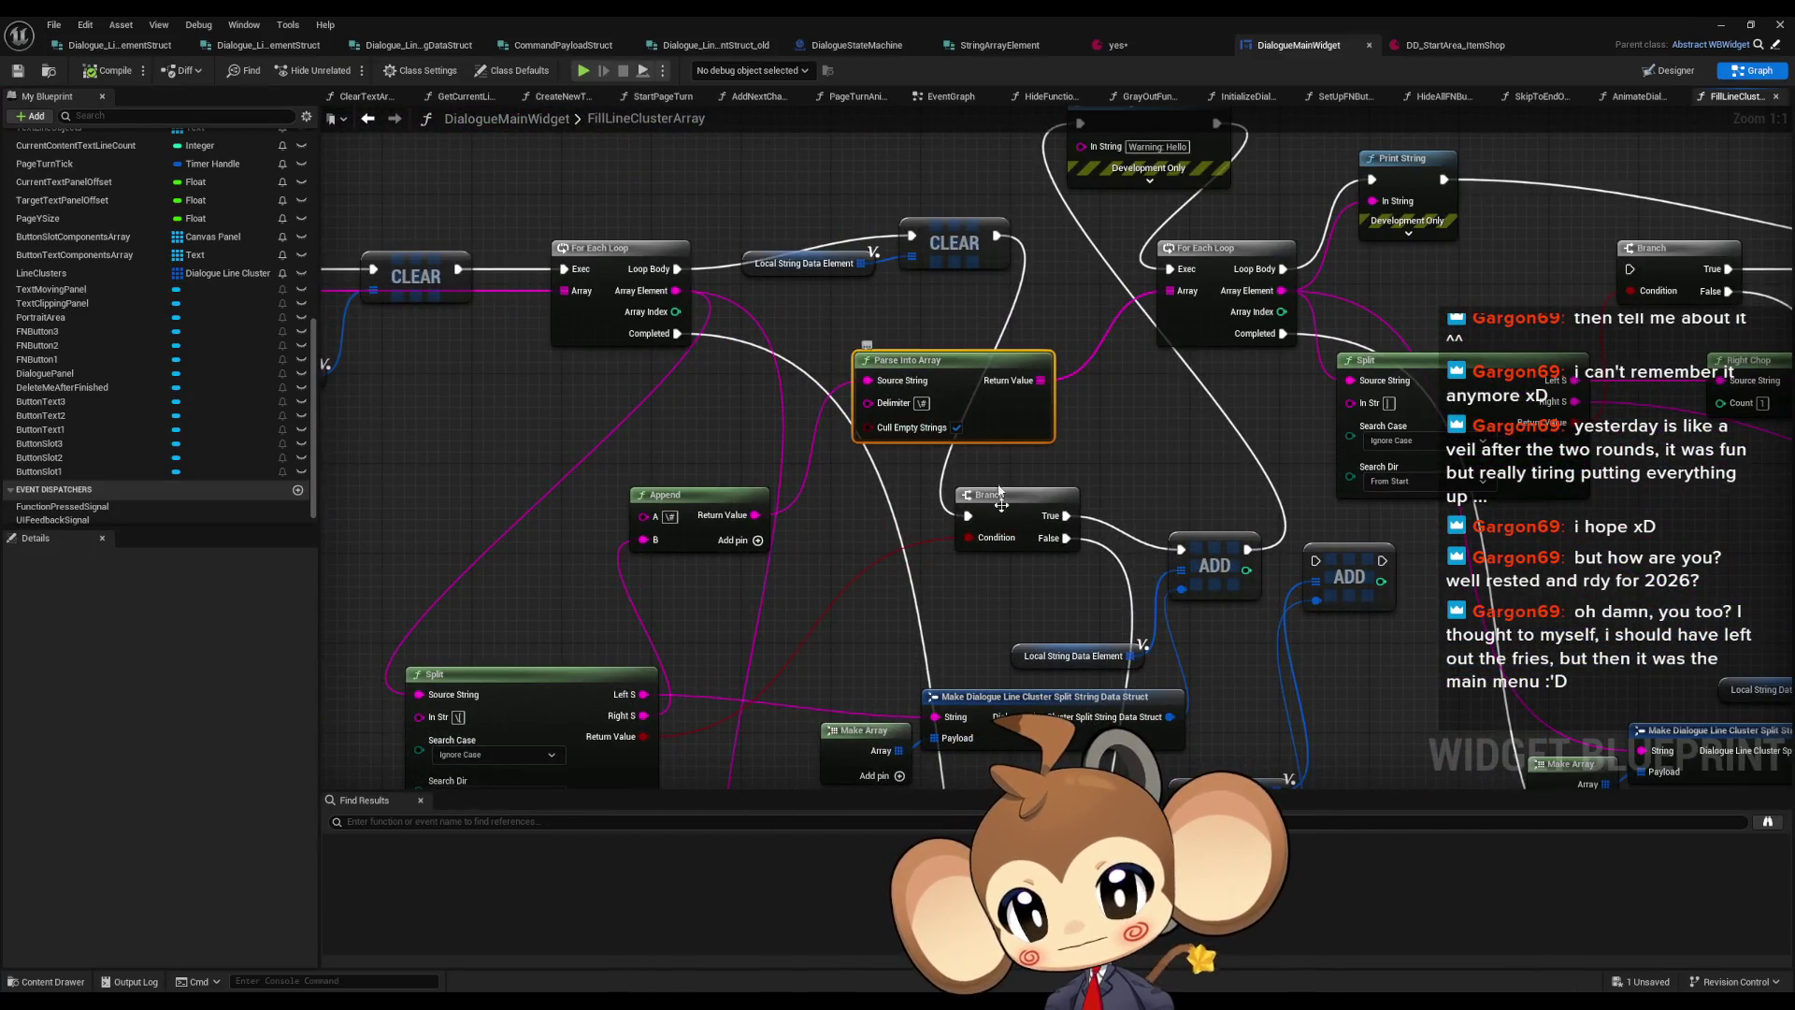
pyautogui.moveTo(974, 586); pyautogui.dragTo(1097, 502)
pyautogui.click(813, 412)
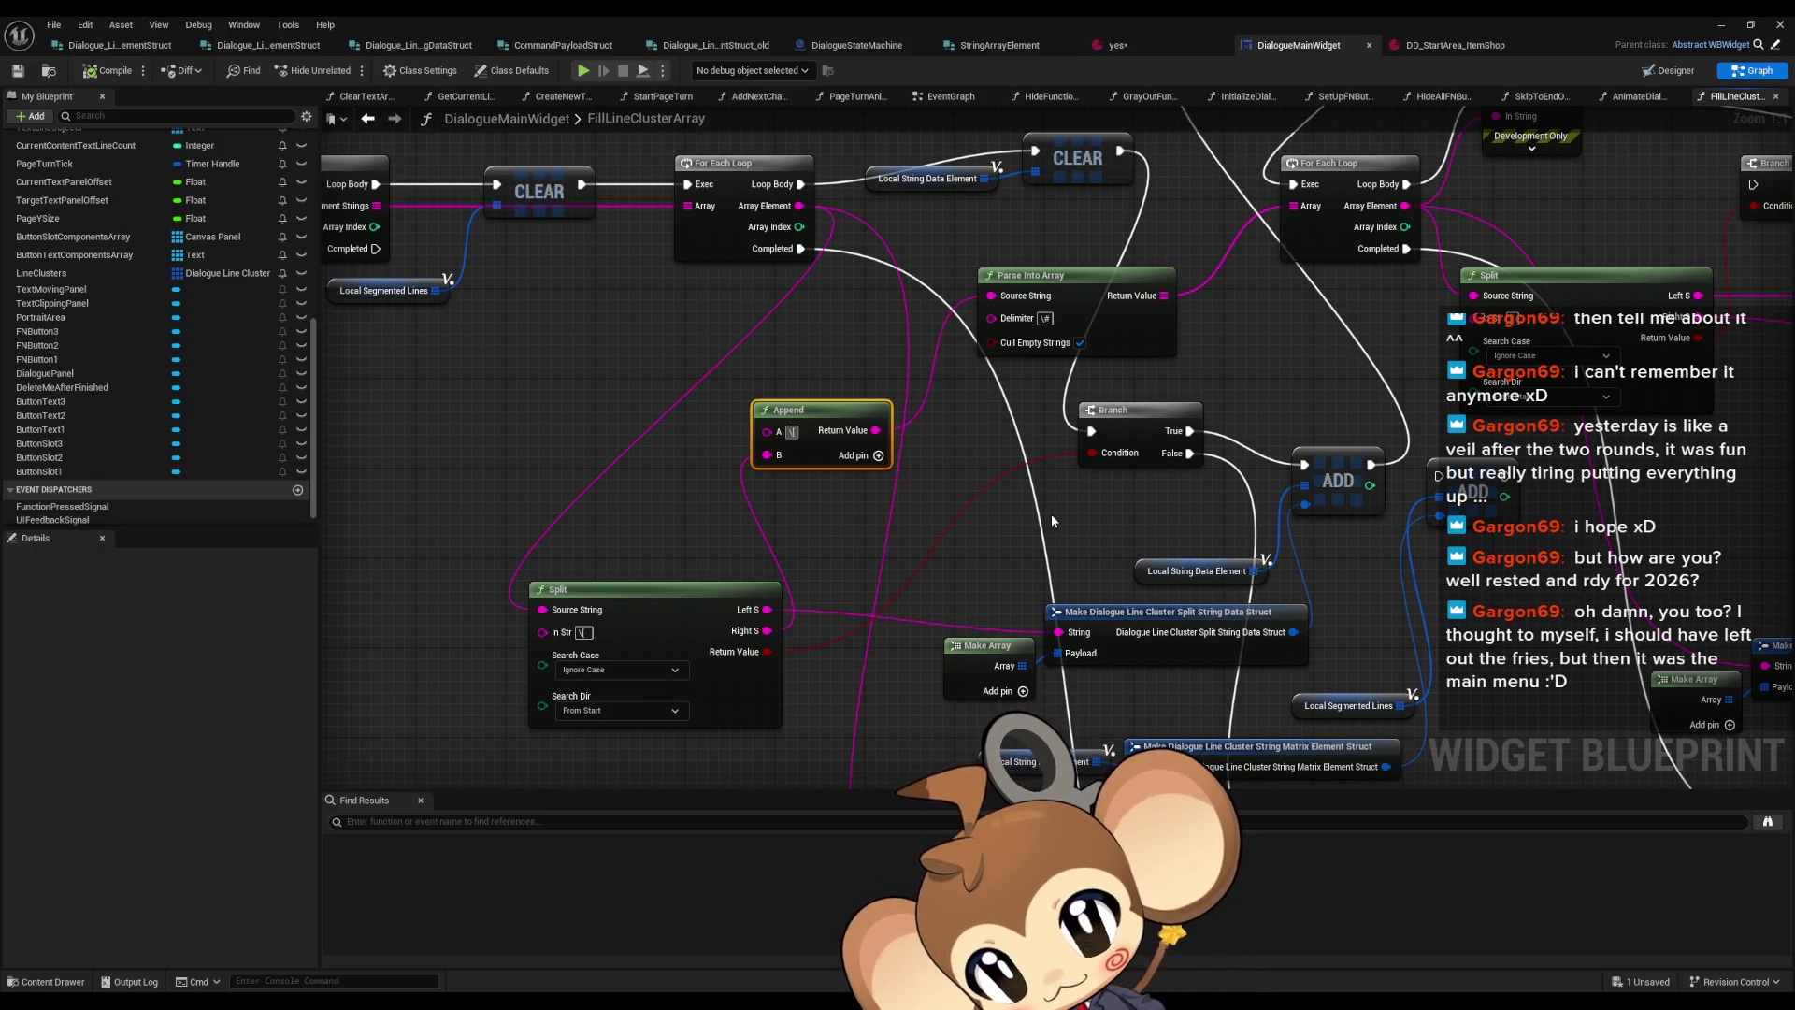
pyautogui.click(1044, 318)
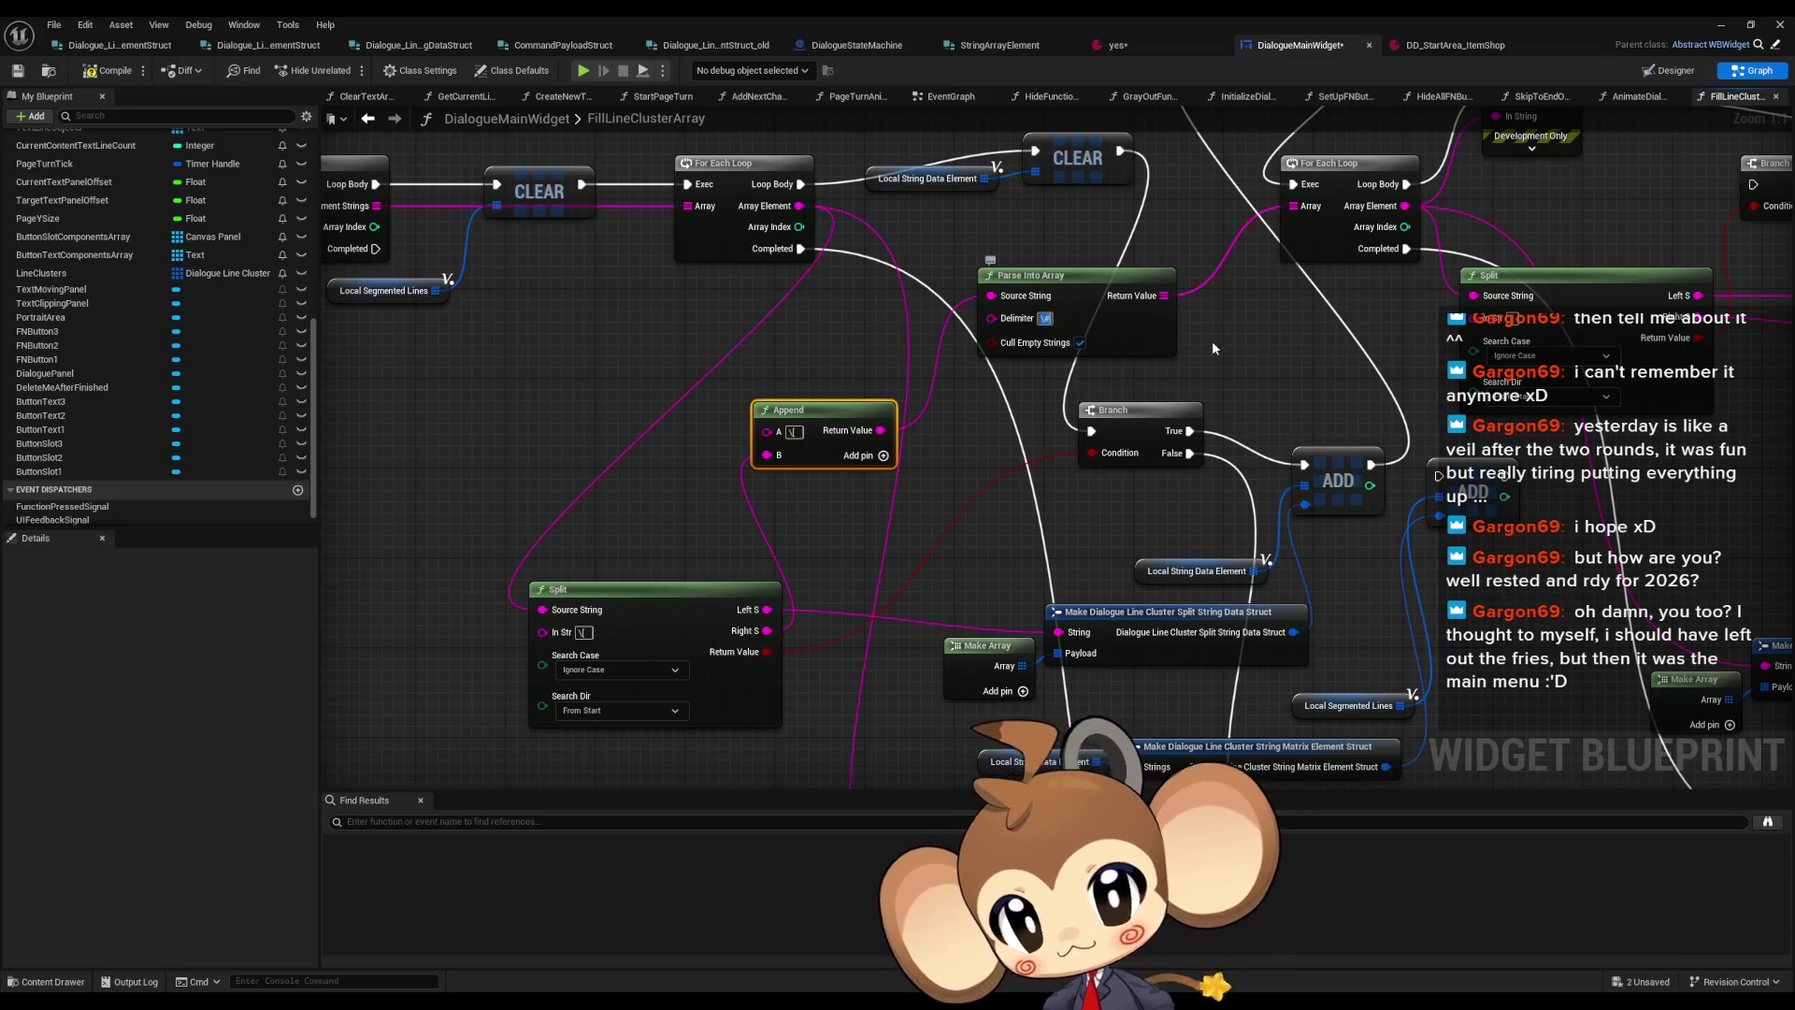
pyautogui.press('Return')
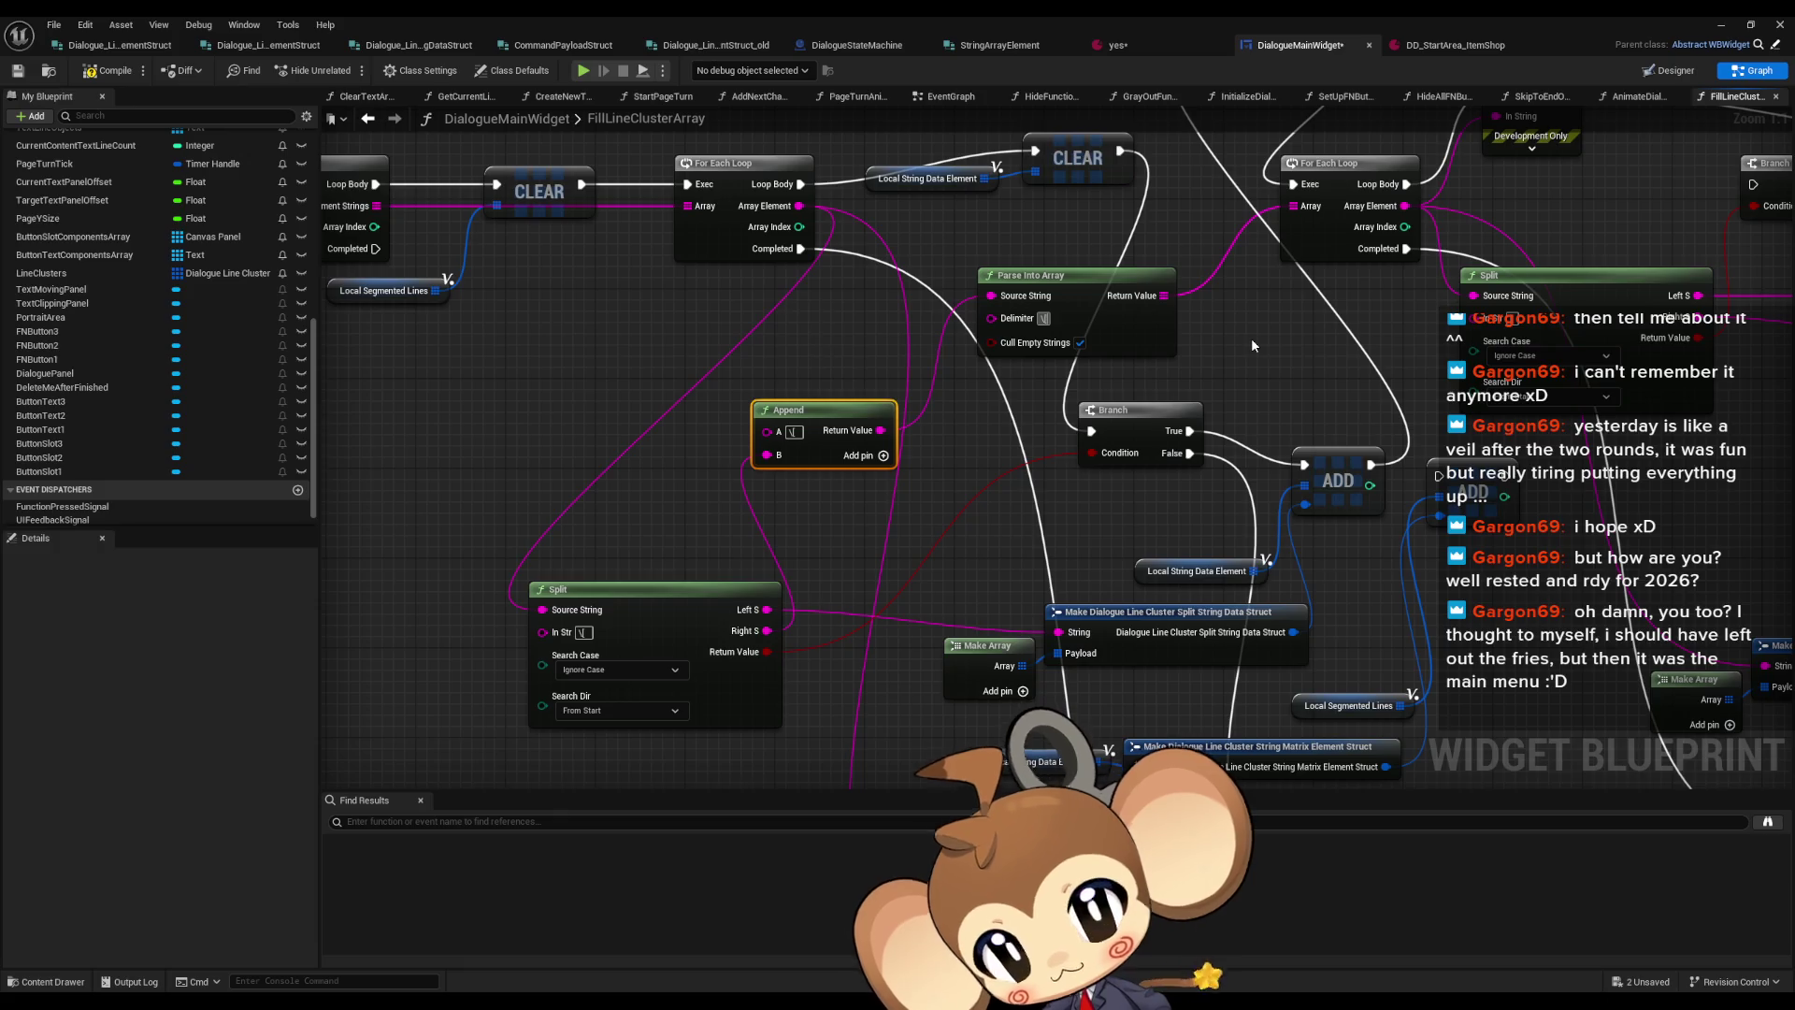
# Compile the widget blueprint and start another test play from the level editor
pyautogui.click(1251, 336)
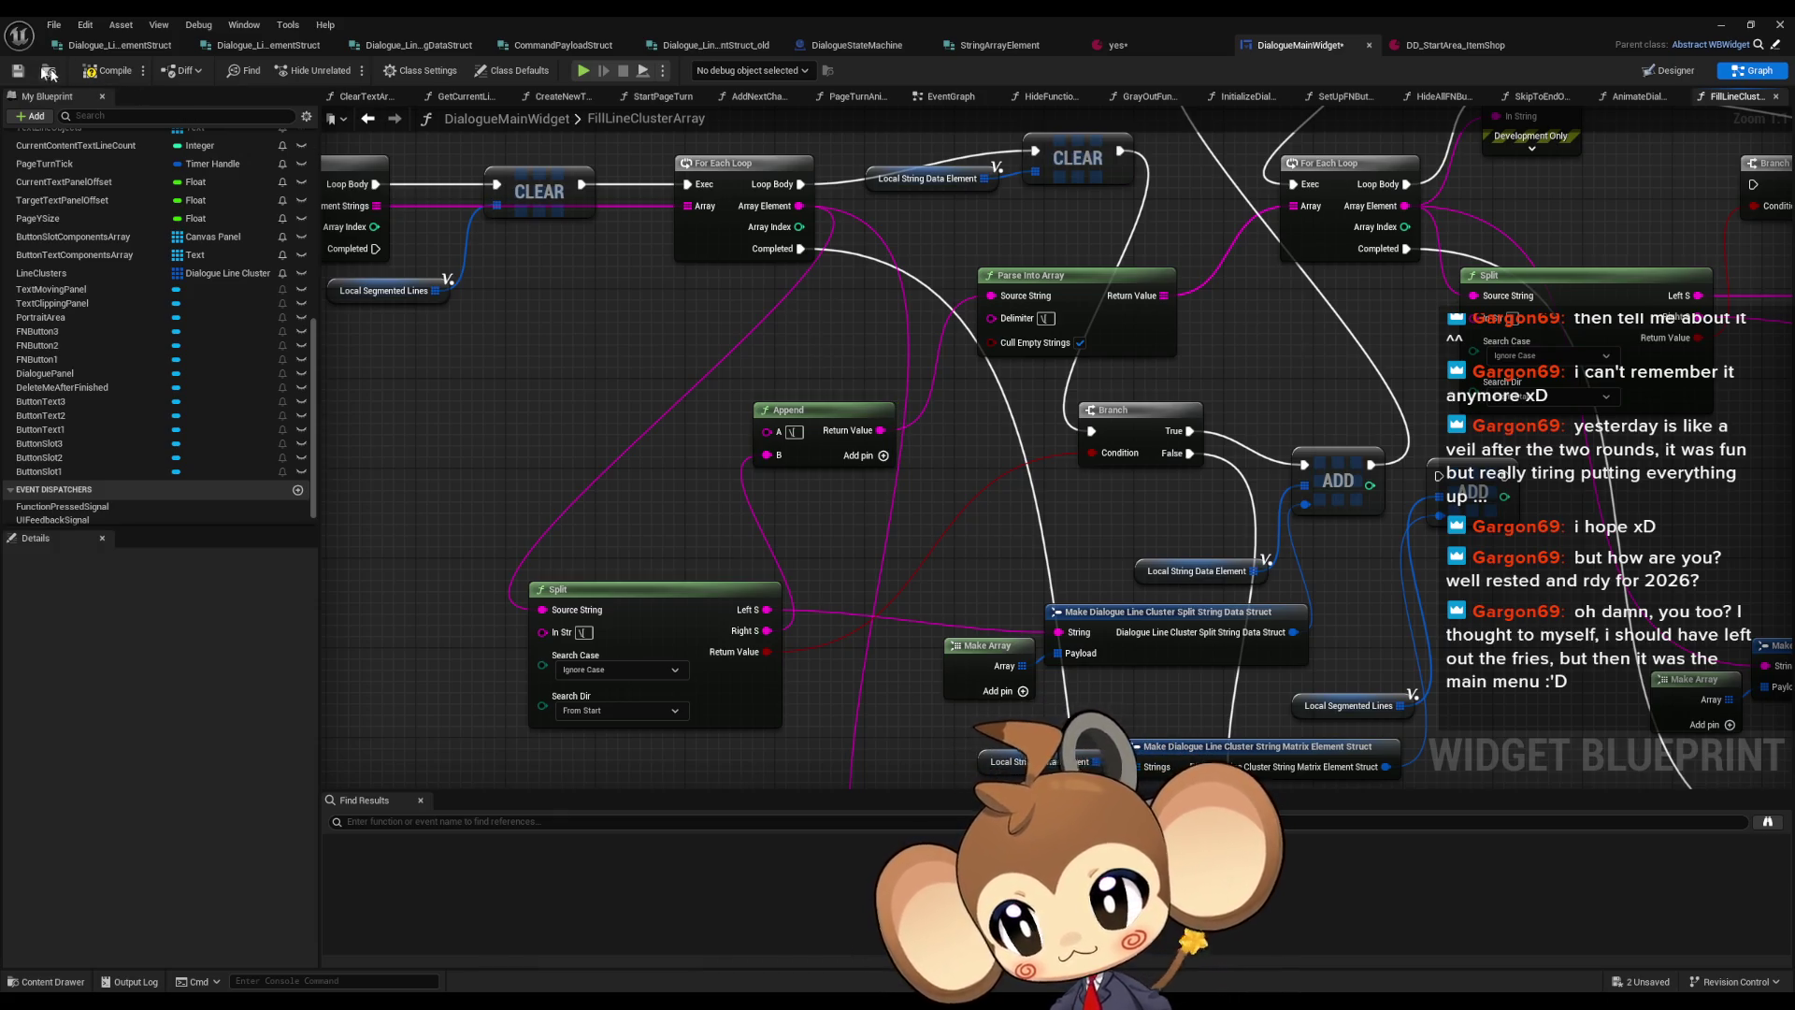
pyautogui.click(93, 72)
pyautogui.click(1721, 25)
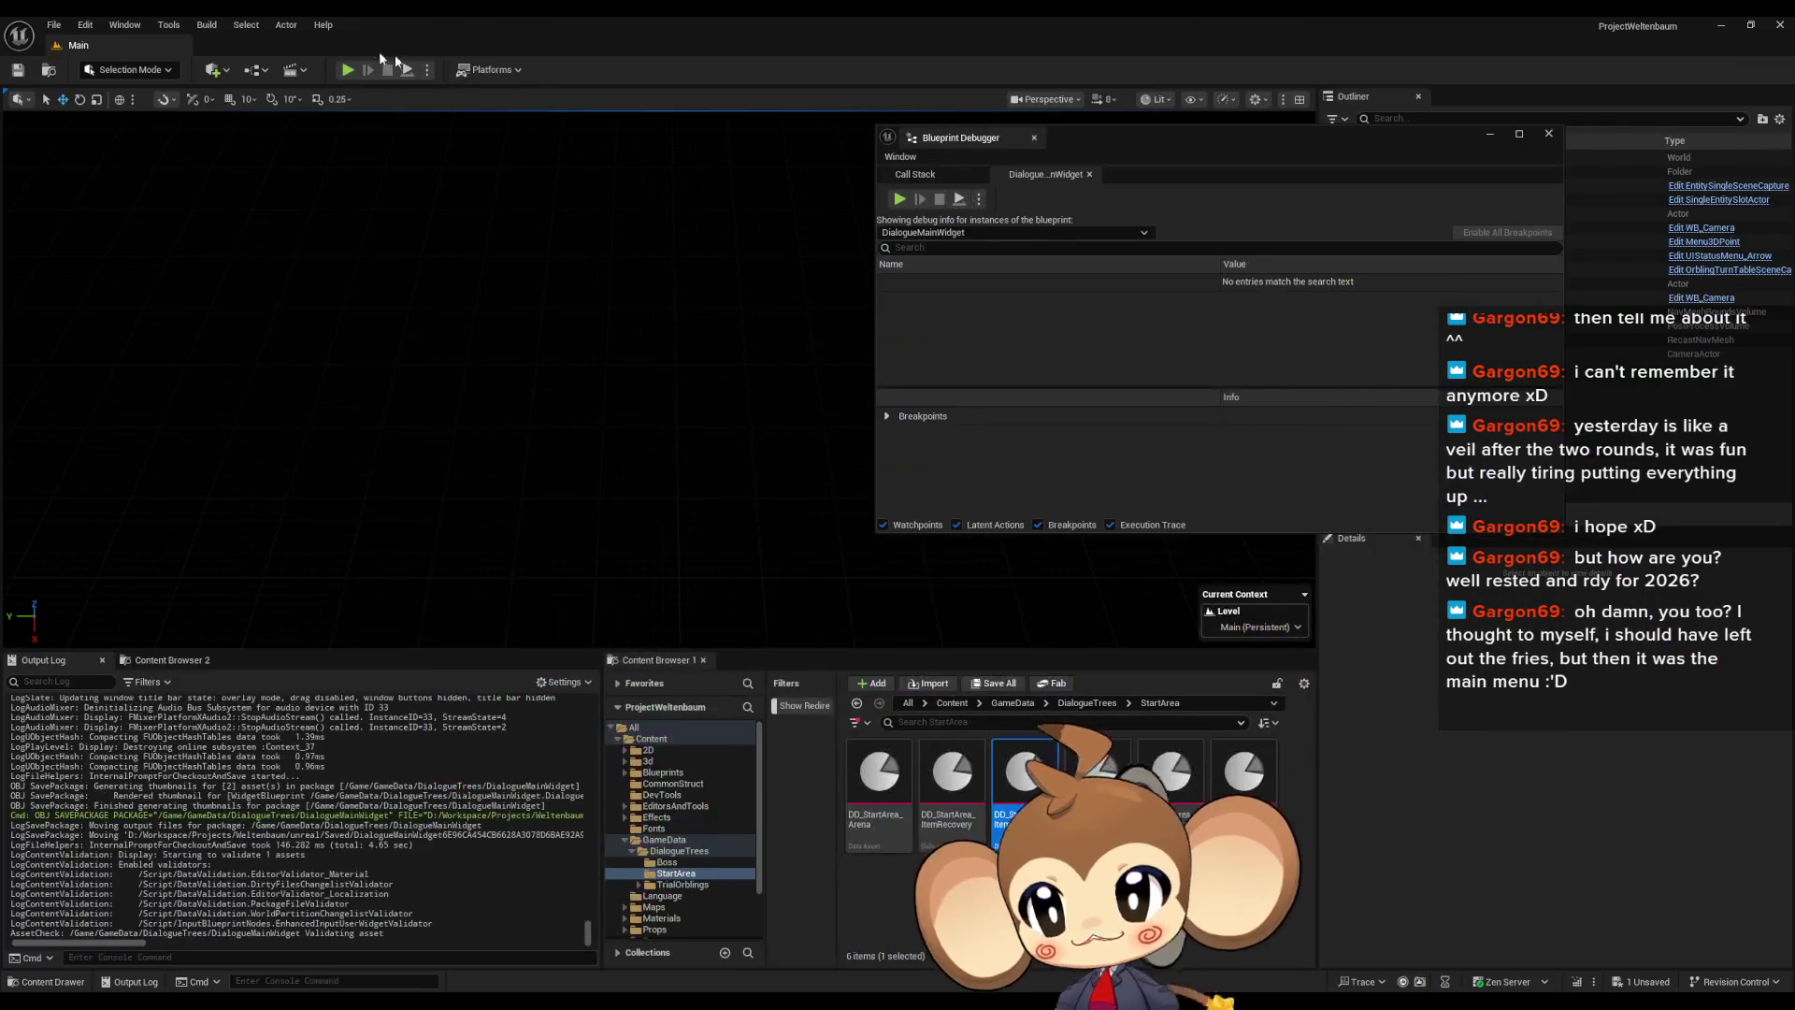
pyautogui.click(347, 70)
# Load the game and expand the second line cluster's strings down to the Payload field
pyautogui.press('space')
pyautogui.click(221, 555)
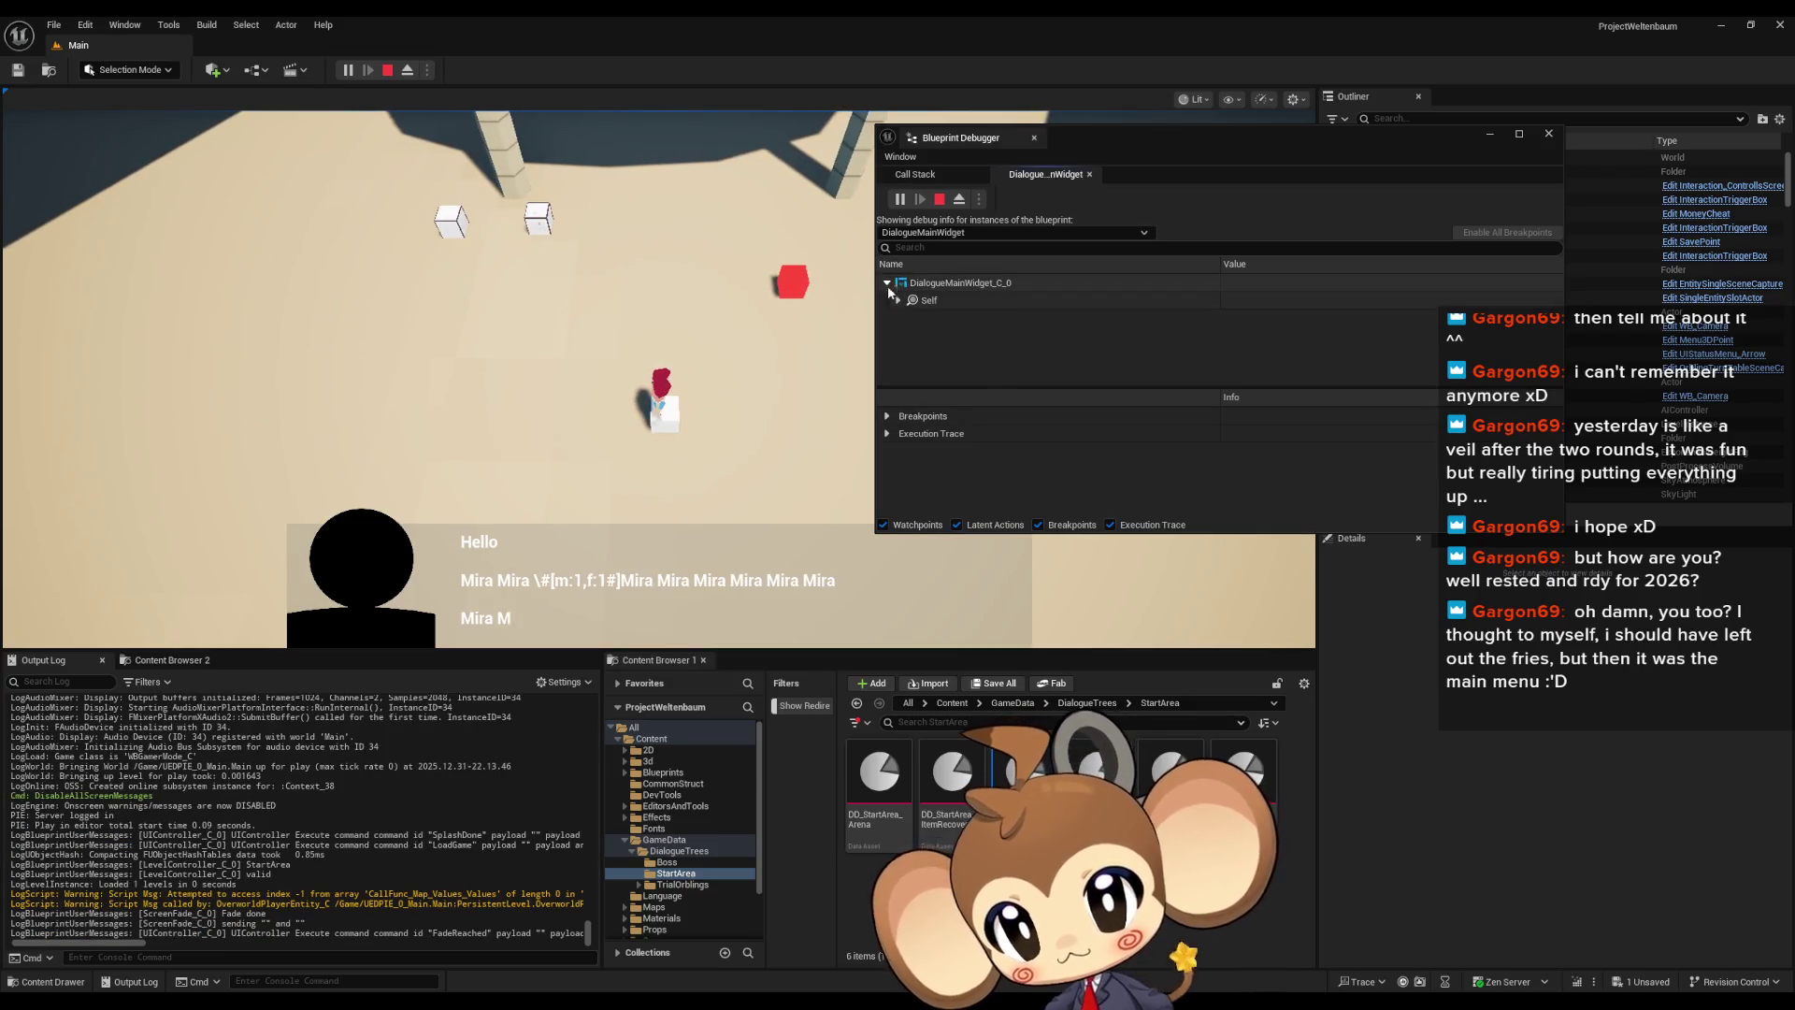
pyautogui.click(886, 282)
pyautogui.click(898, 300)
pyautogui.scroll(-10, 937, 342)
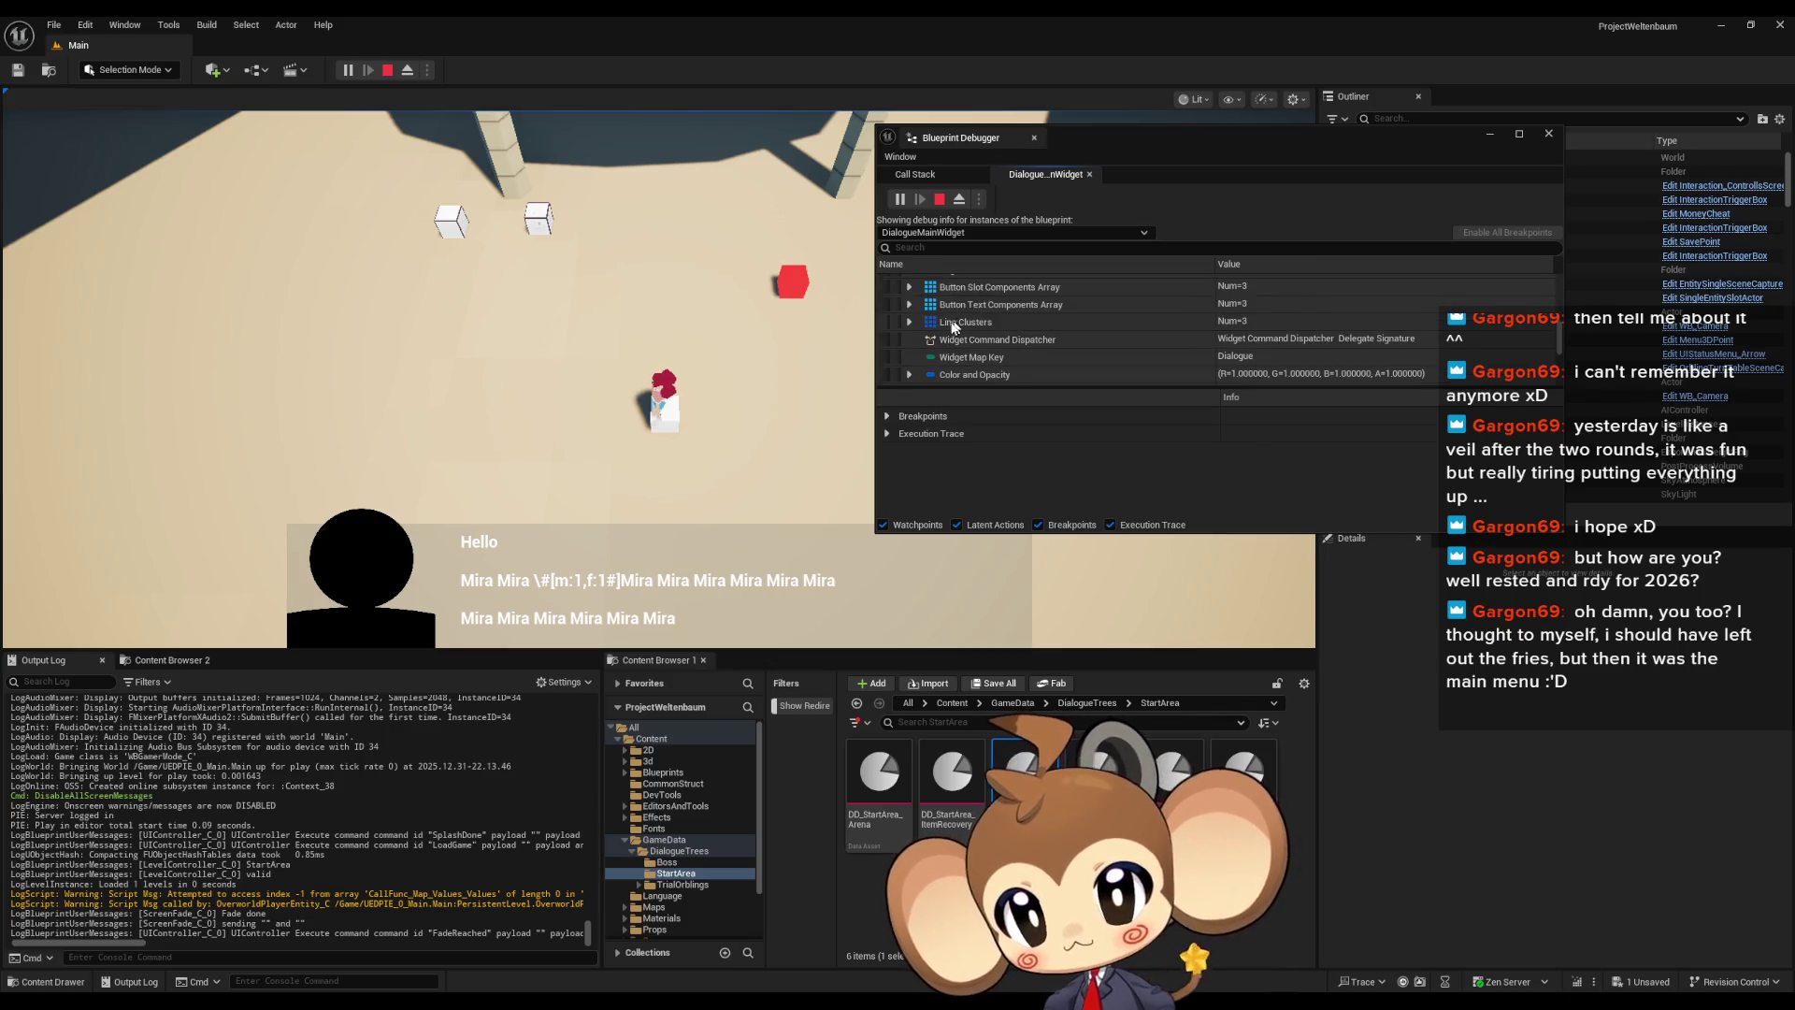
pyautogui.click(908, 322)
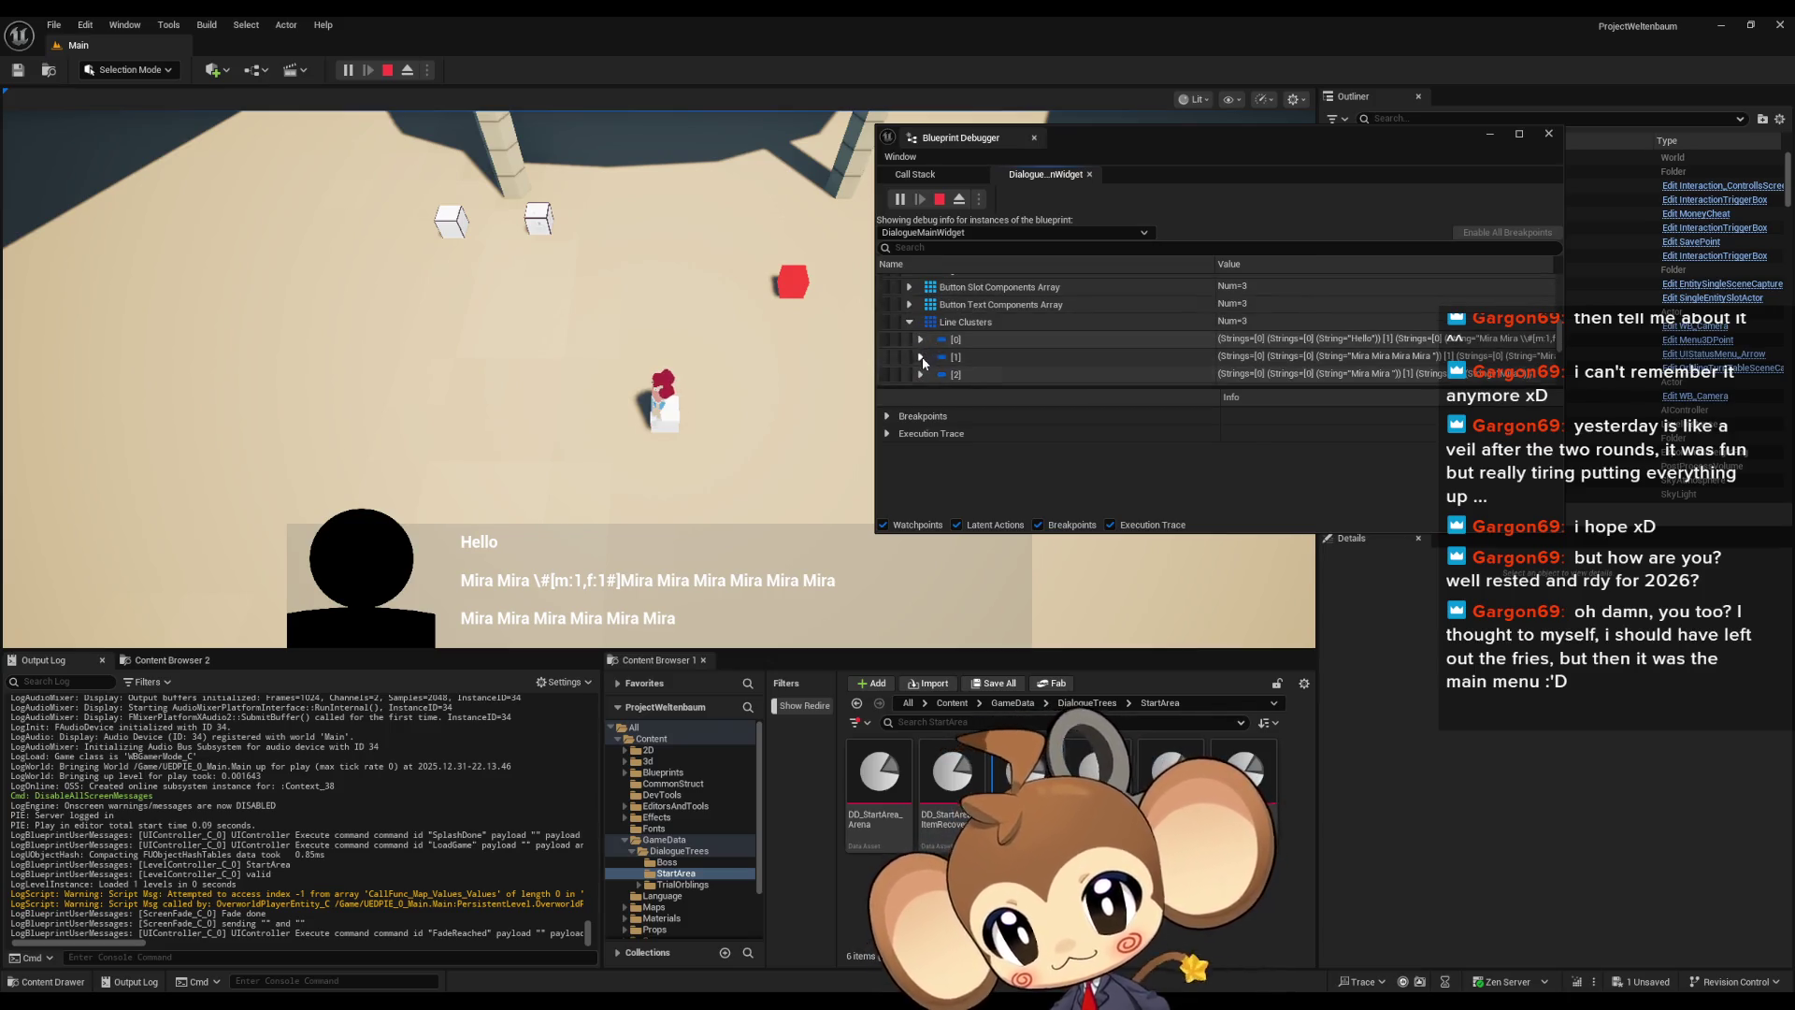
pyautogui.click(921, 357)
pyautogui.scroll(-2, 968, 316)
pyautogui.scroll(2, 938, 305)
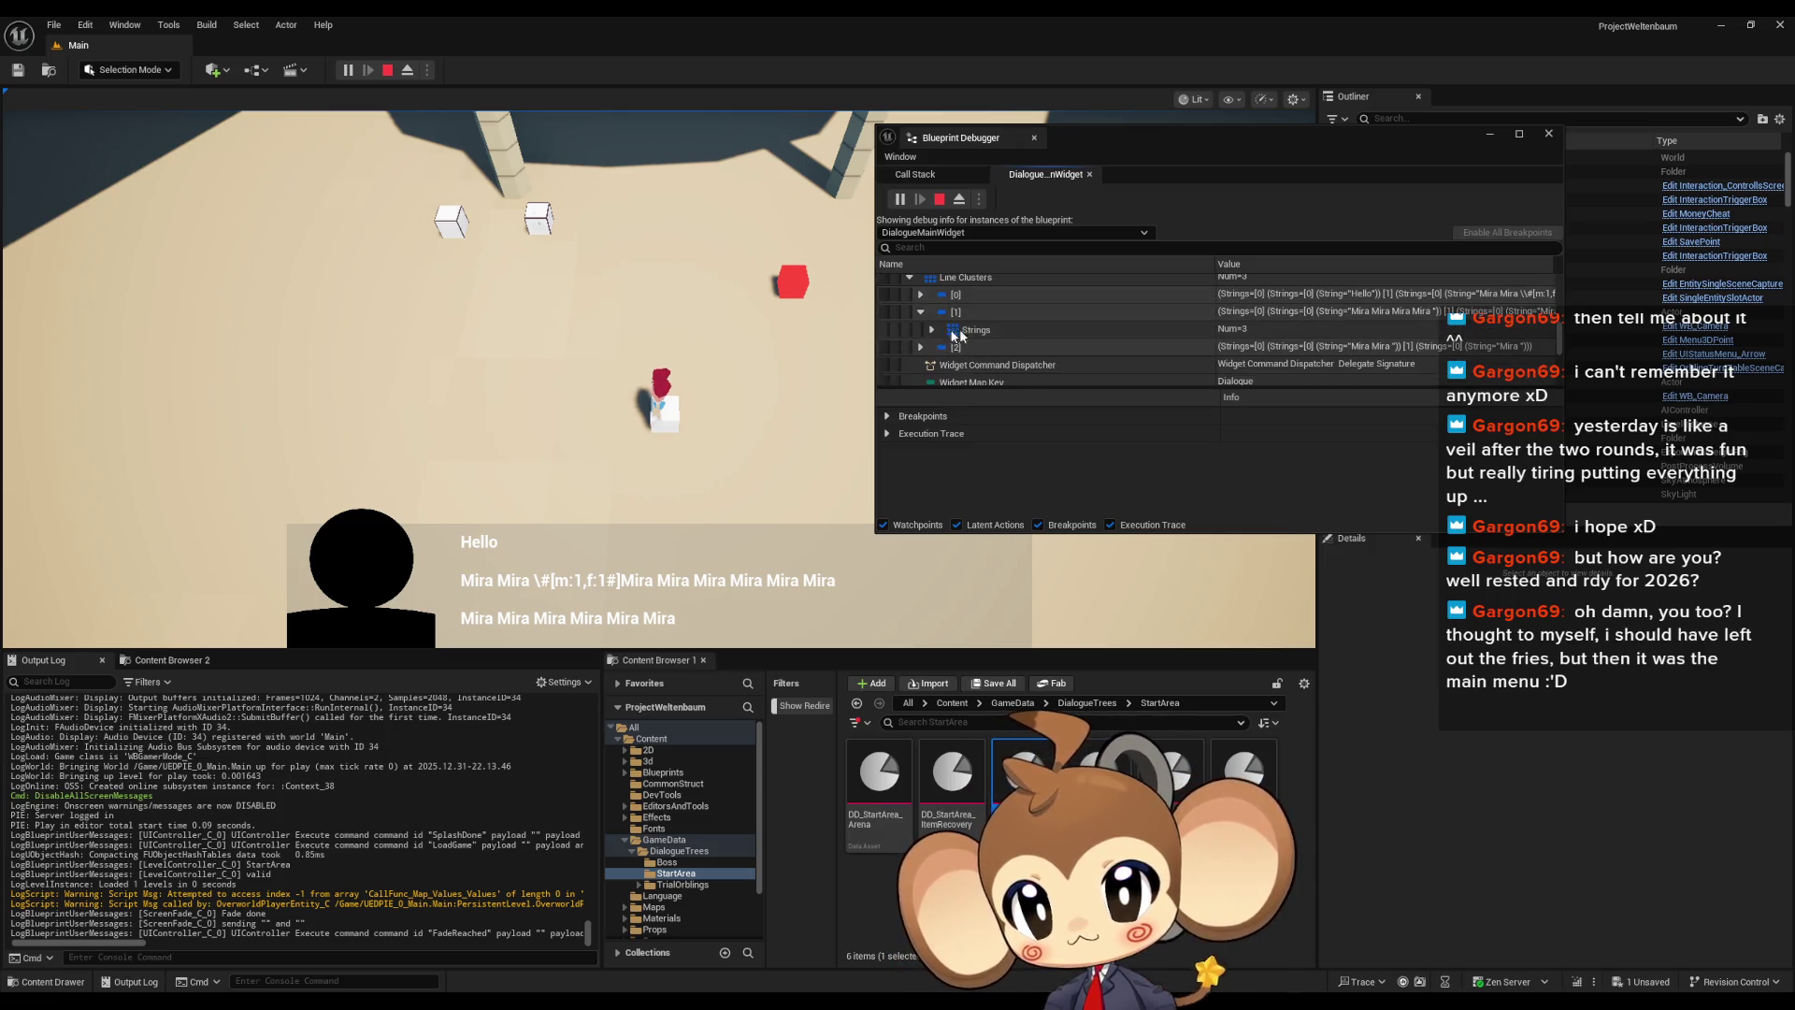
pyautogui.click(932, 330)
pyautogui.scroll(-1, 940, 336)
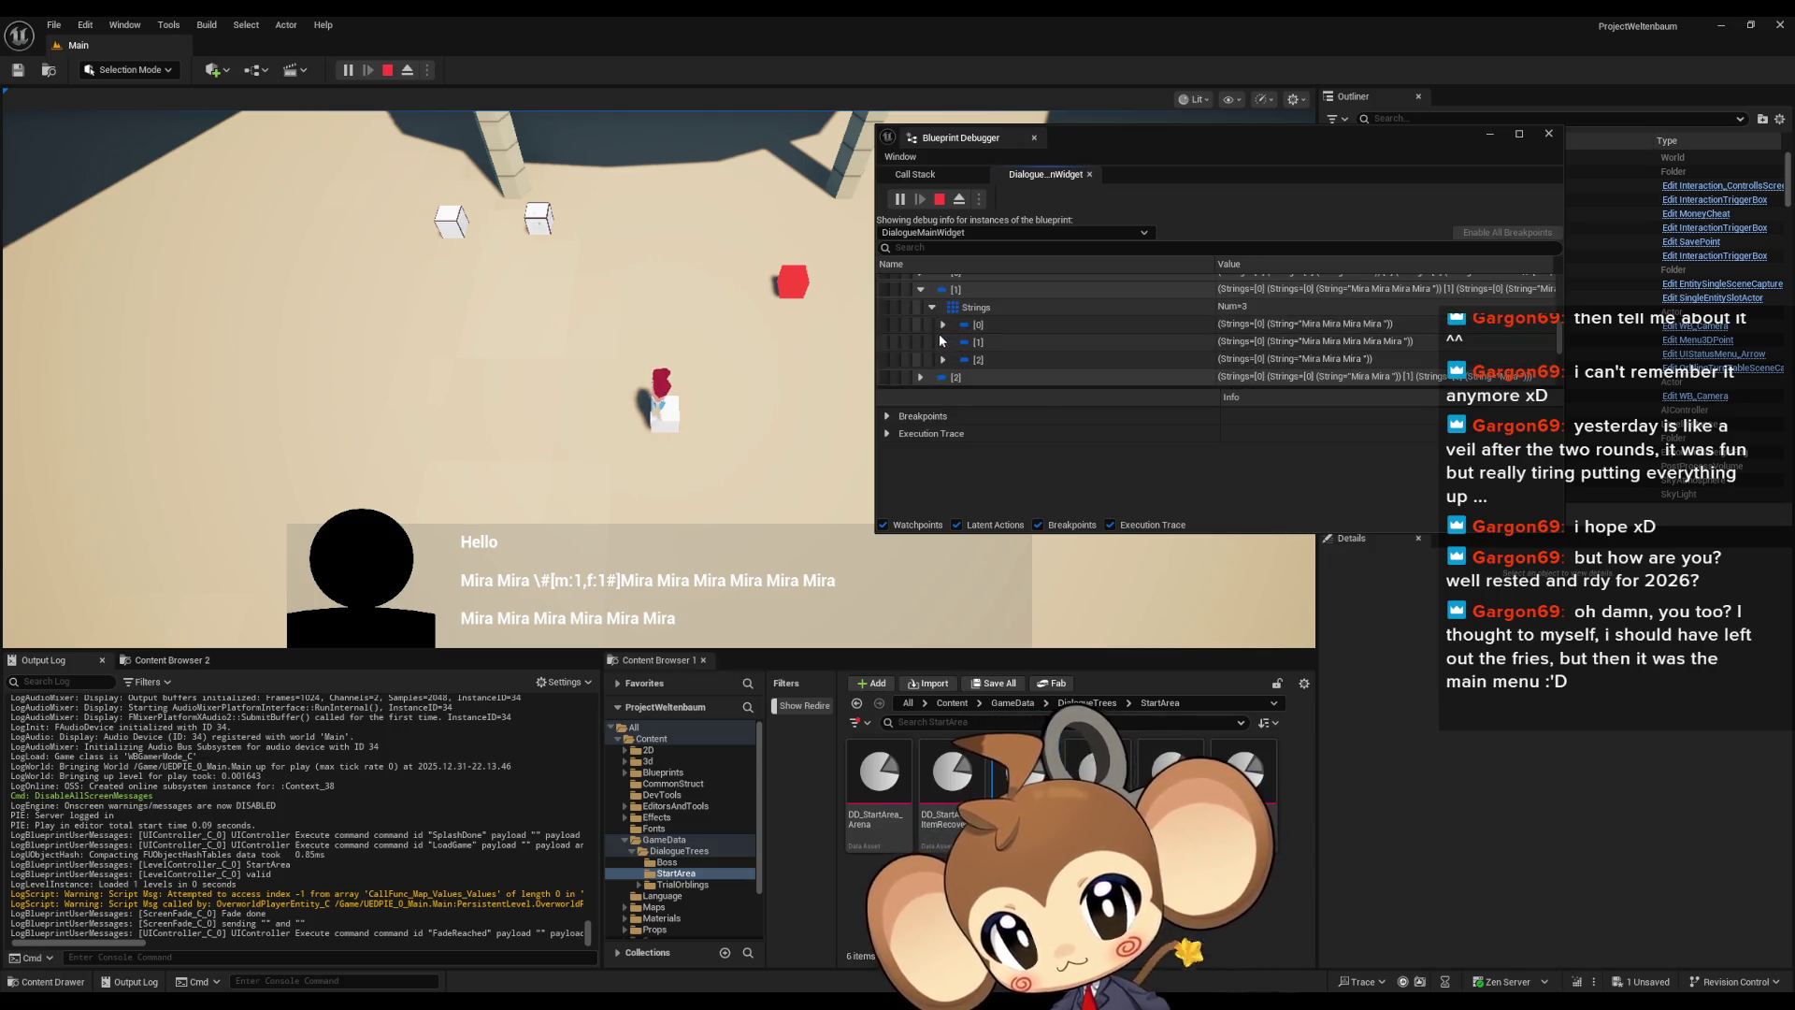
pyautogui.click(1346, 348)
pyautogui.click(943, 342)
pyautogui.scroll(-1, 949, 339)
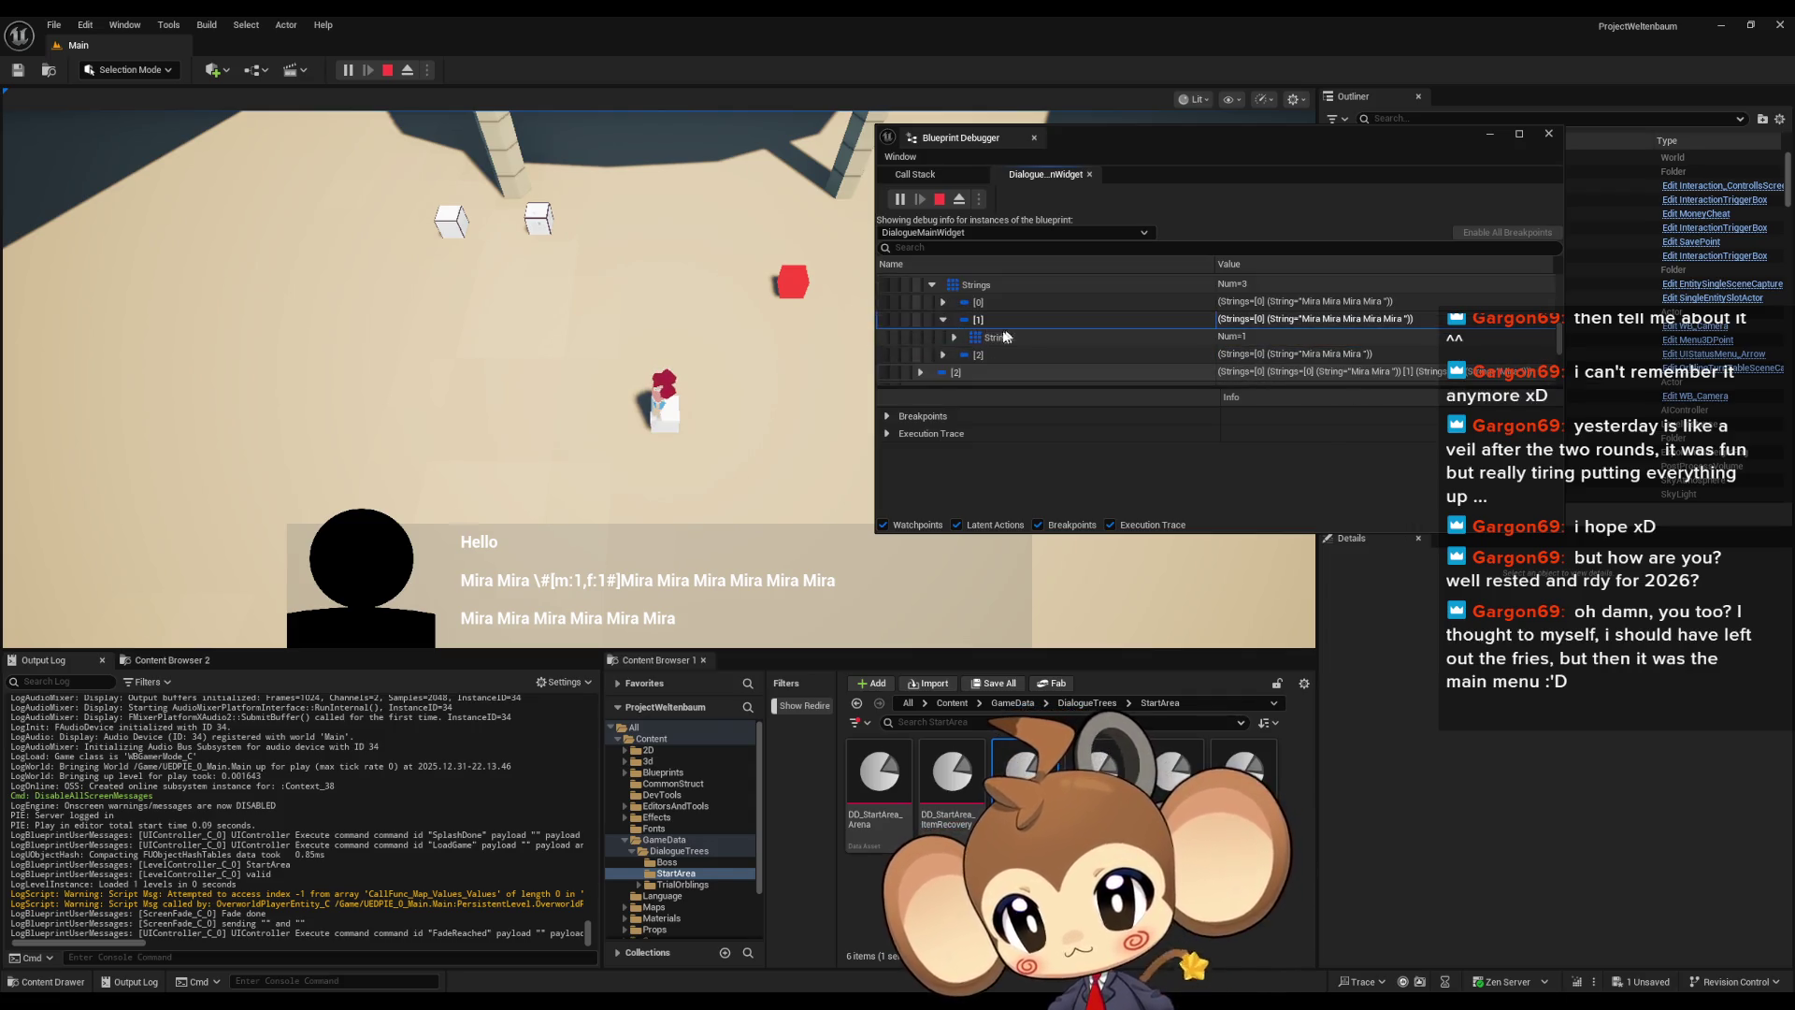
pyautogui.click(956, 337)
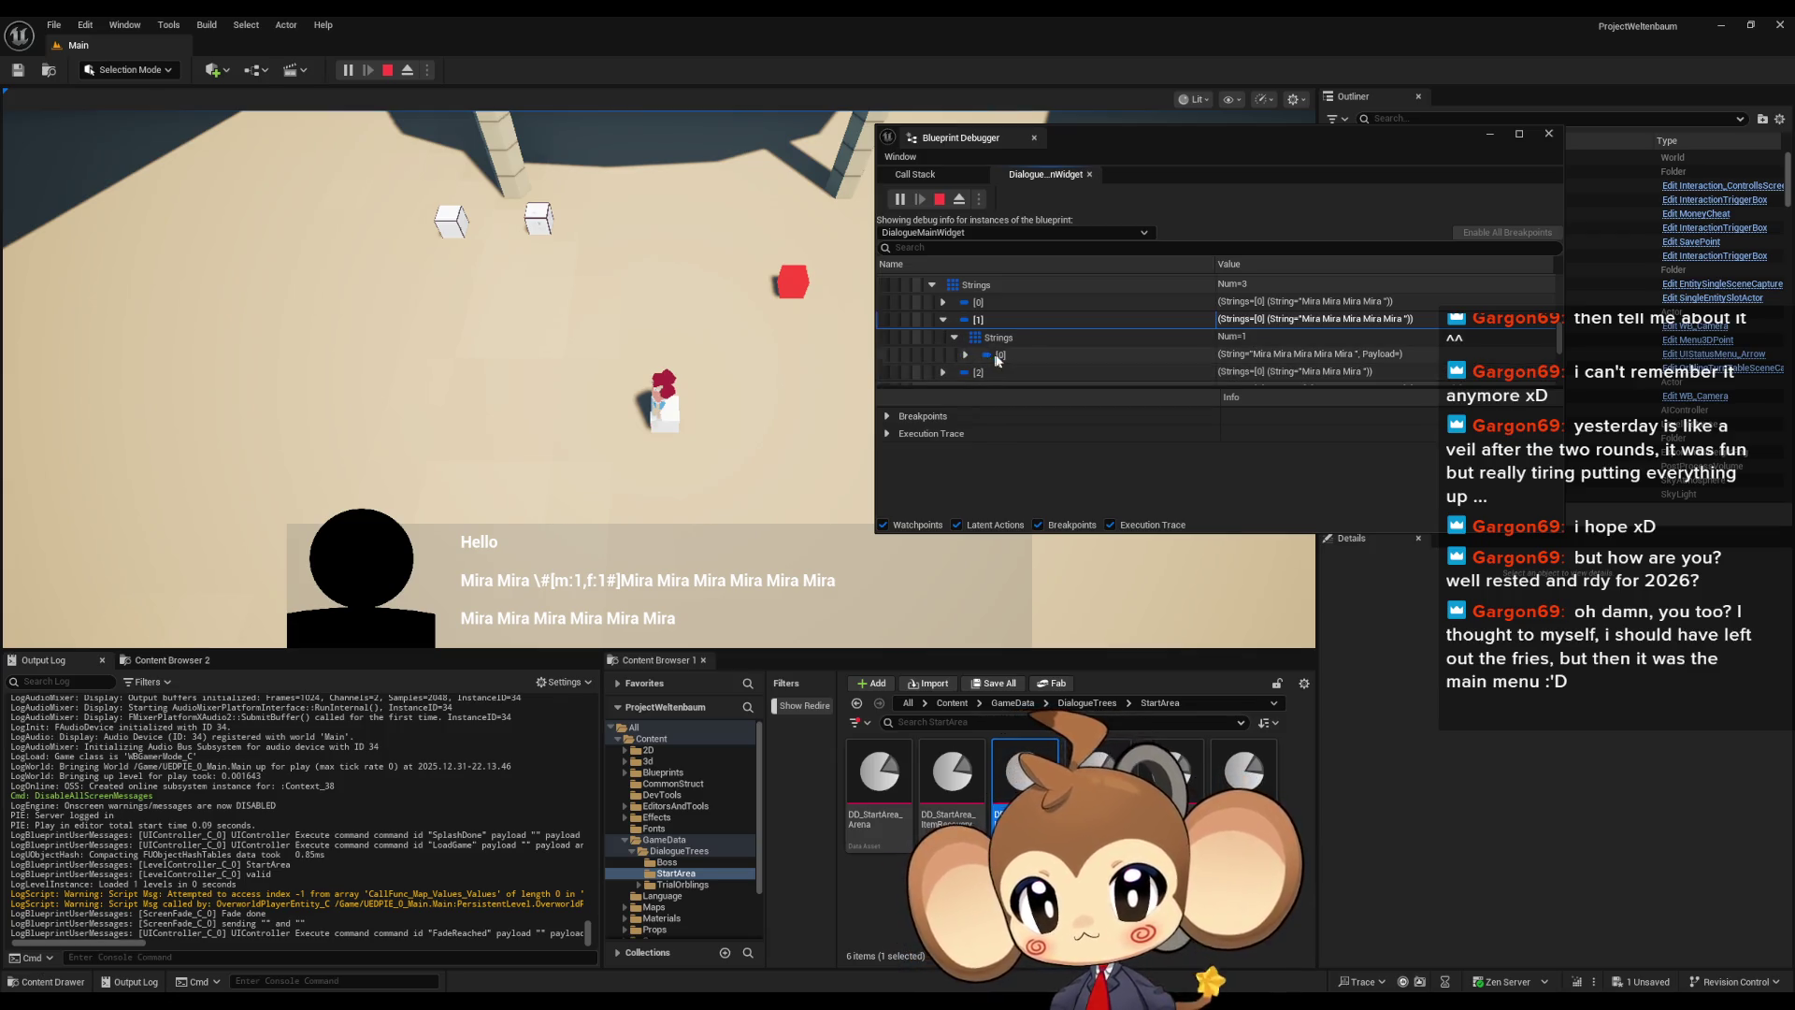
pyautogui.click(966, 356)
pyautogui.scroll(-1, 1006, 343)
pyautogui.click(1011, 370)
# Collapse the second cluster and expand the first cluster's second string entry
pyautogui.scroll(-1, 1029, 369)
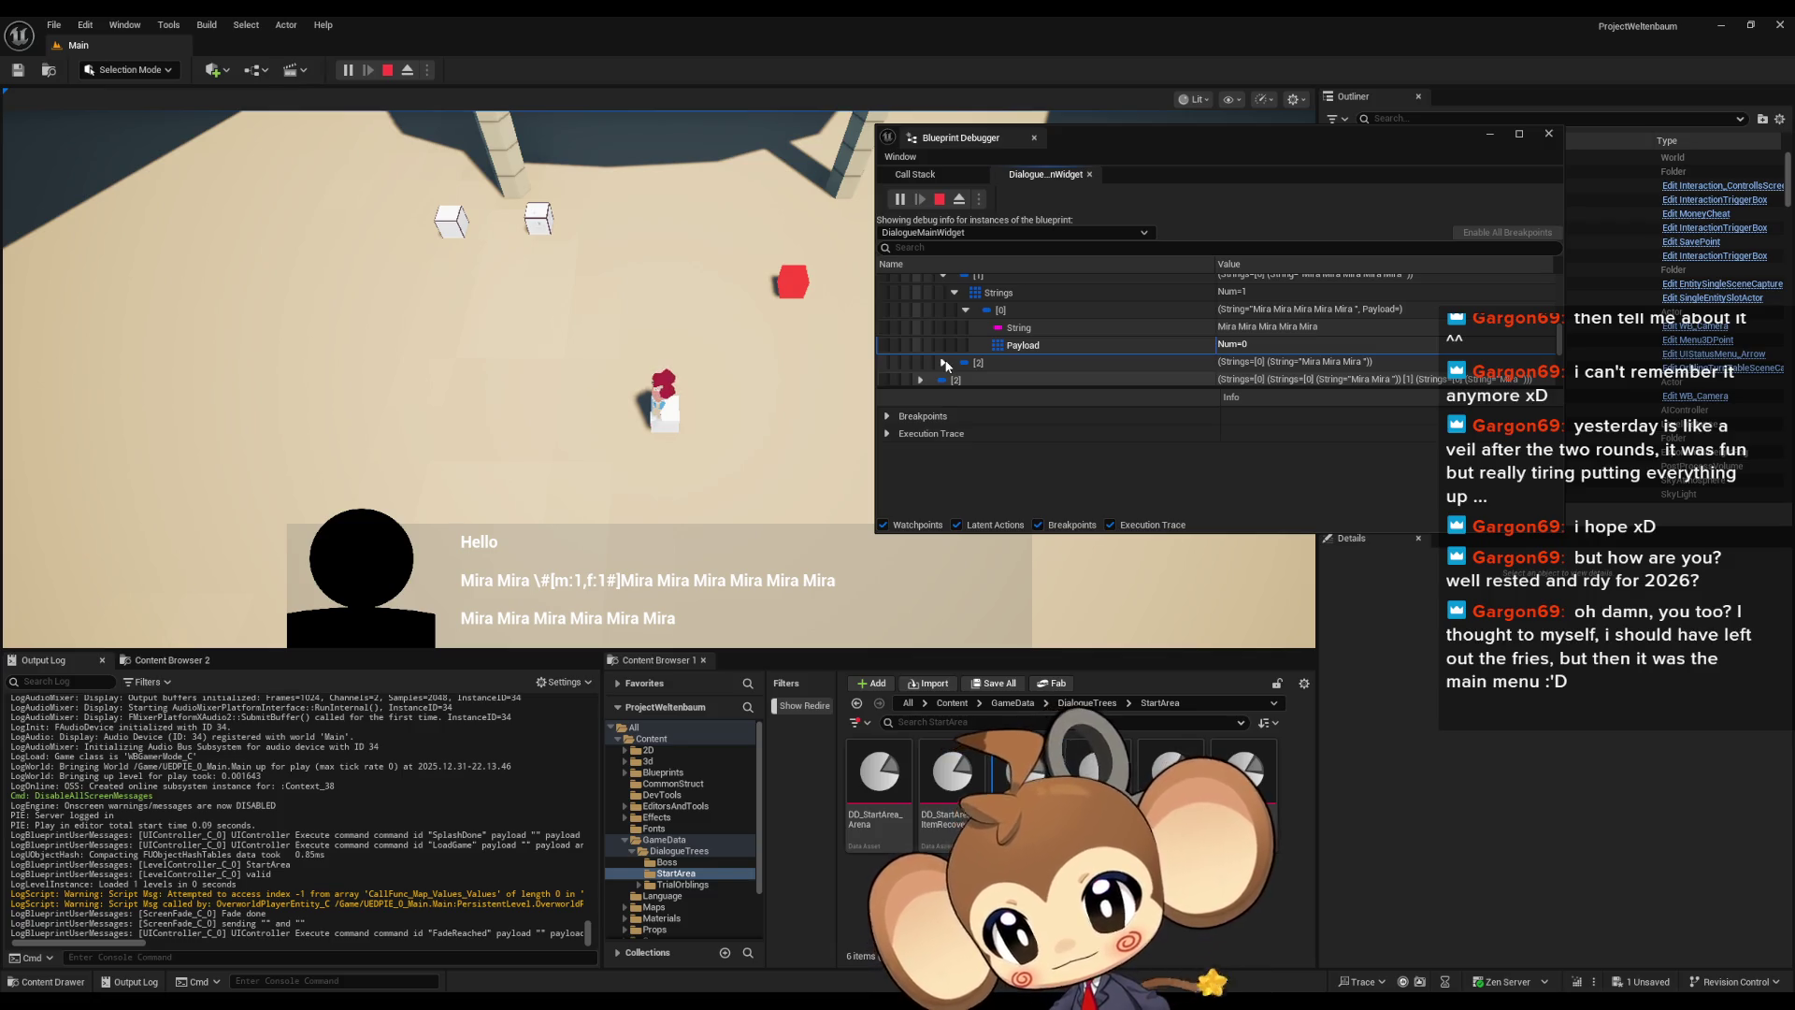
pyautogui.scroll(3, 952, 351)
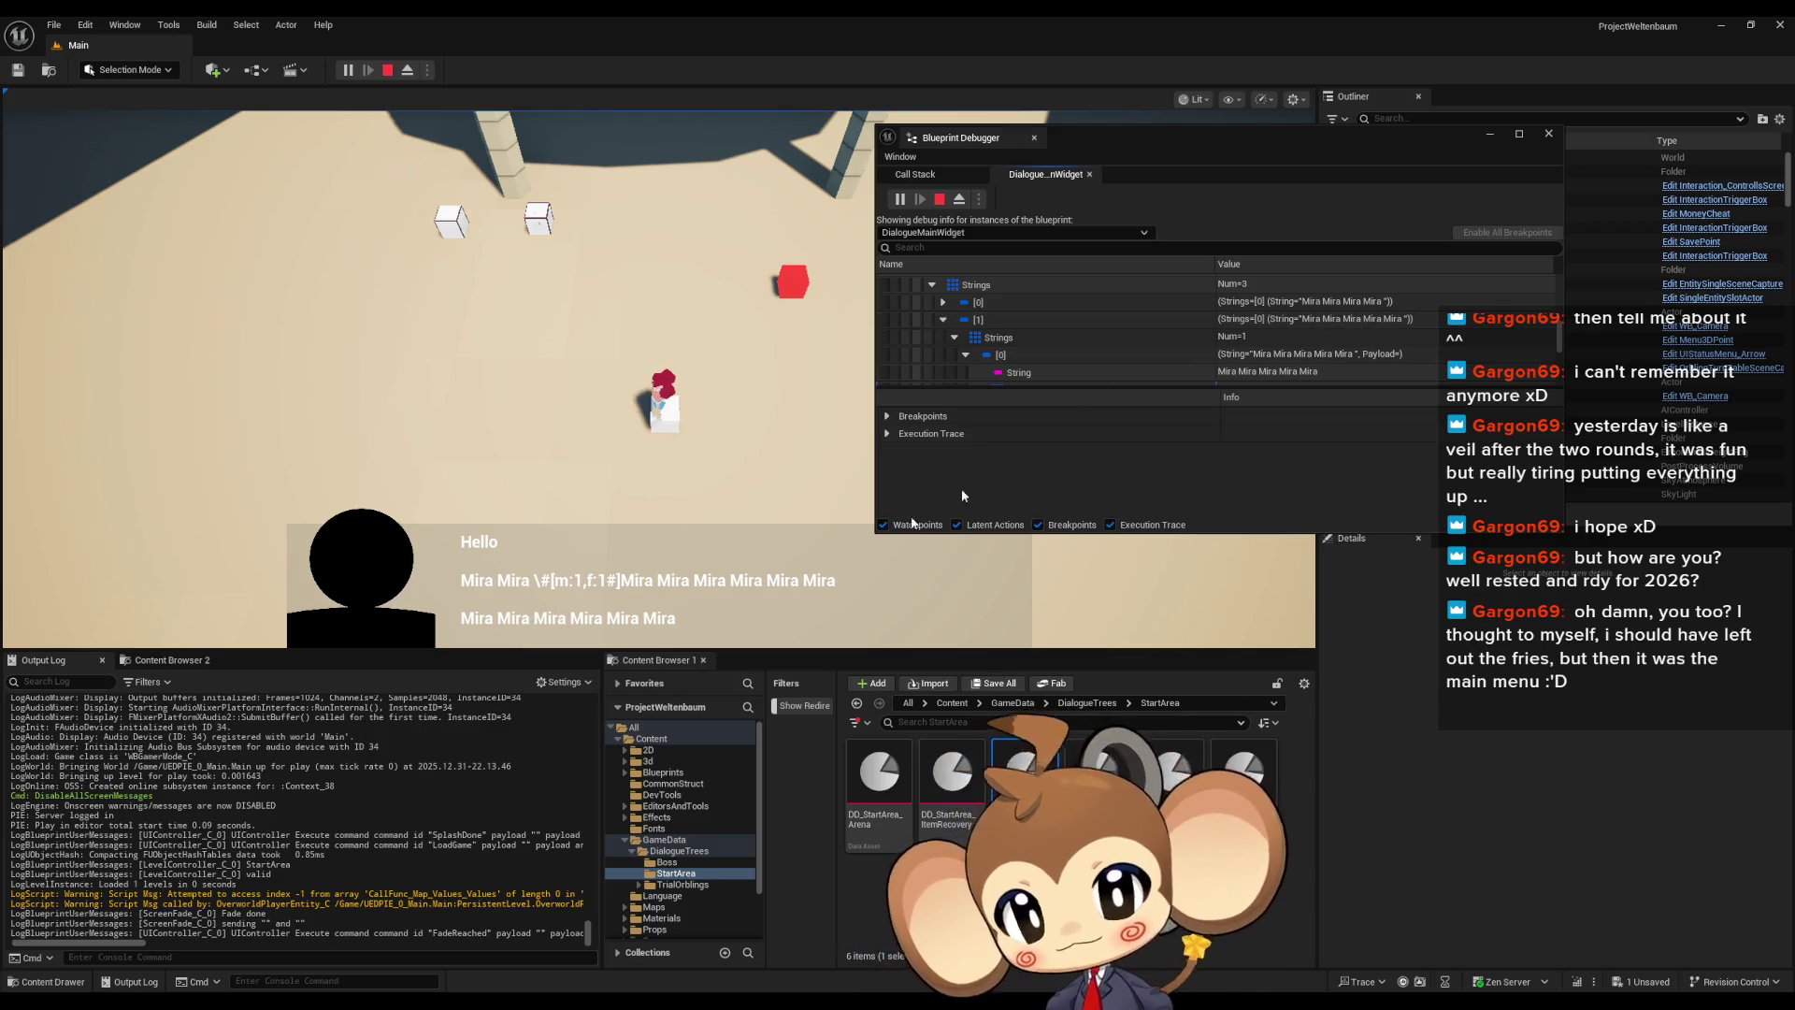
pyautogui.click(944, 320)
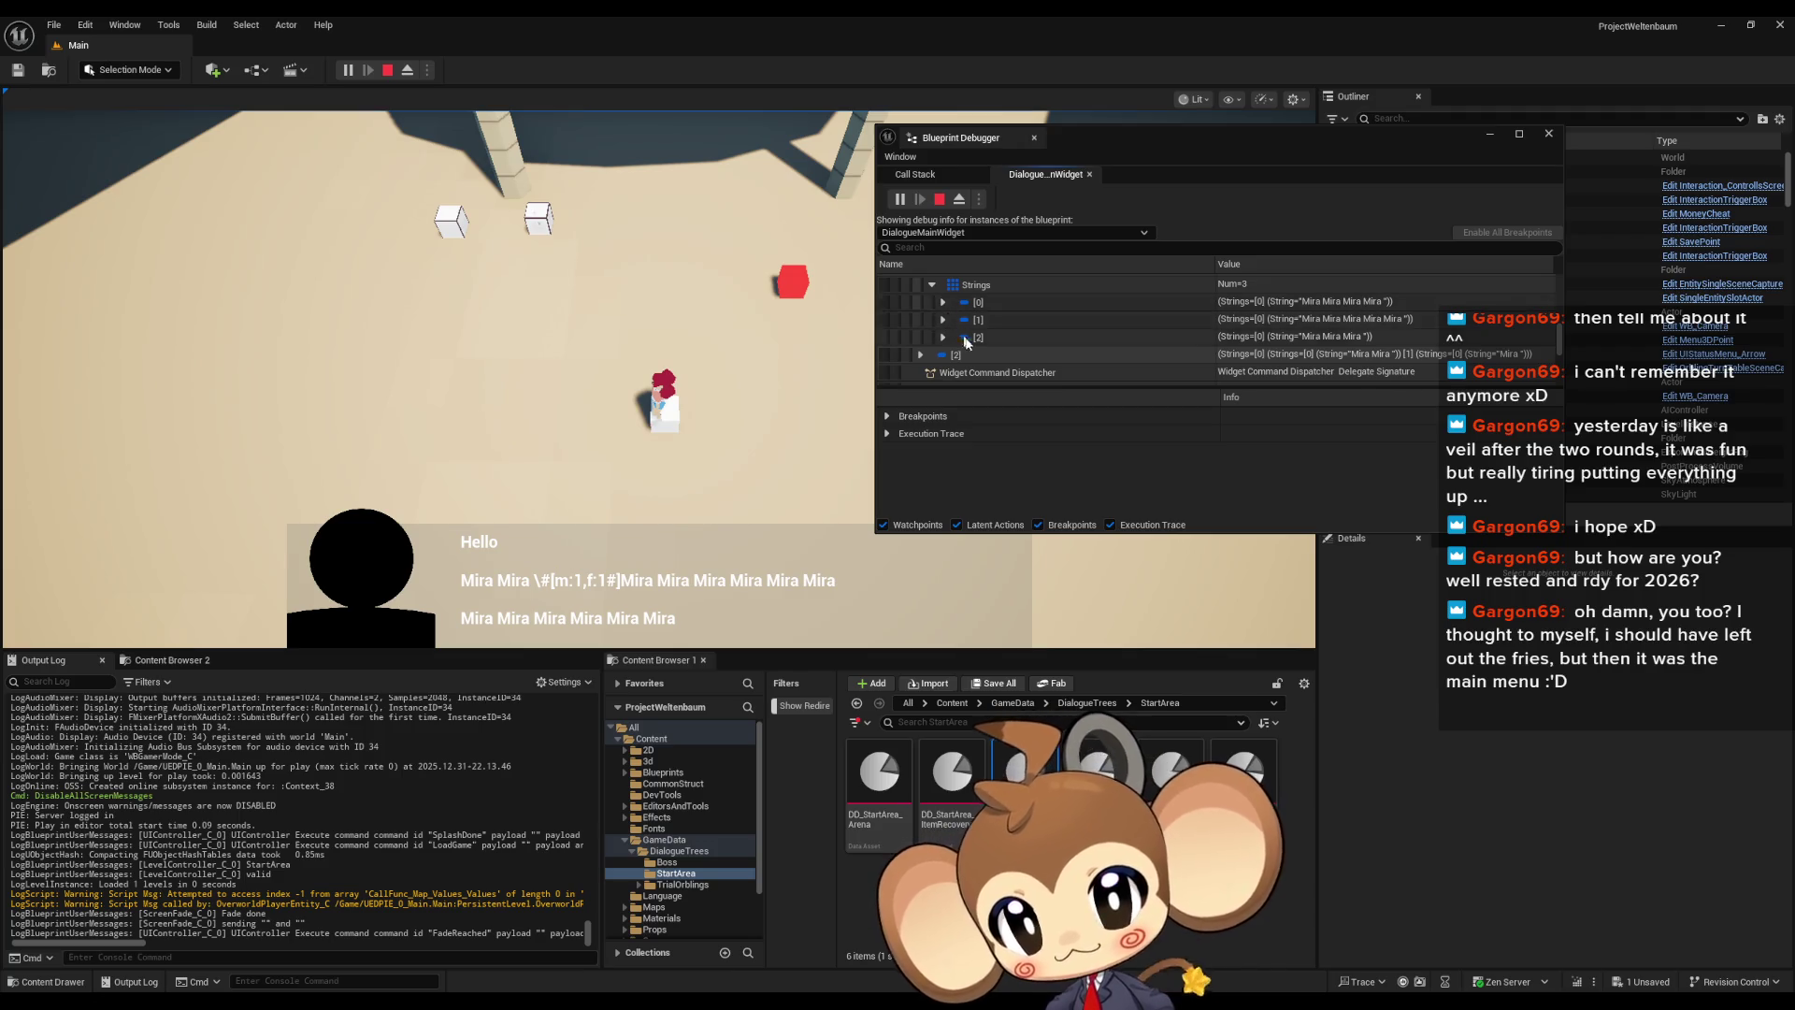
pyautogui.scroll(2, 966, 342)
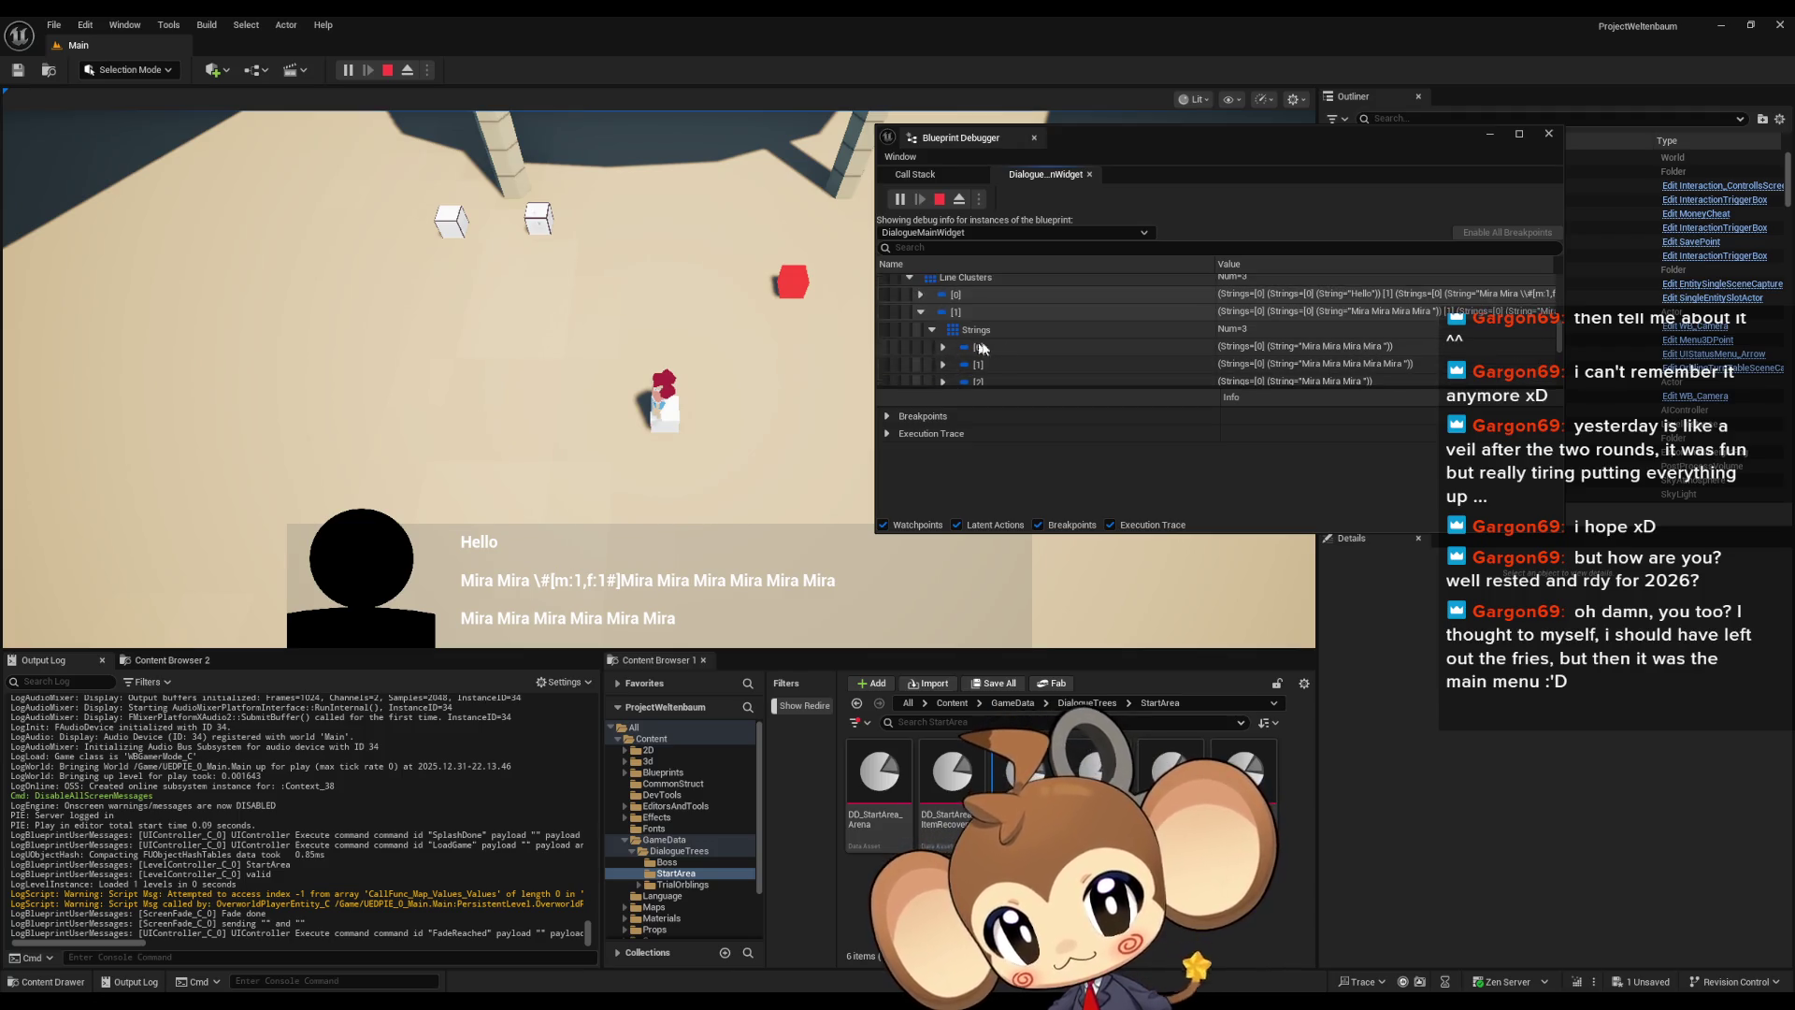
pyautogui.click(930, 329)
pyautogui.click(921, 313)
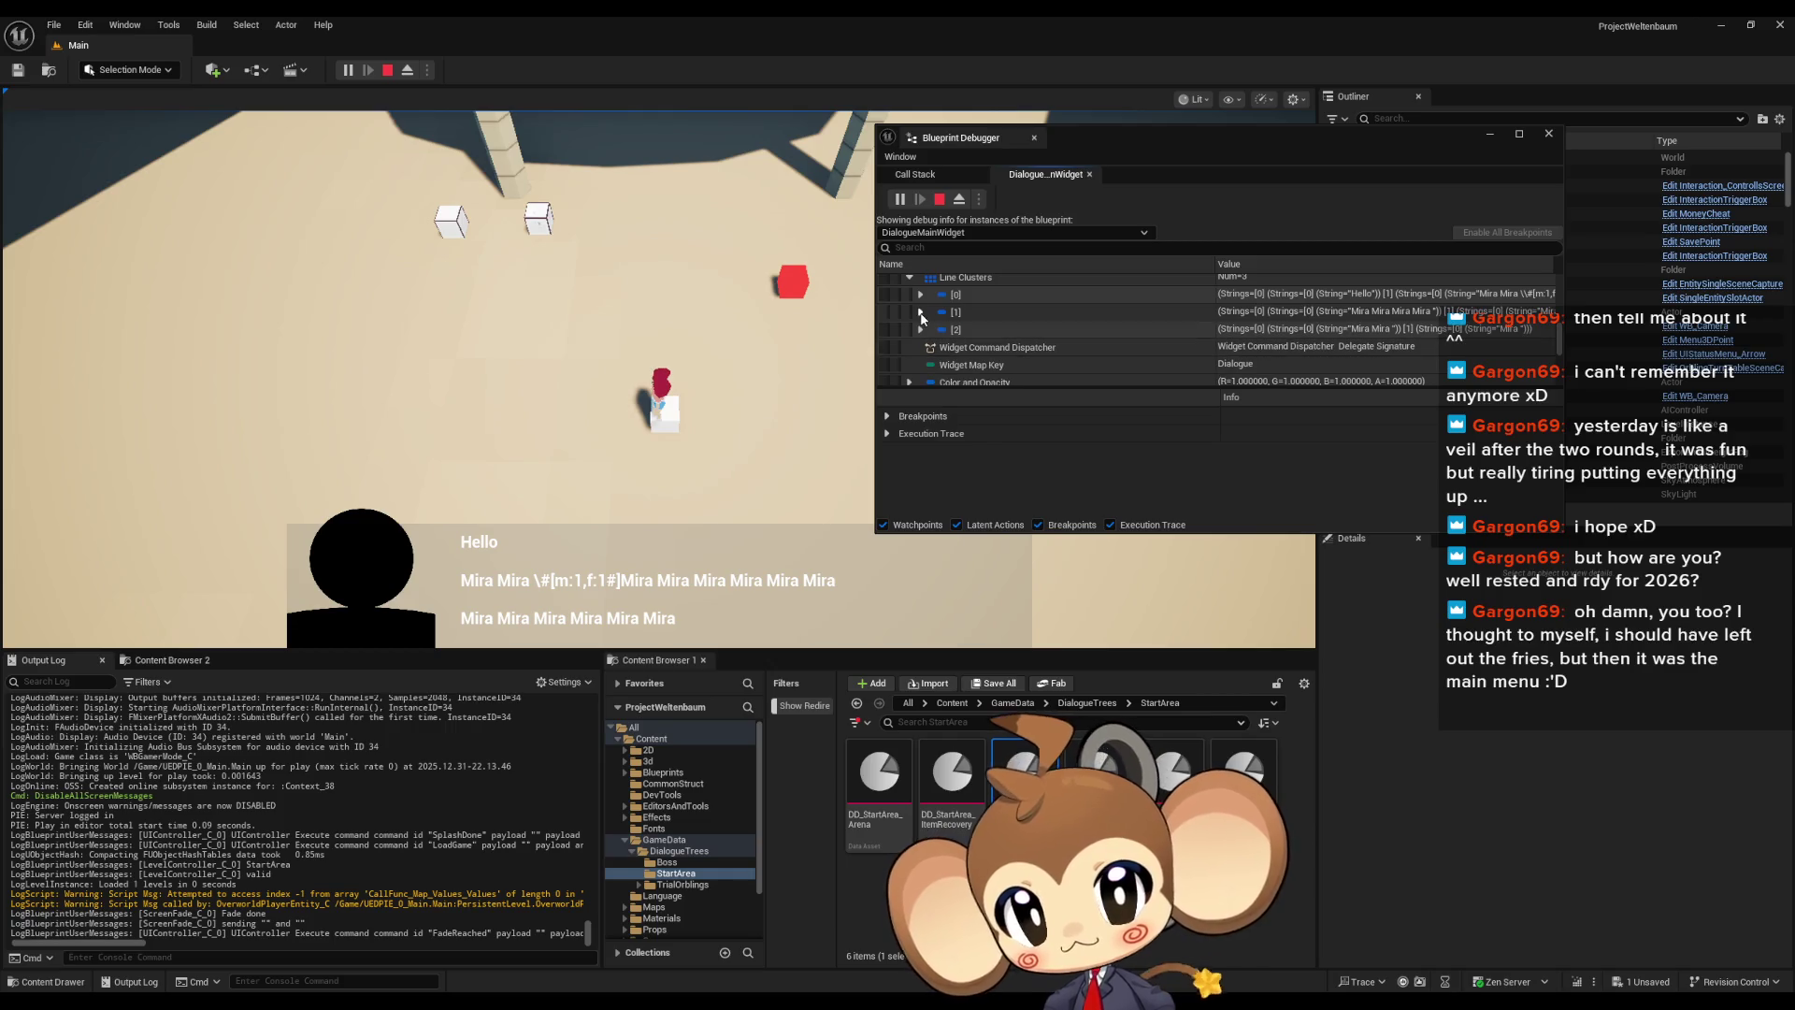
pyautogui.click(921, 294)
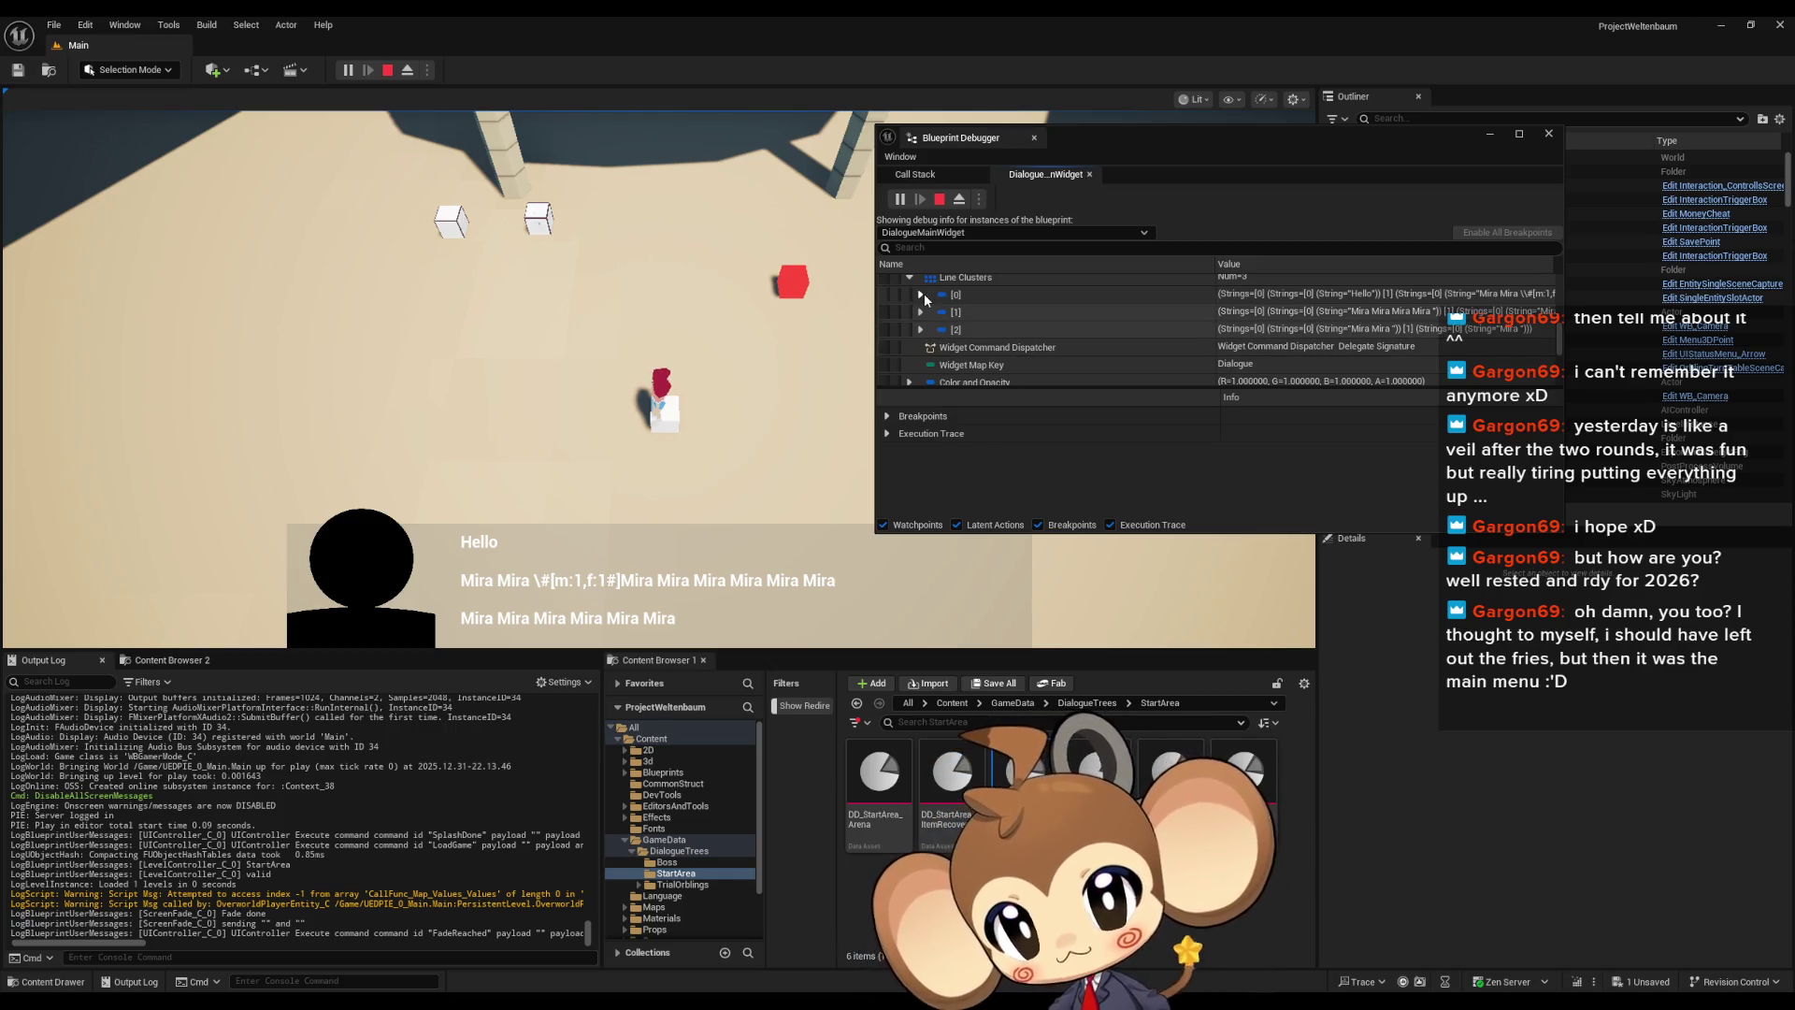
pyautogui.click(934, 313)
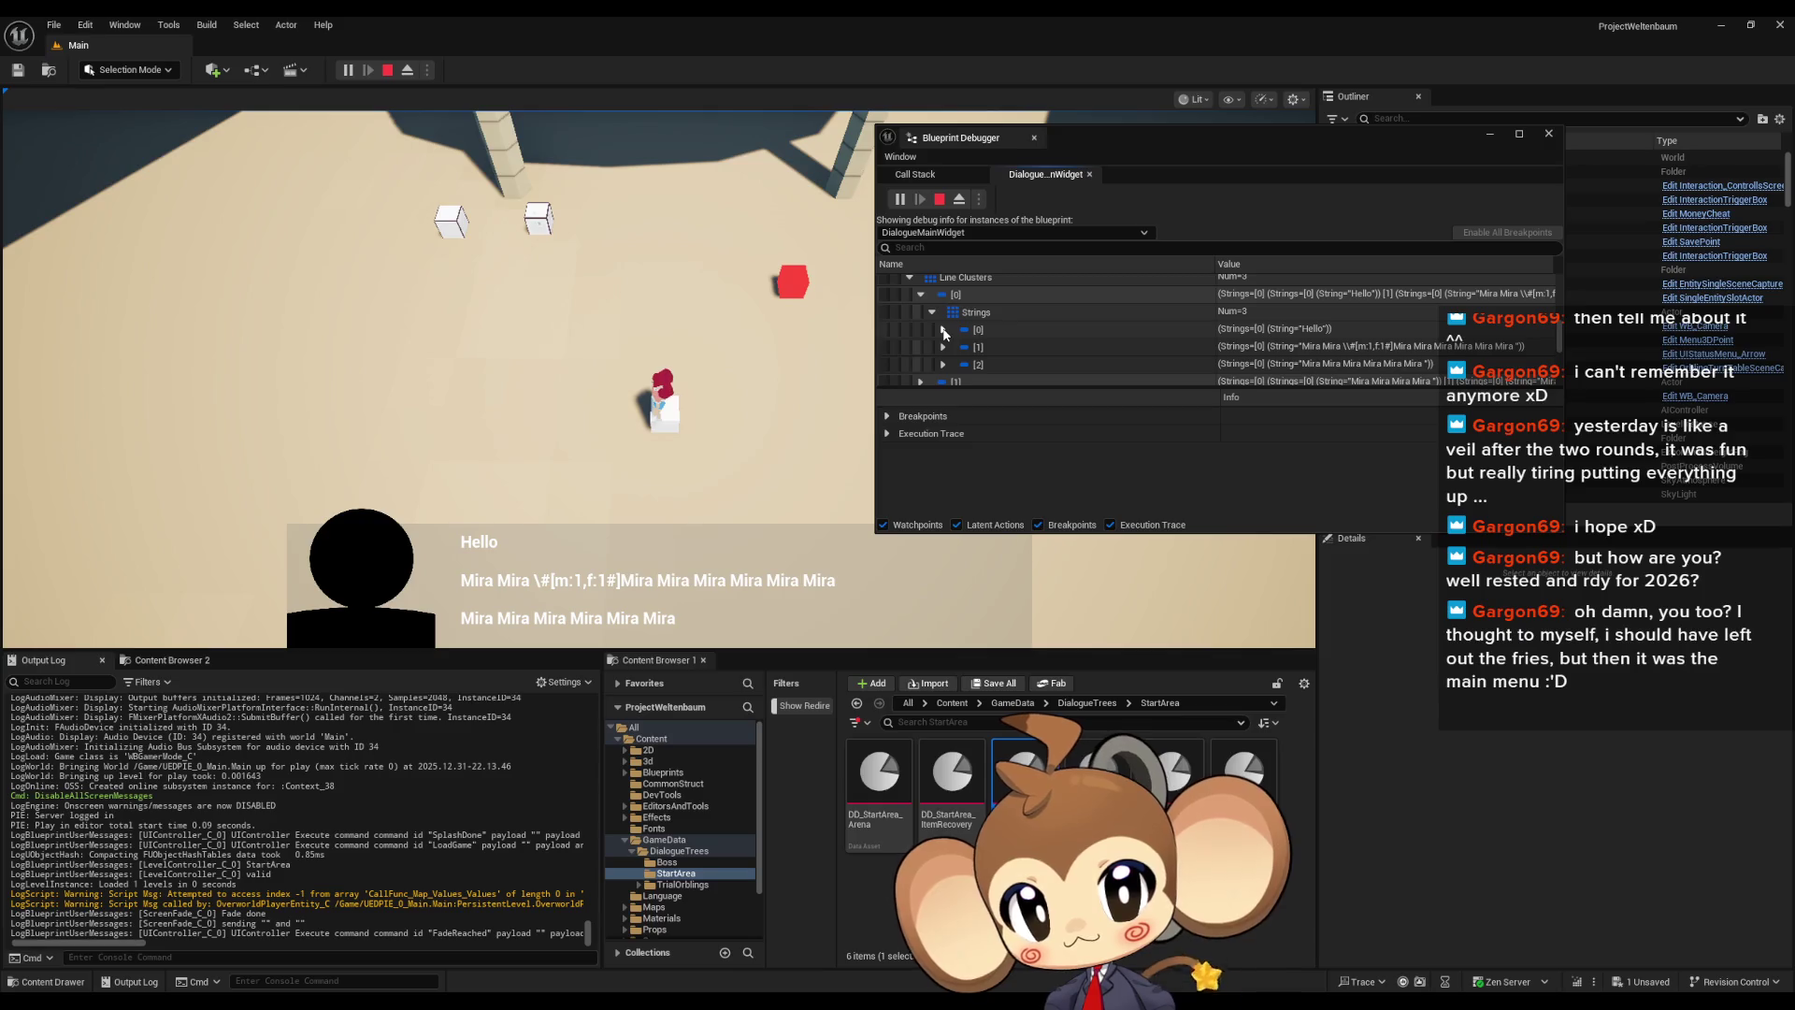
pyautogui.scroll(-1, 944, 331)
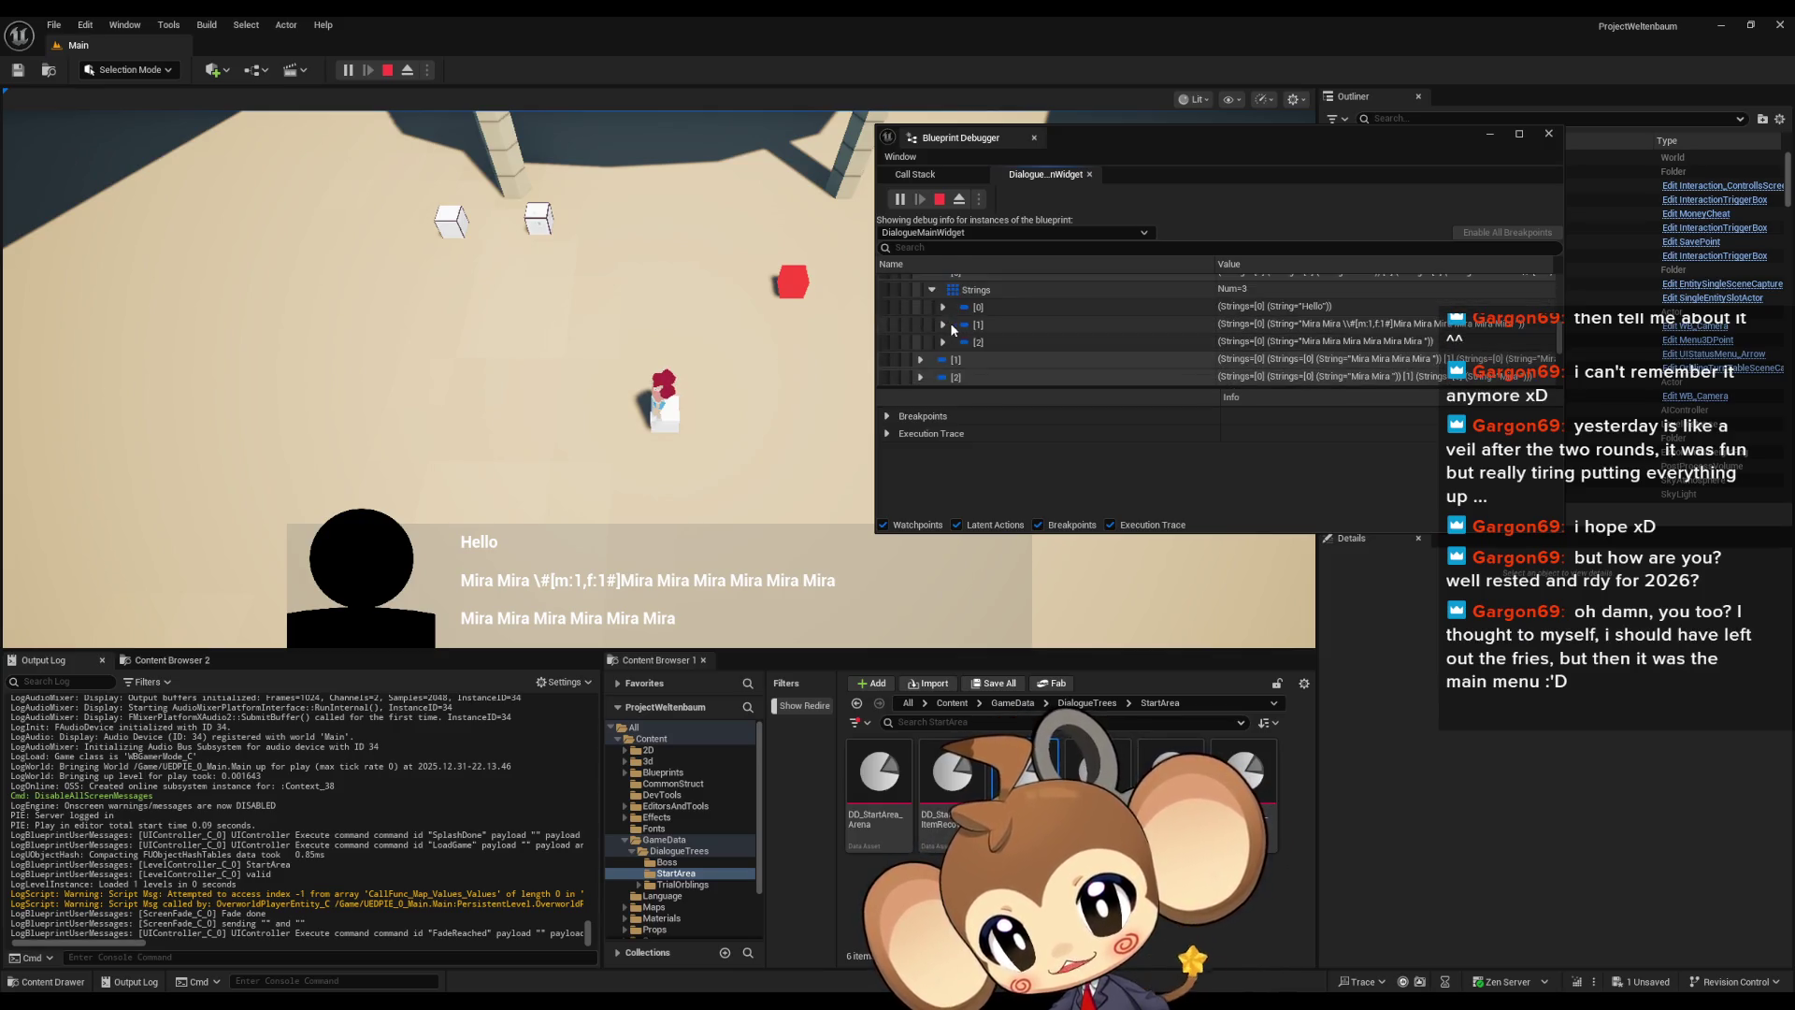
pyautogui.click(943, 324)
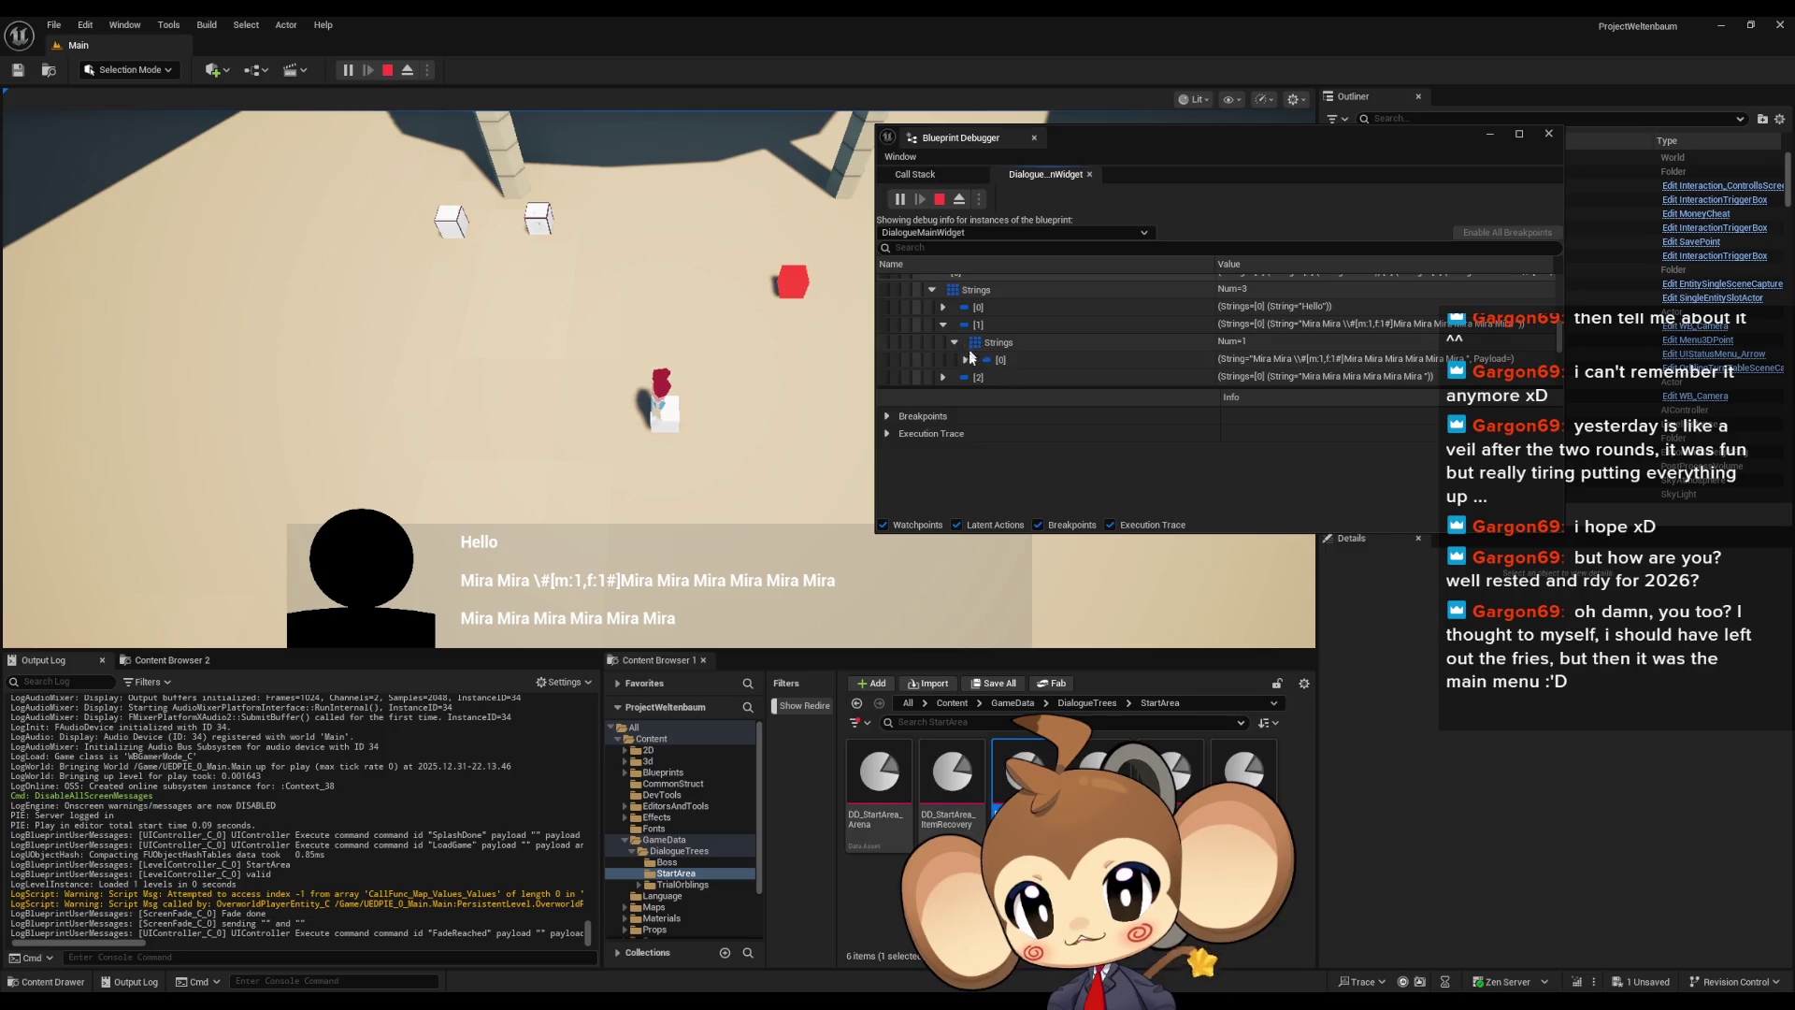
pyautogui.scroll(-2, 1005, 342)
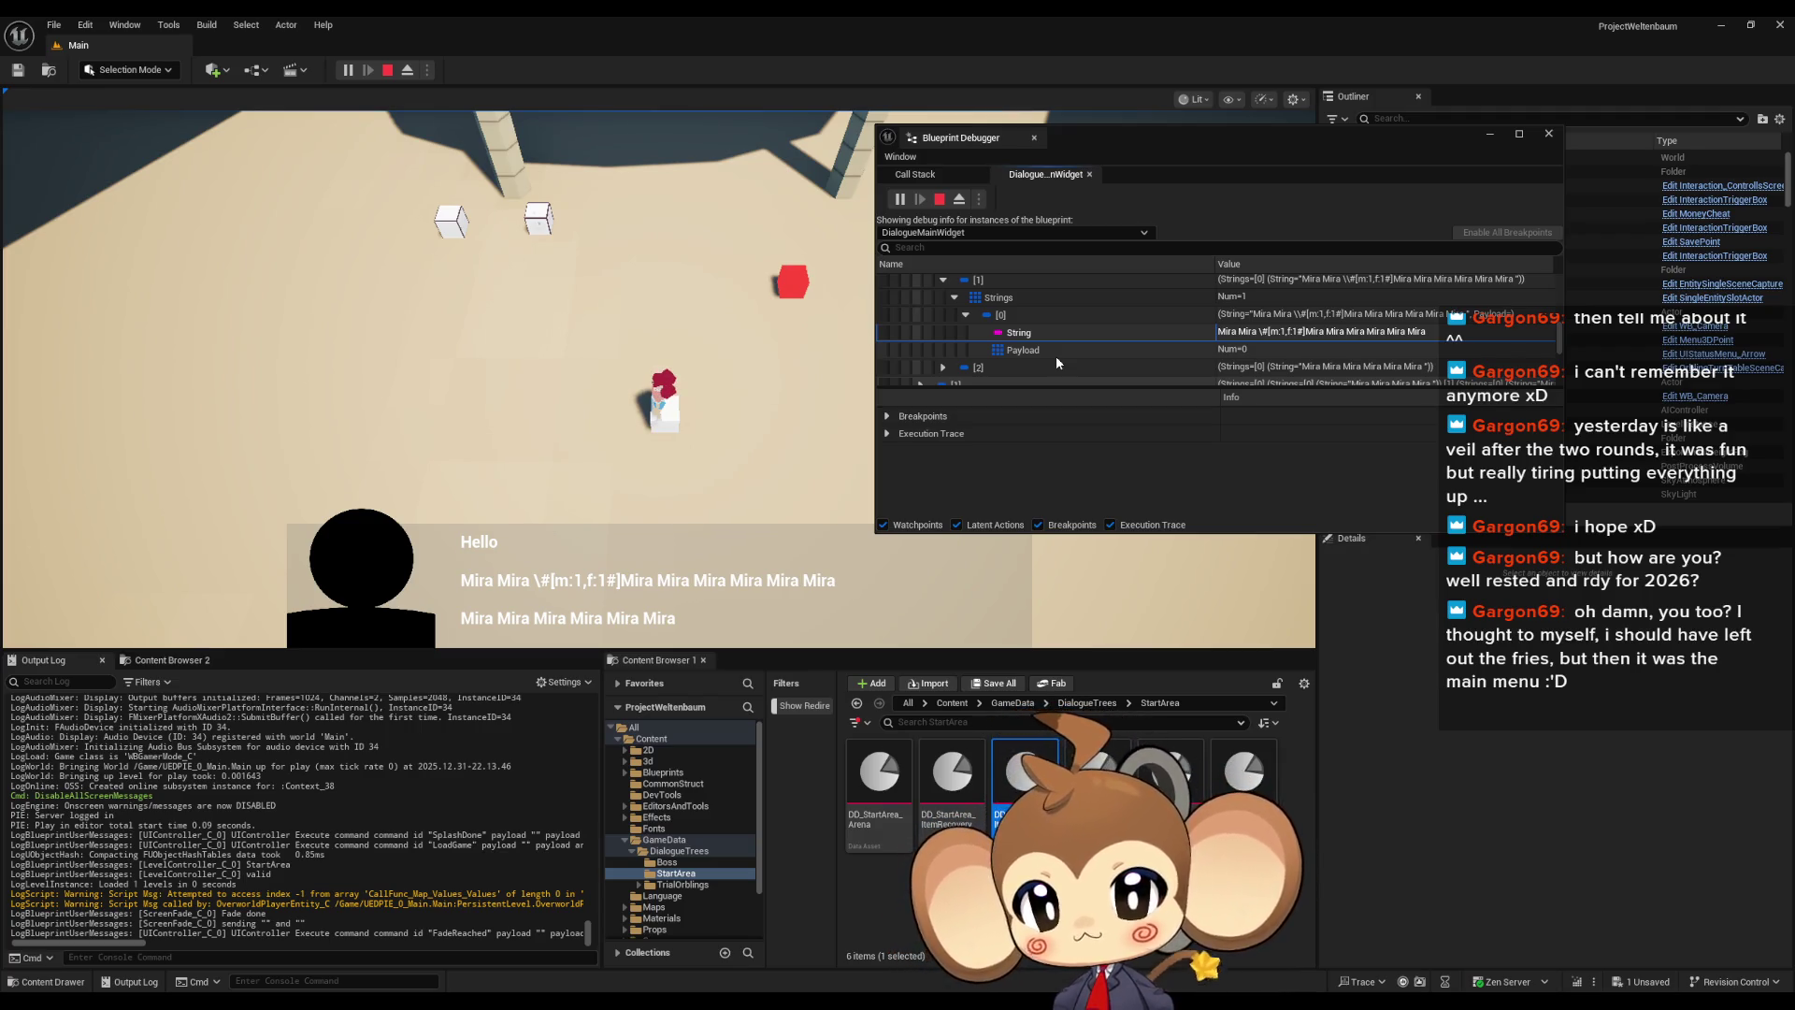
# Stop the play session and bring the DialogueMainWidget blueprint editor forward
pyautogui.click(940, 199)
pyautogui.moveTo(711, 1000)
pyautogui.click(748, 946)
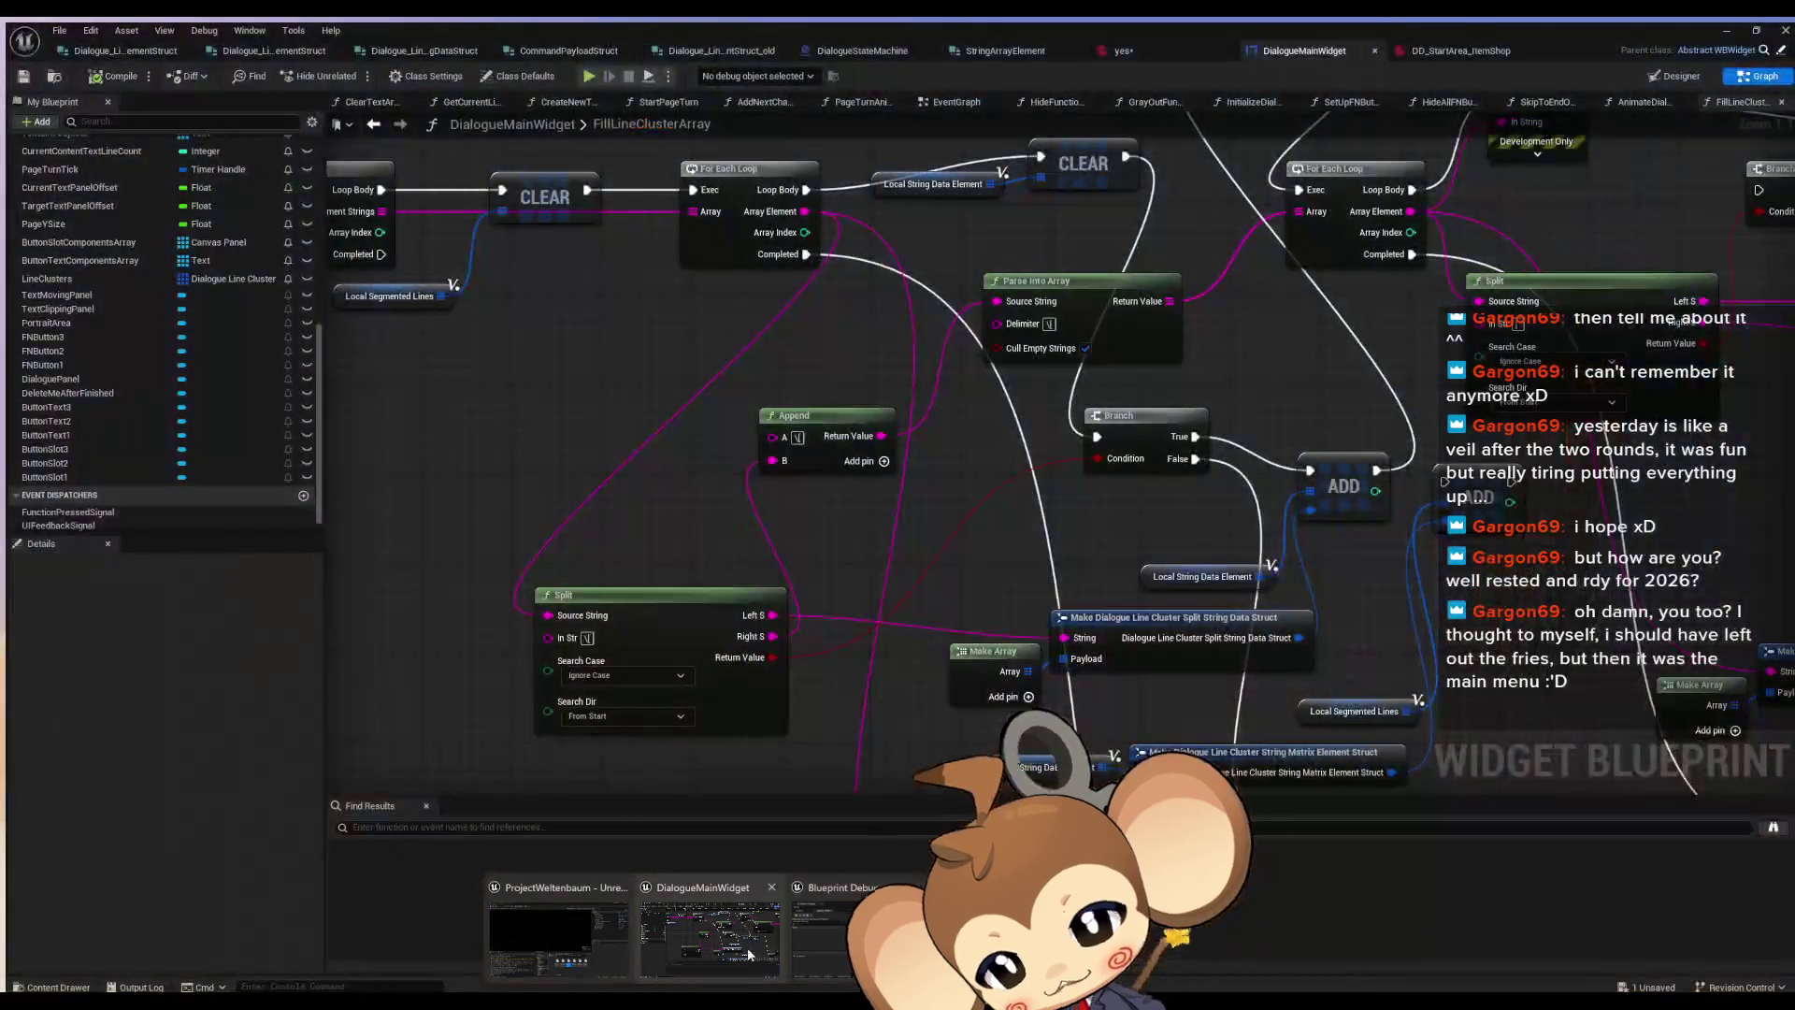
# Delete the # from the yes asset's [m:1,f:1] tag, save, and start a new test play
pyautogui.click(1117, 51)
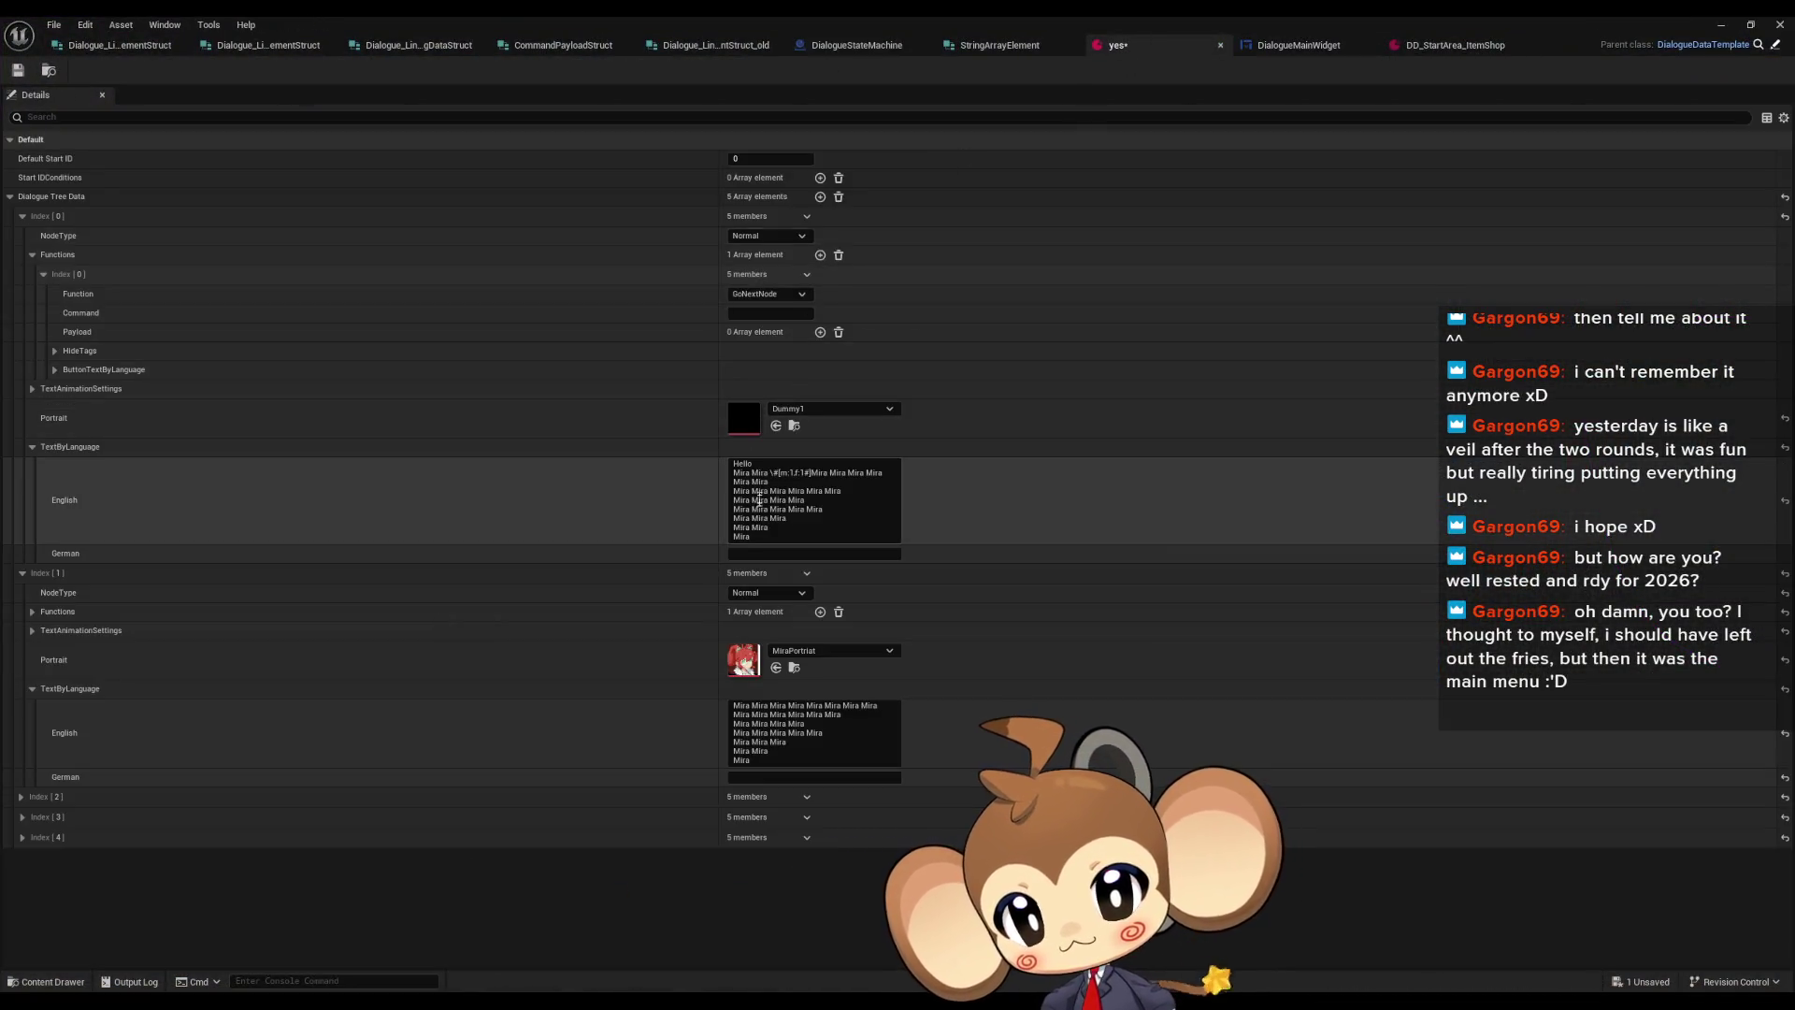
pyautogui.click(777, 473)
pyautogui.press('BackSpace')
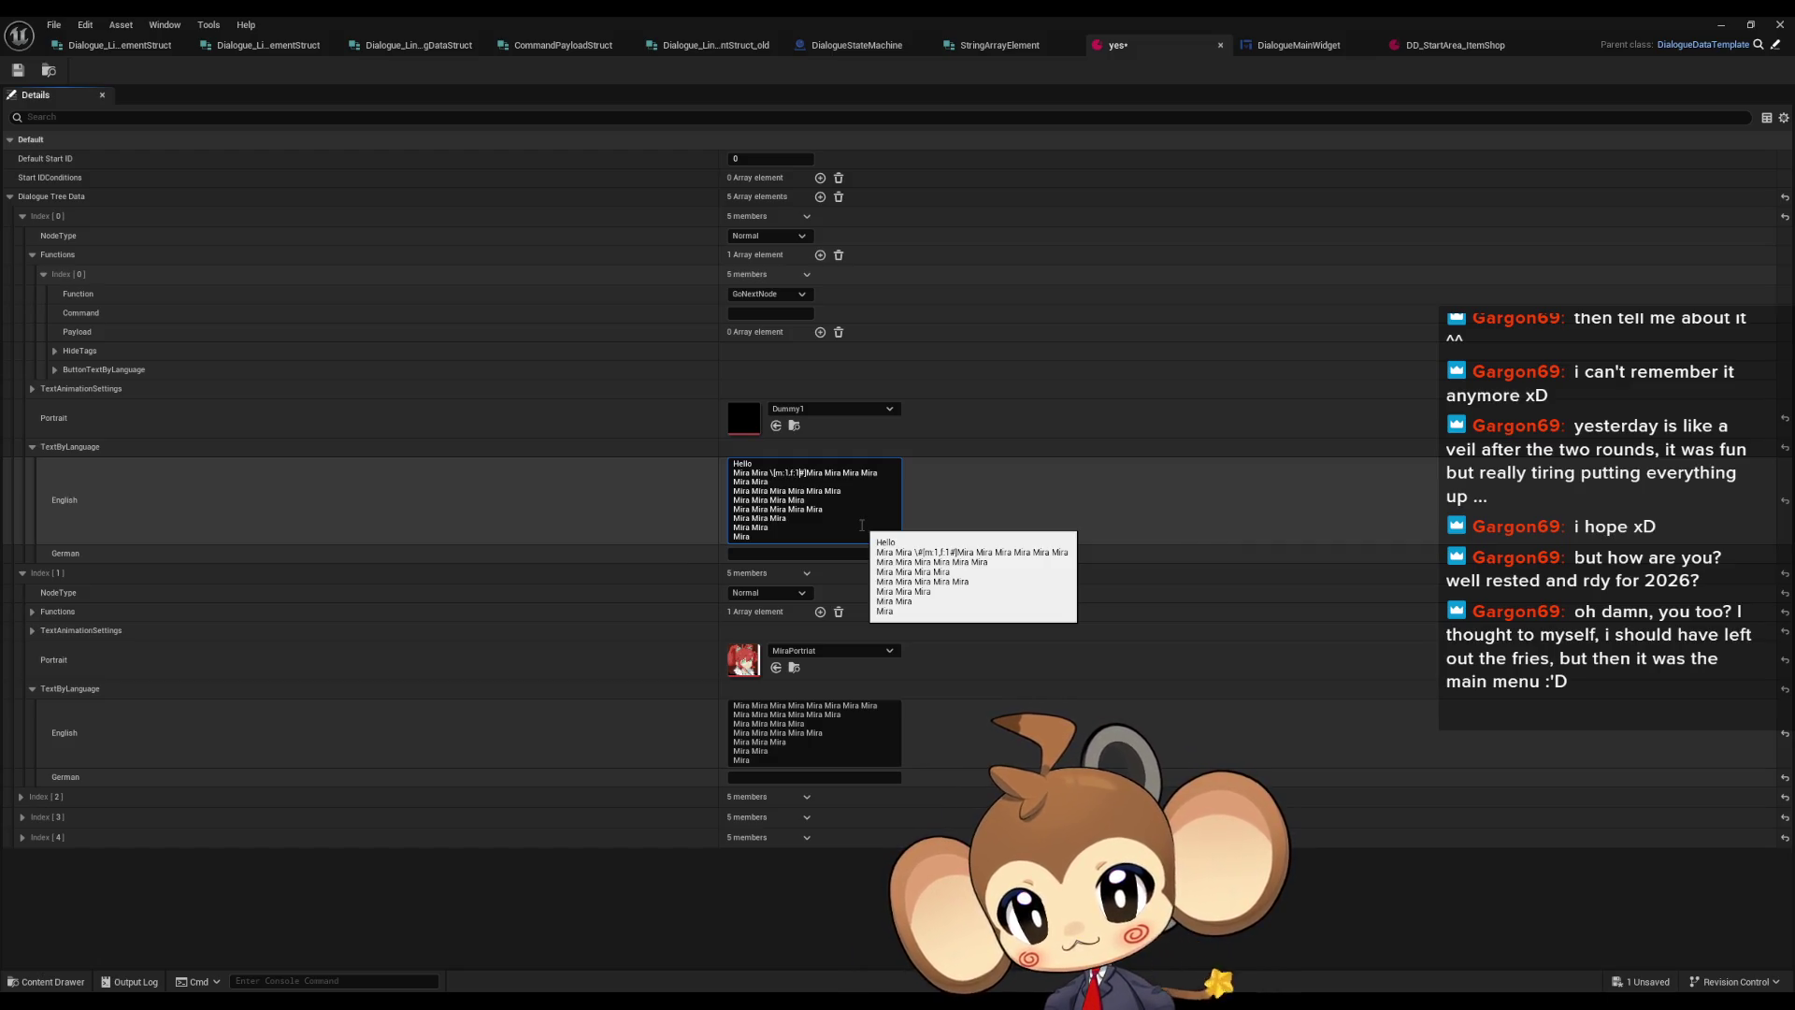
pyautogui.hotkey('ctrl', 's')
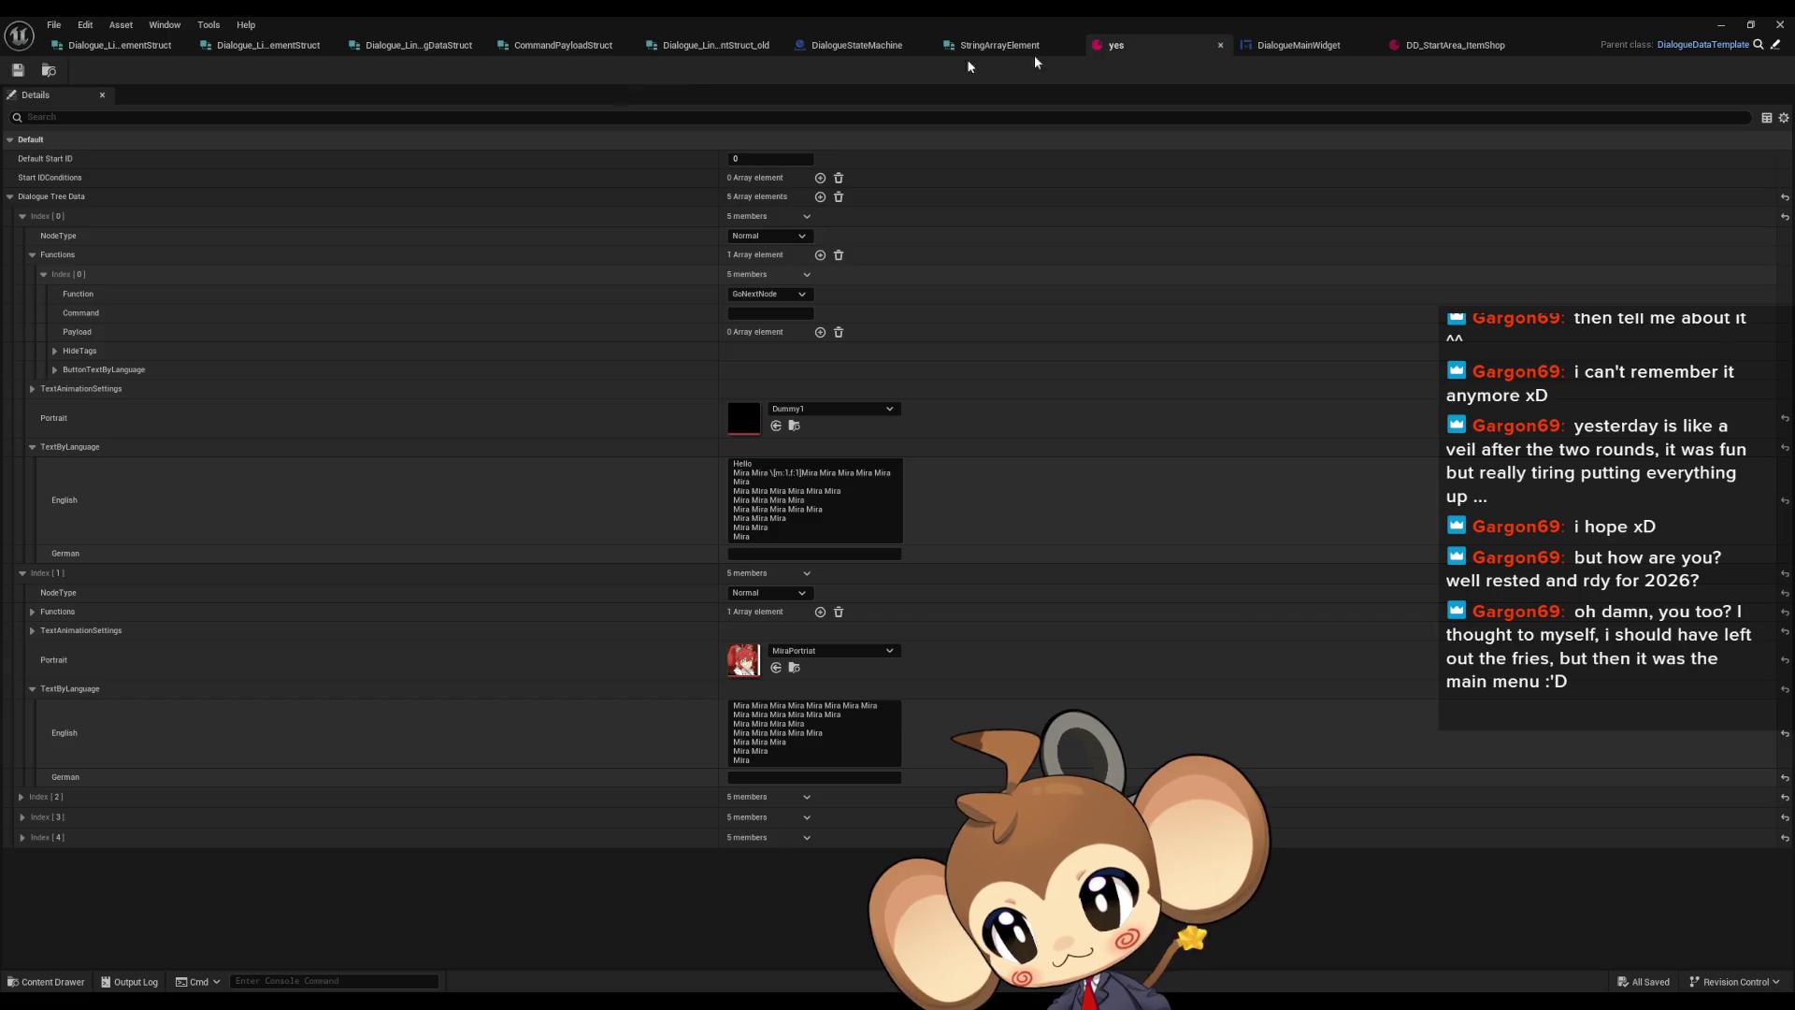
pyautogui.click(1722, 25)
pyautogui.click(347, 70)
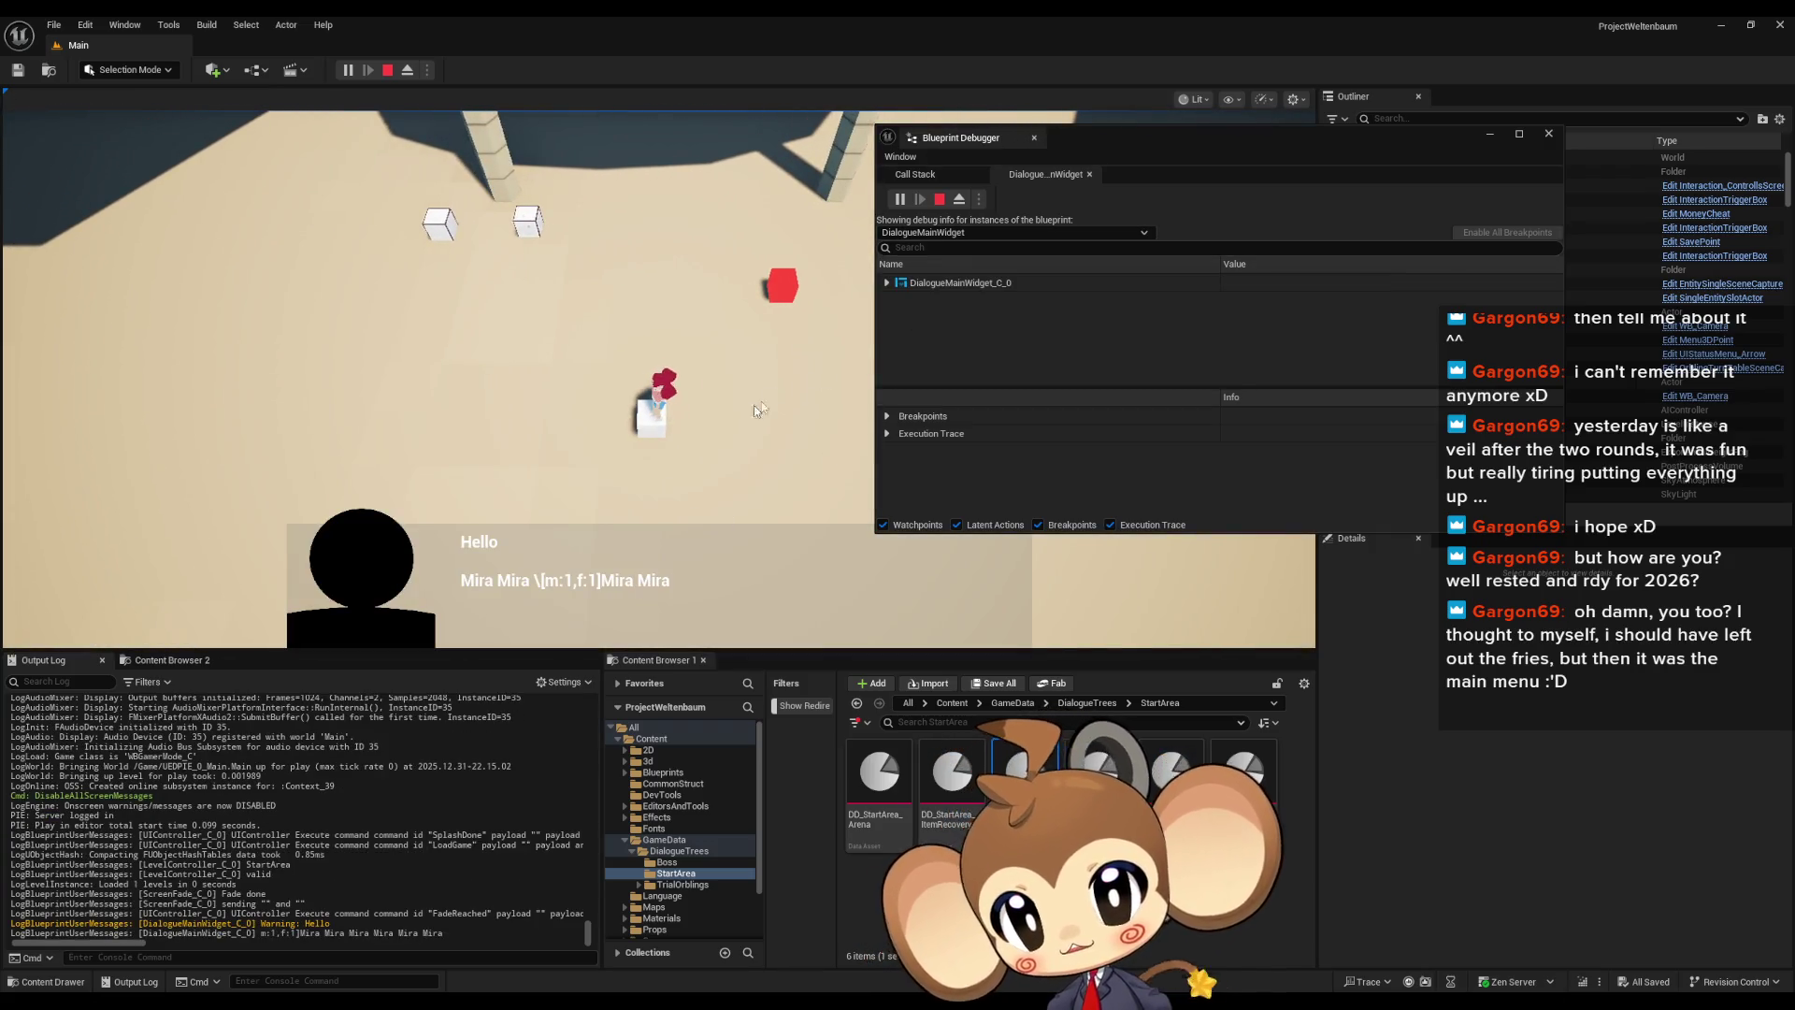
# Expand Line Clusters and the first cluster's strings in the Blueprint Debugger
pyautogui.scroll(-5, 959, 329)
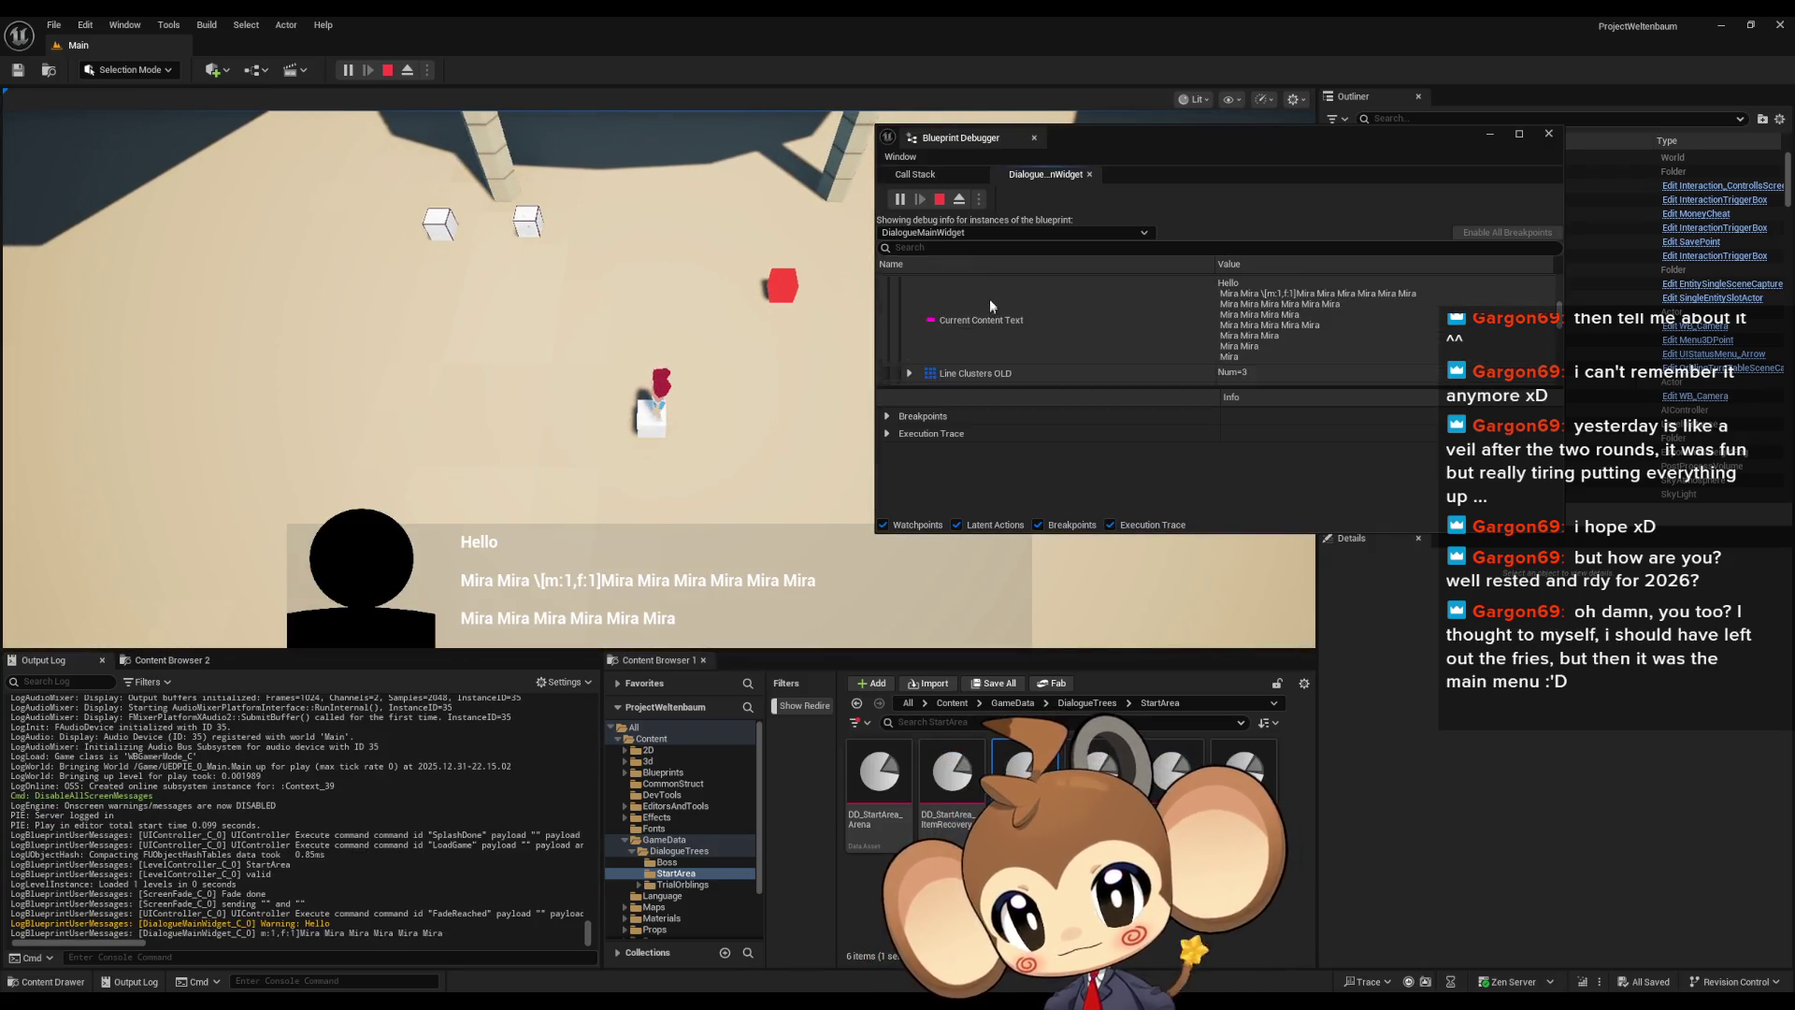
pyautogui.click(909, 321)
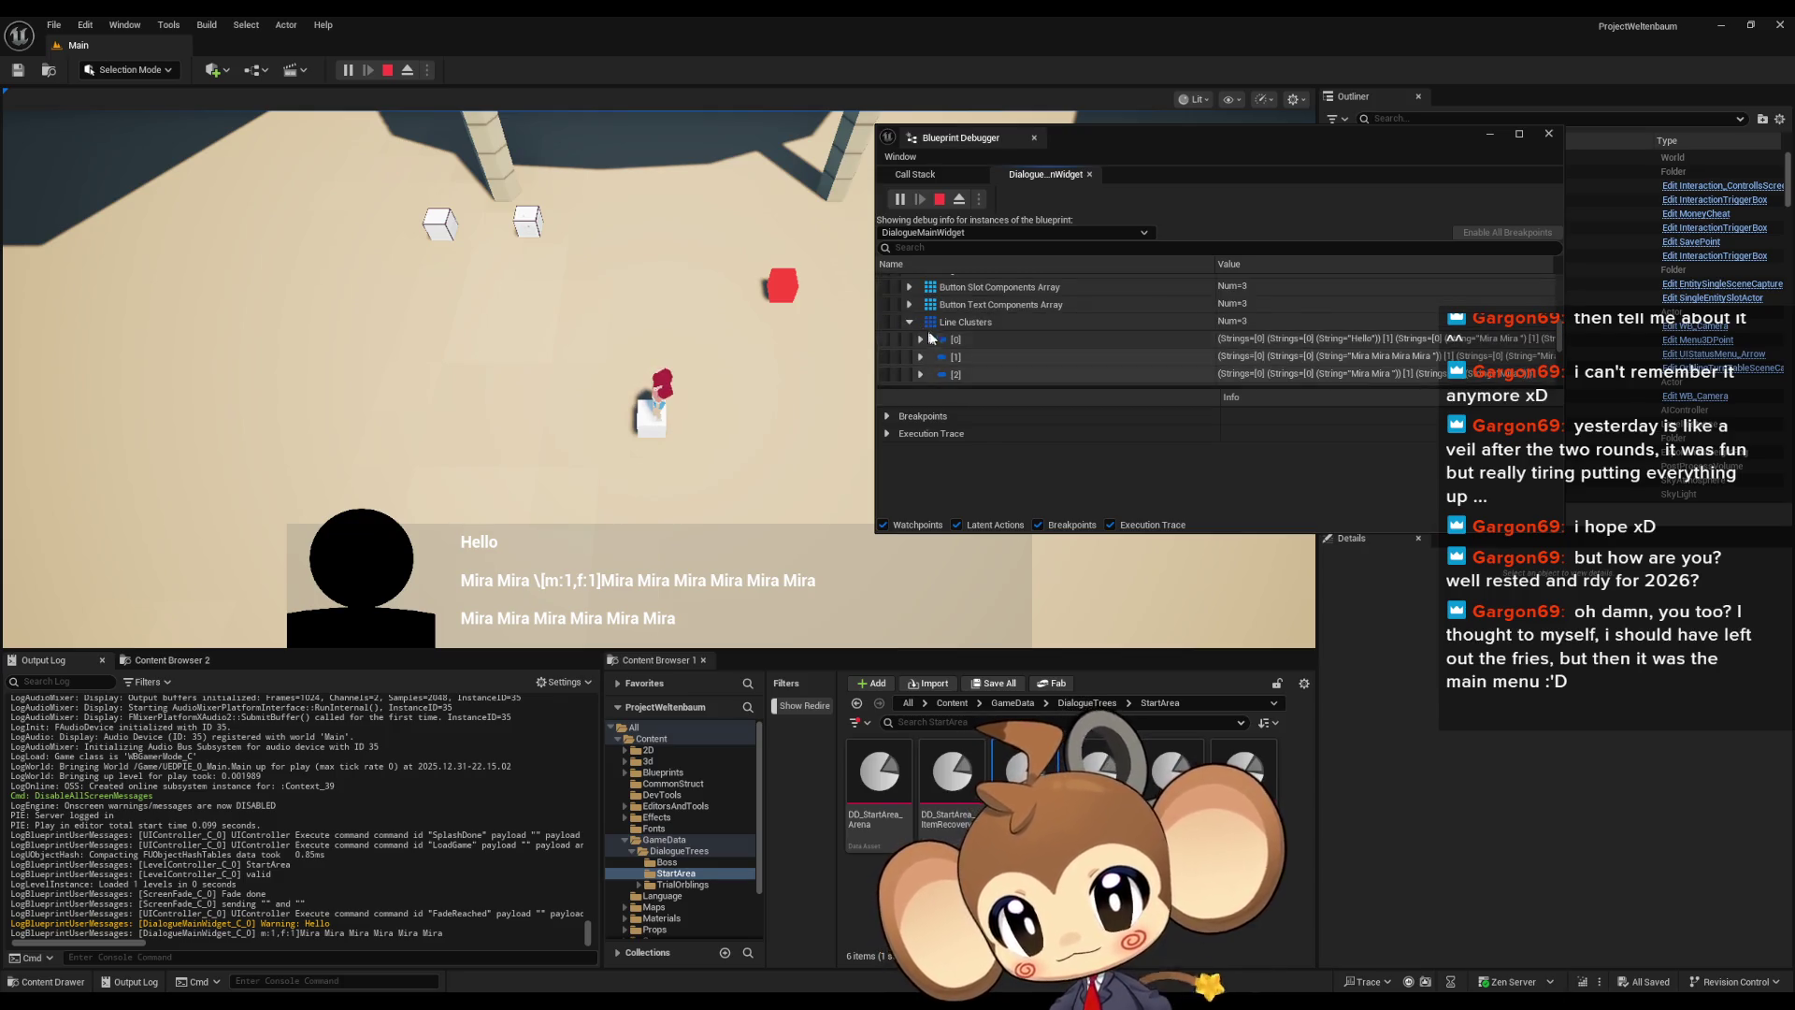
pyautogui.click(921, 341)
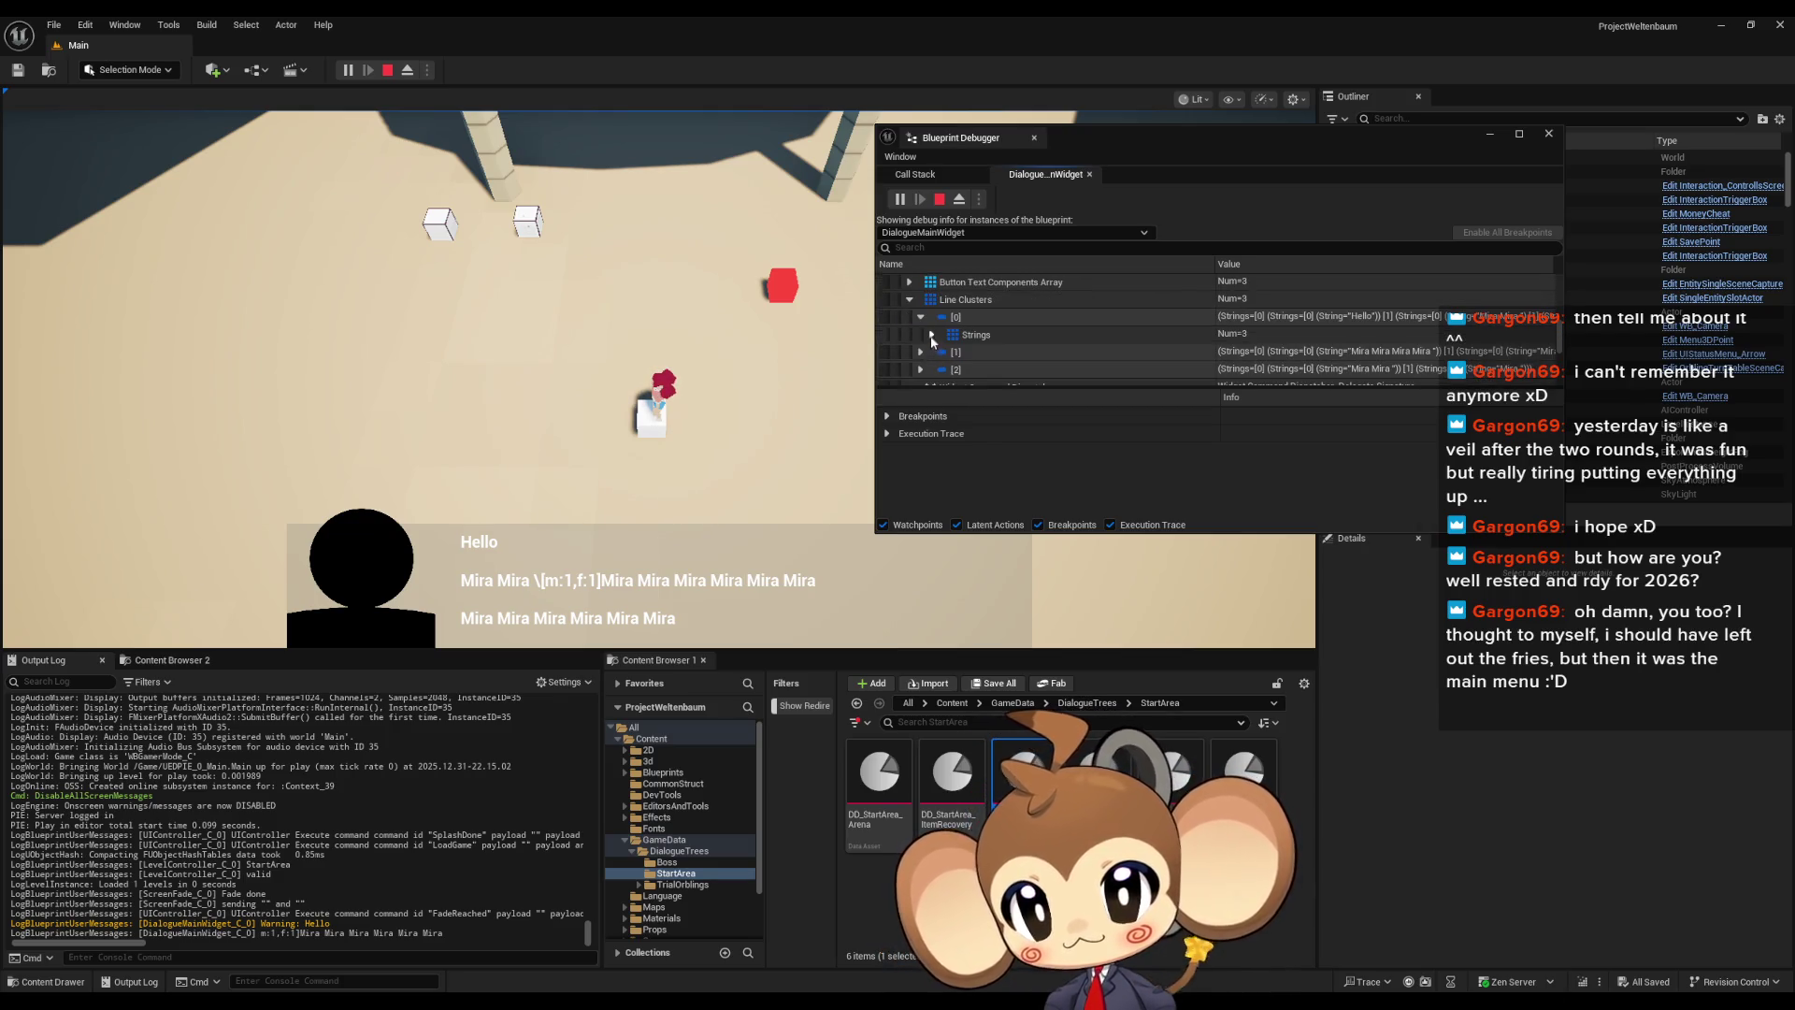
pyautogui.click(931, 335)
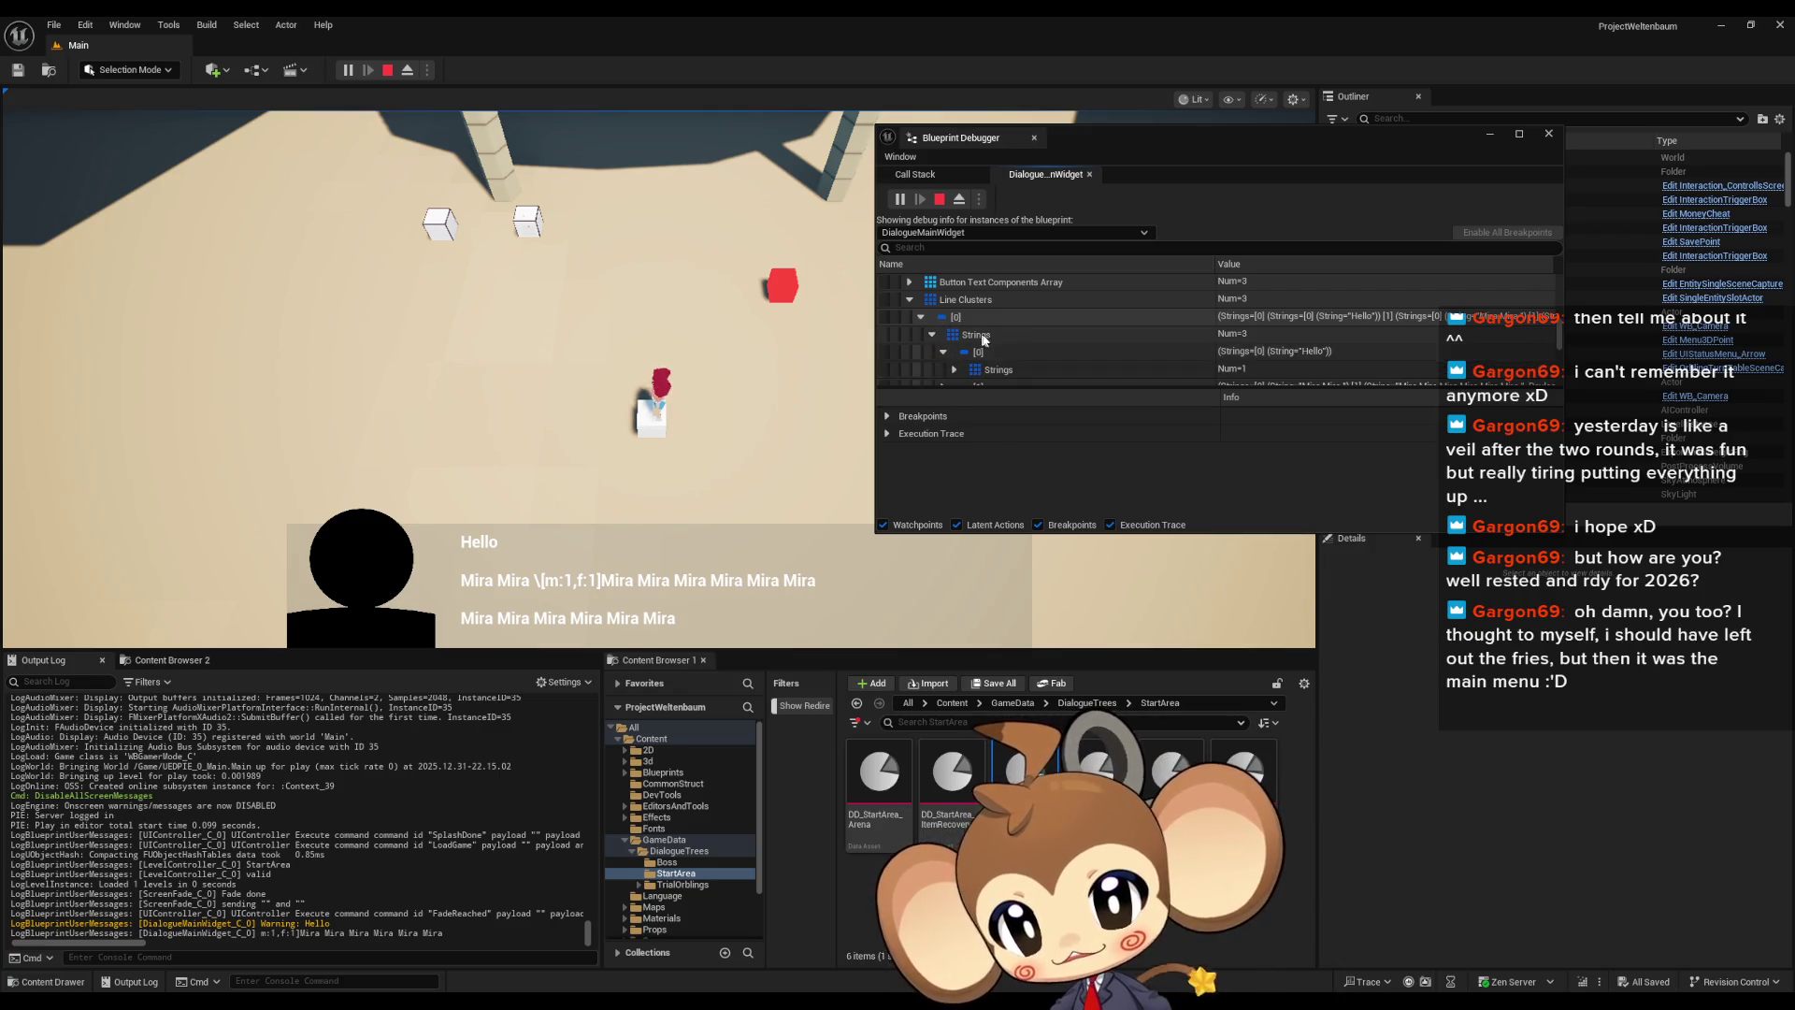
pyautogui.scroll(-1, 963, 346)
pyautogui.scroll(-1, 968, 351)
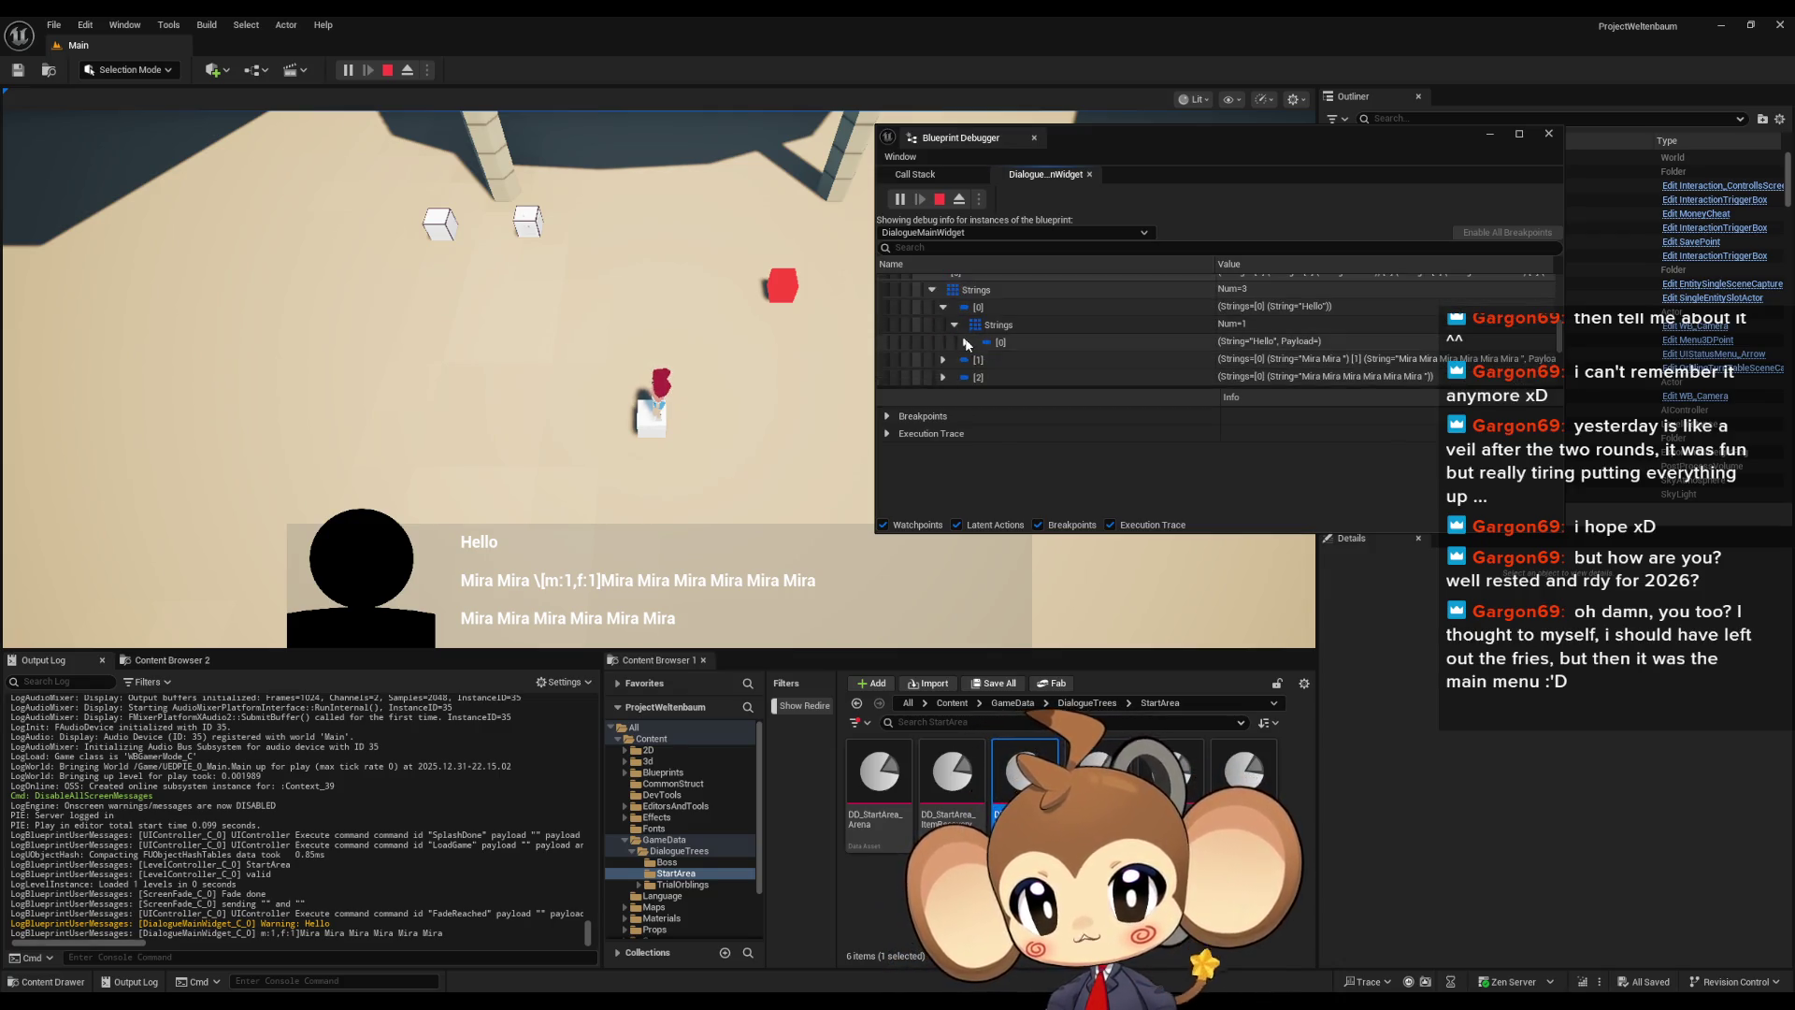
pyautogui.click(956, 325)
pyautogui.click(944, 307)
# Expand the second string's Payload to confirm the m and f commands, then stop play
pyautogui.click(943, 325)
pyautogui.scroll(-2, 963, 322)
pyautogui.click(955, 299)
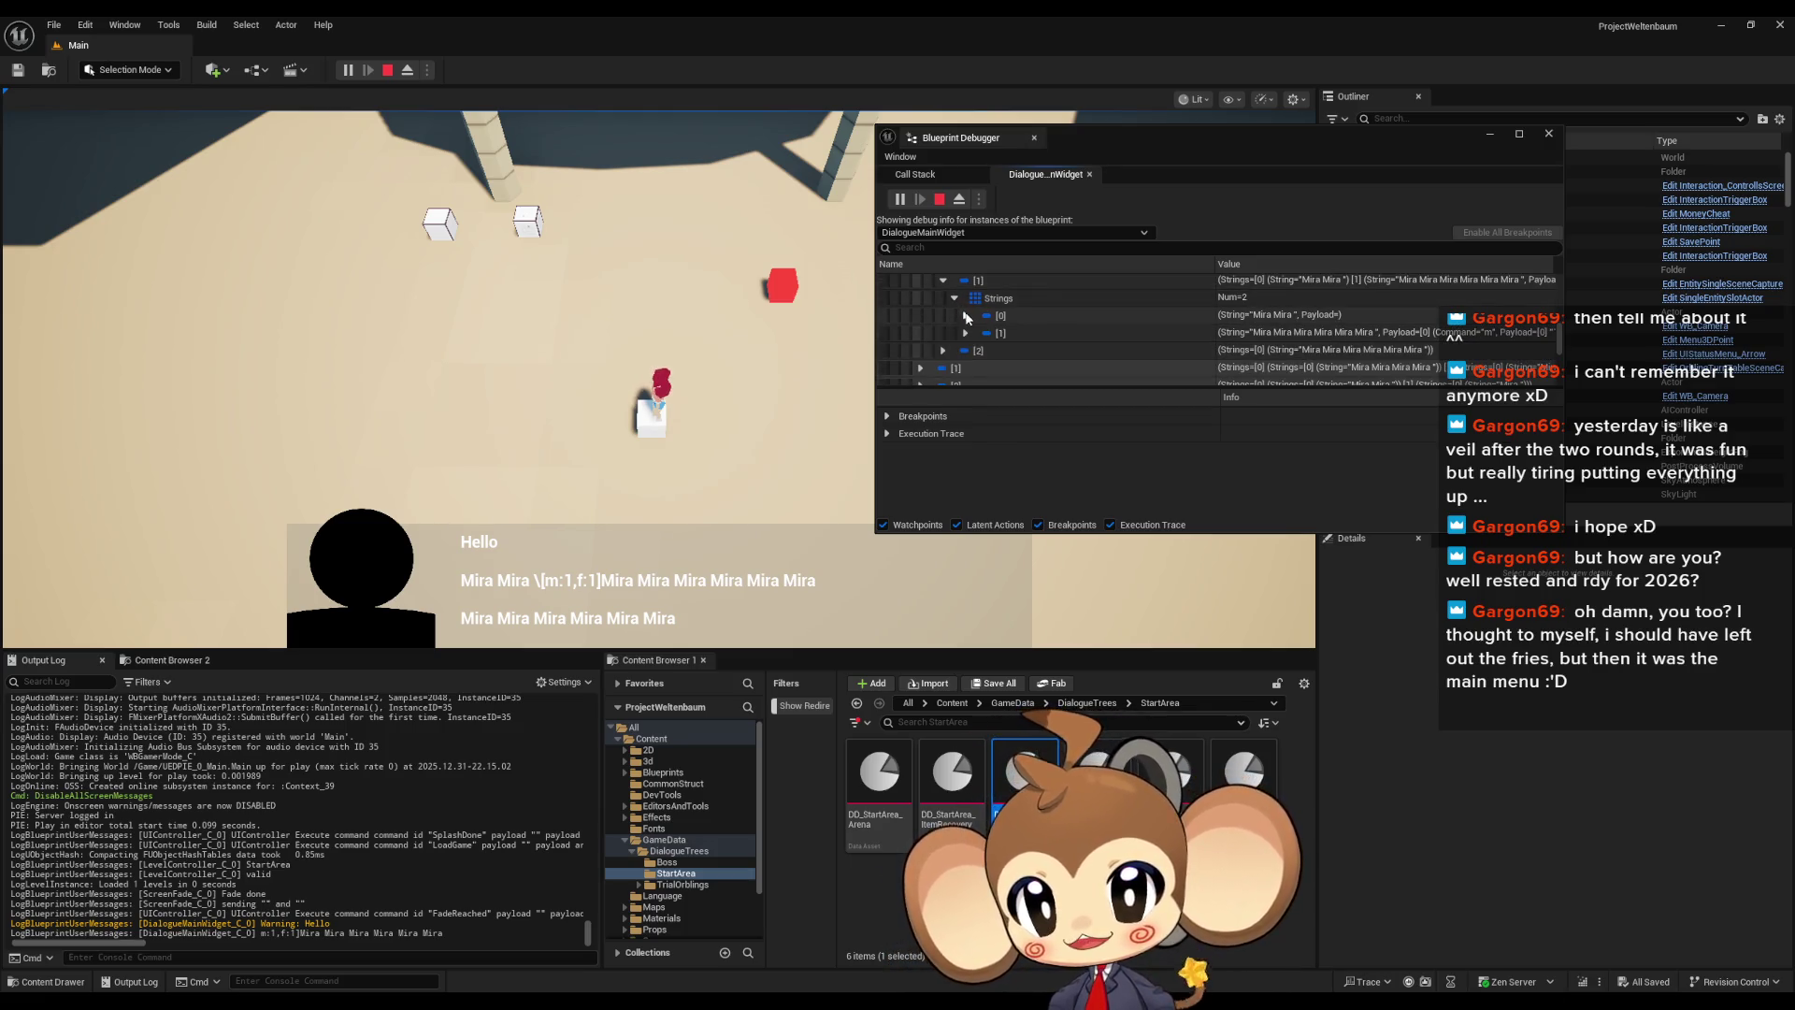
pyautogui.doubleClick(1011, 331)
pyautogui.scroll(-1, 1012, 328)
pyautogui.scroll(-1, 1012, 327)
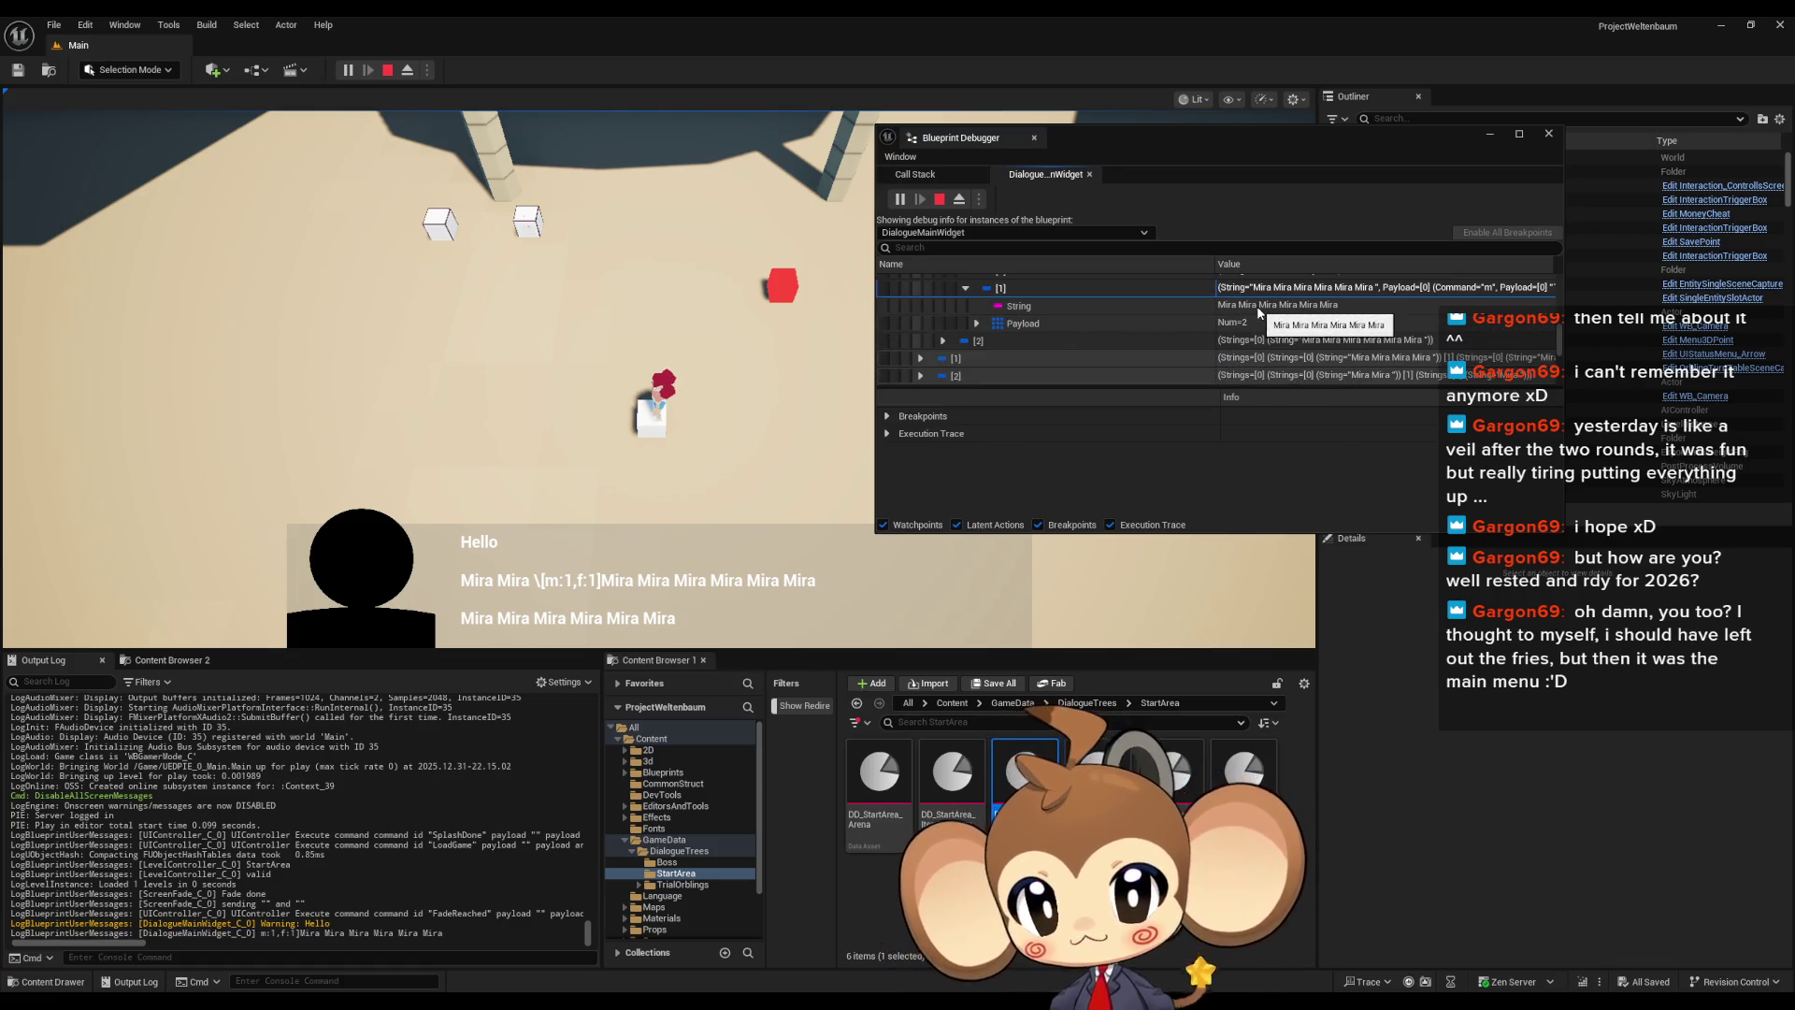
pyautogui.click(976, 323)
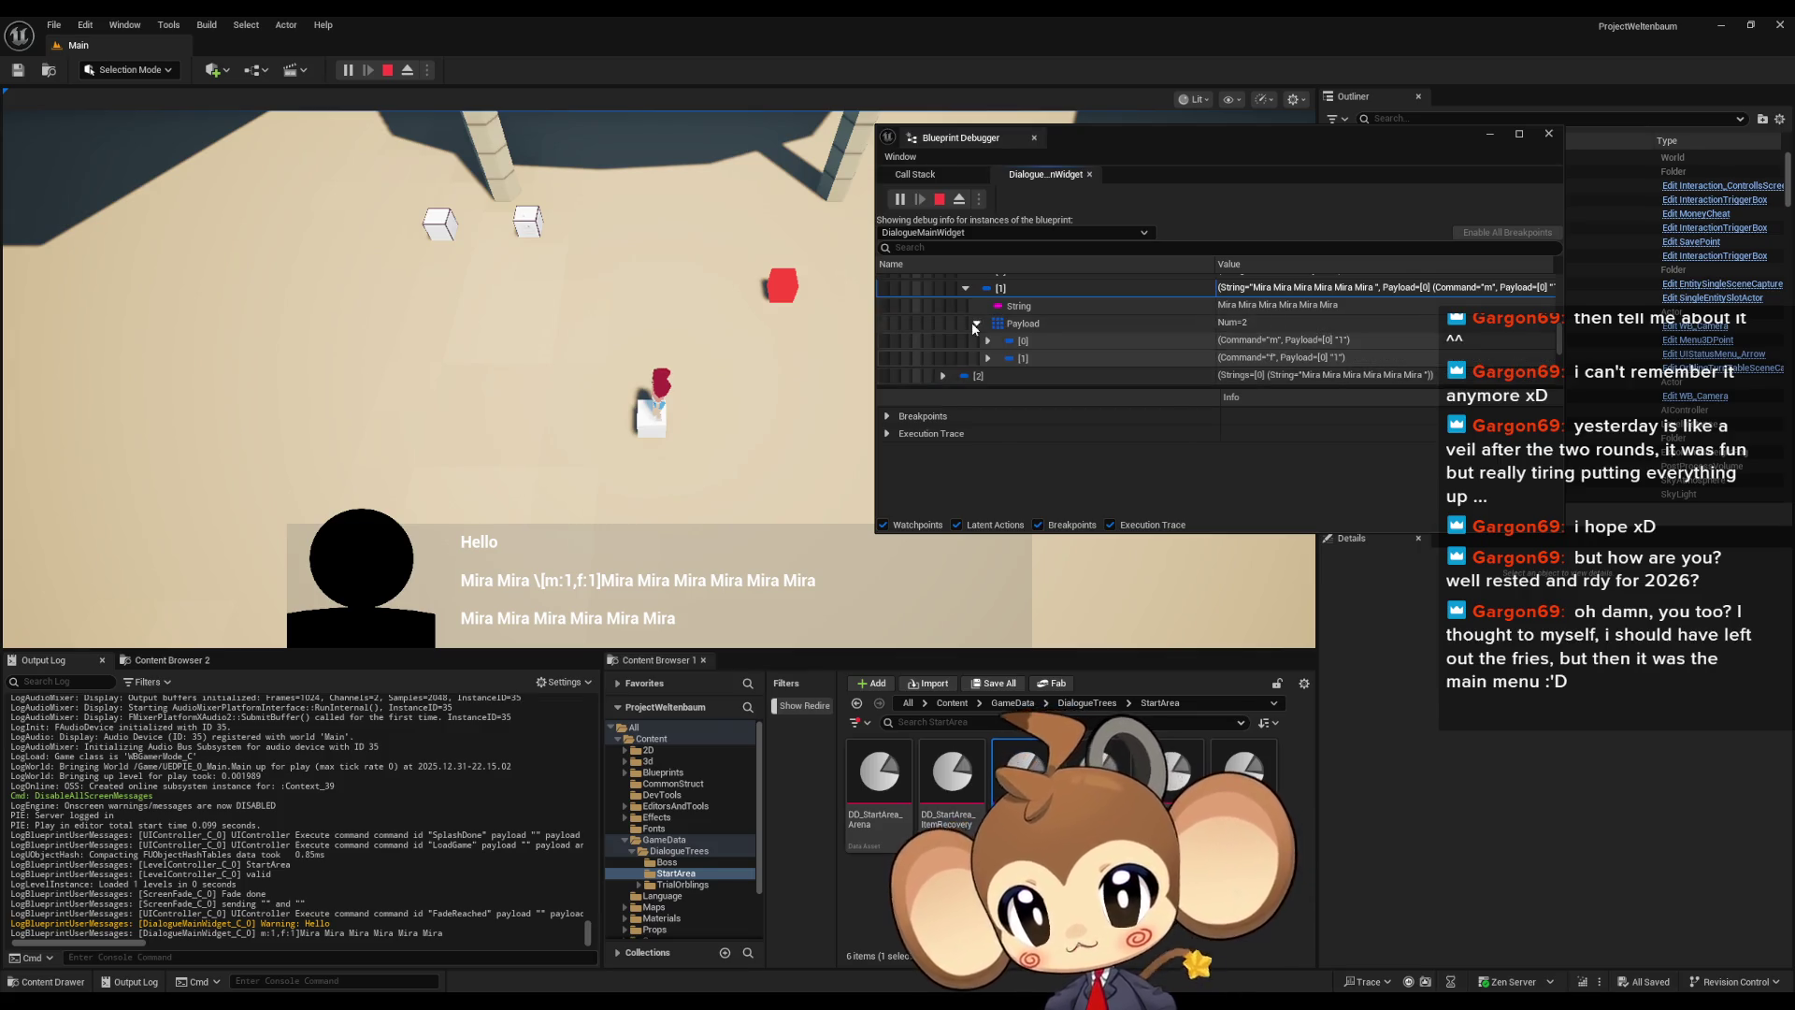
pyautogui.click(987, 358)
pyautogui.click(987, 339)
pyautogui.scroll(-2, 1029, 337)
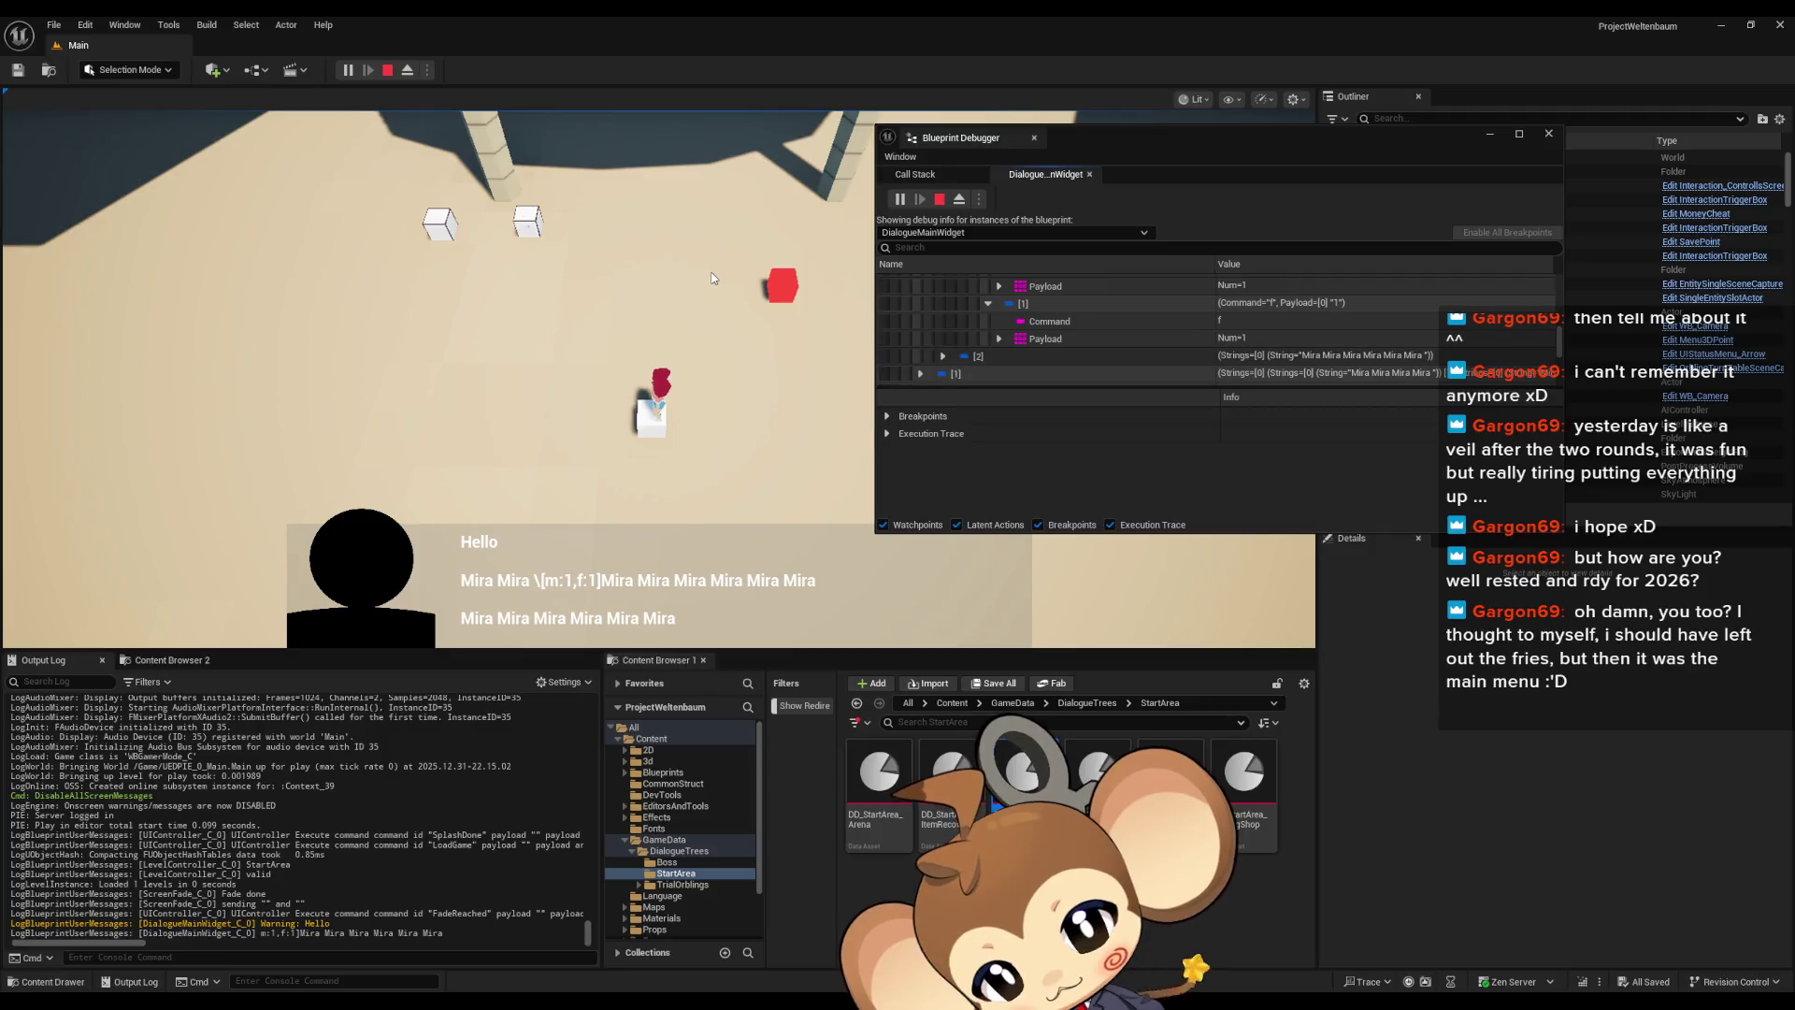
pyautogui.click(388, 71)
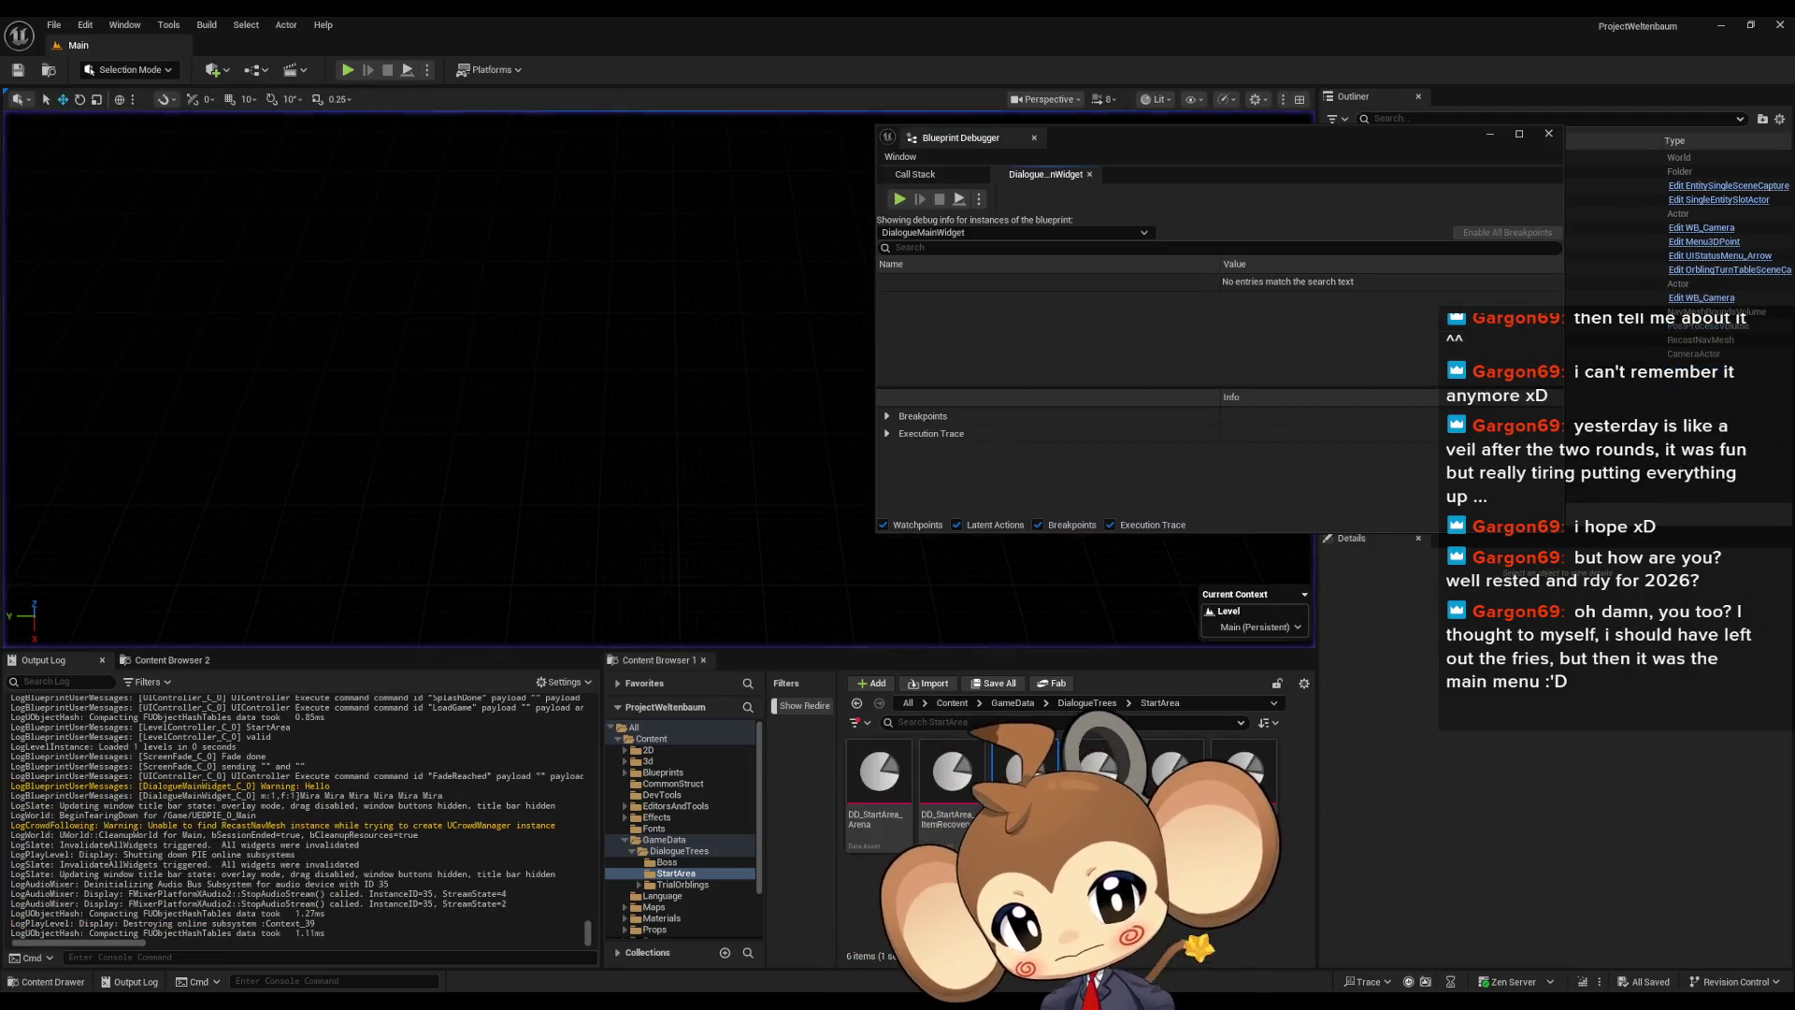
# Reroute the ADD exec output to For Each Loop and connect the wire to the CLEAR node
pyautogui.moveTo(834, 948)
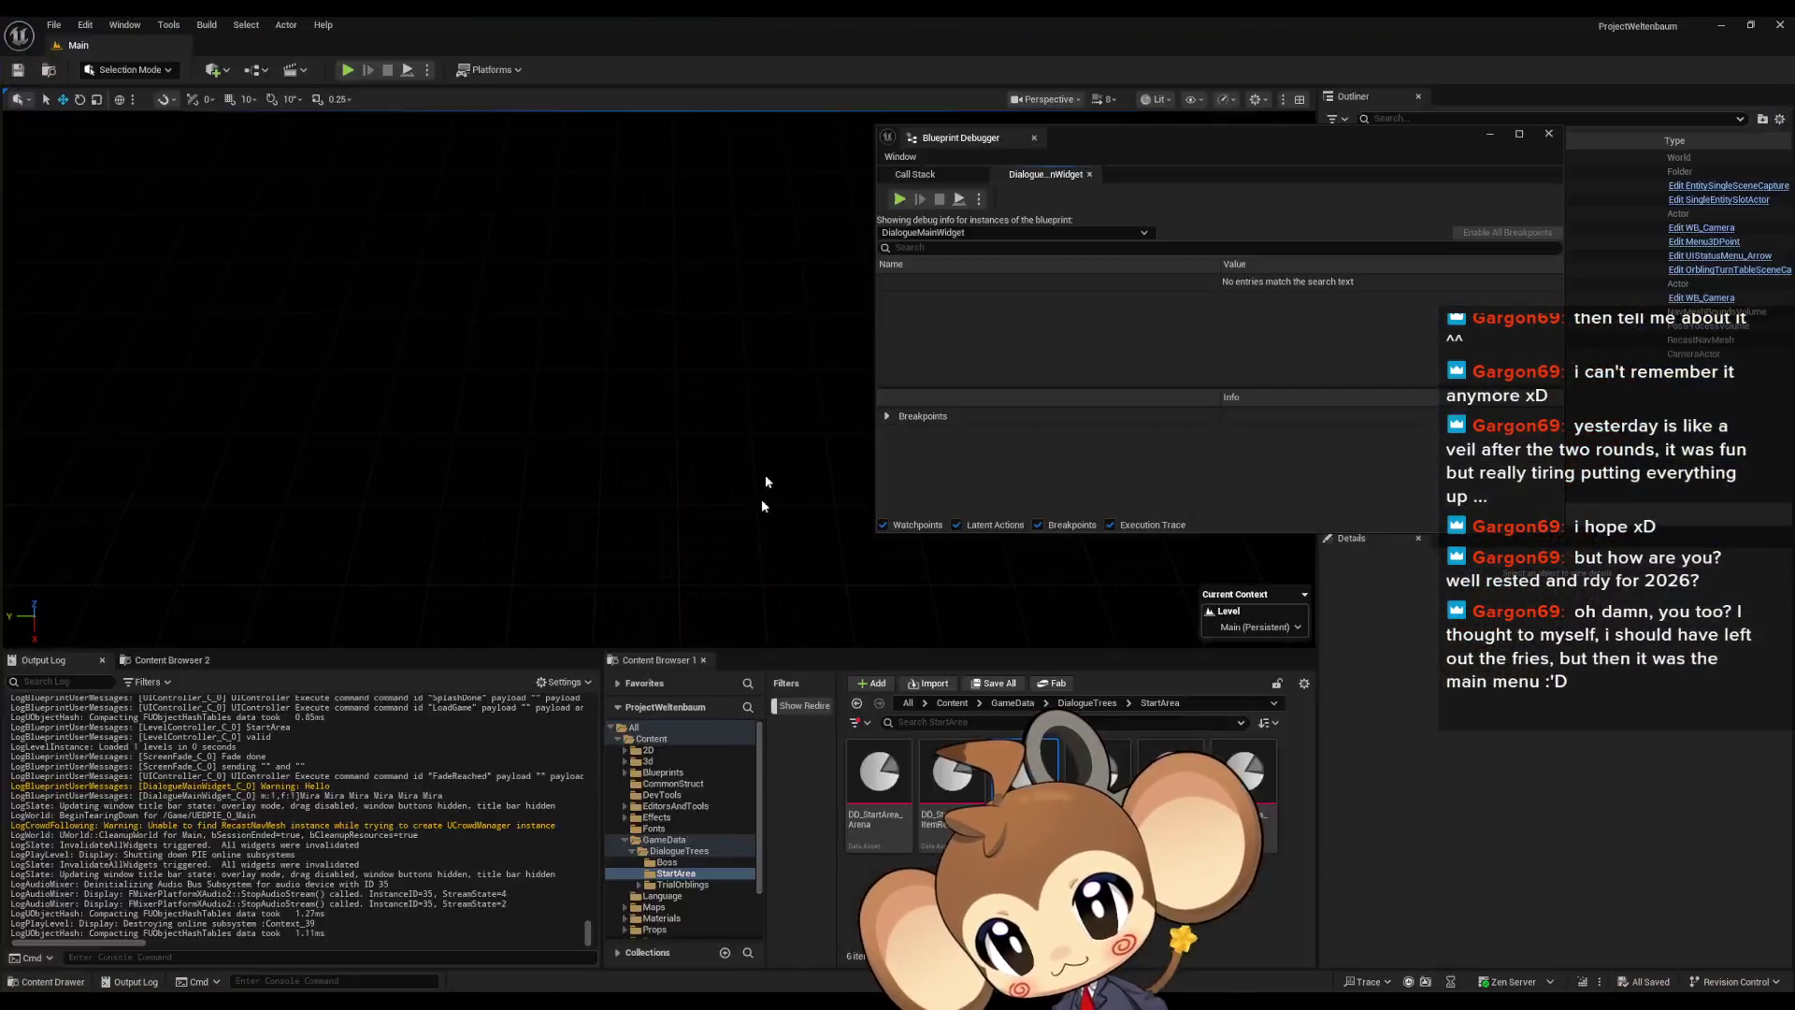
pyautogui.click(1115, 51)
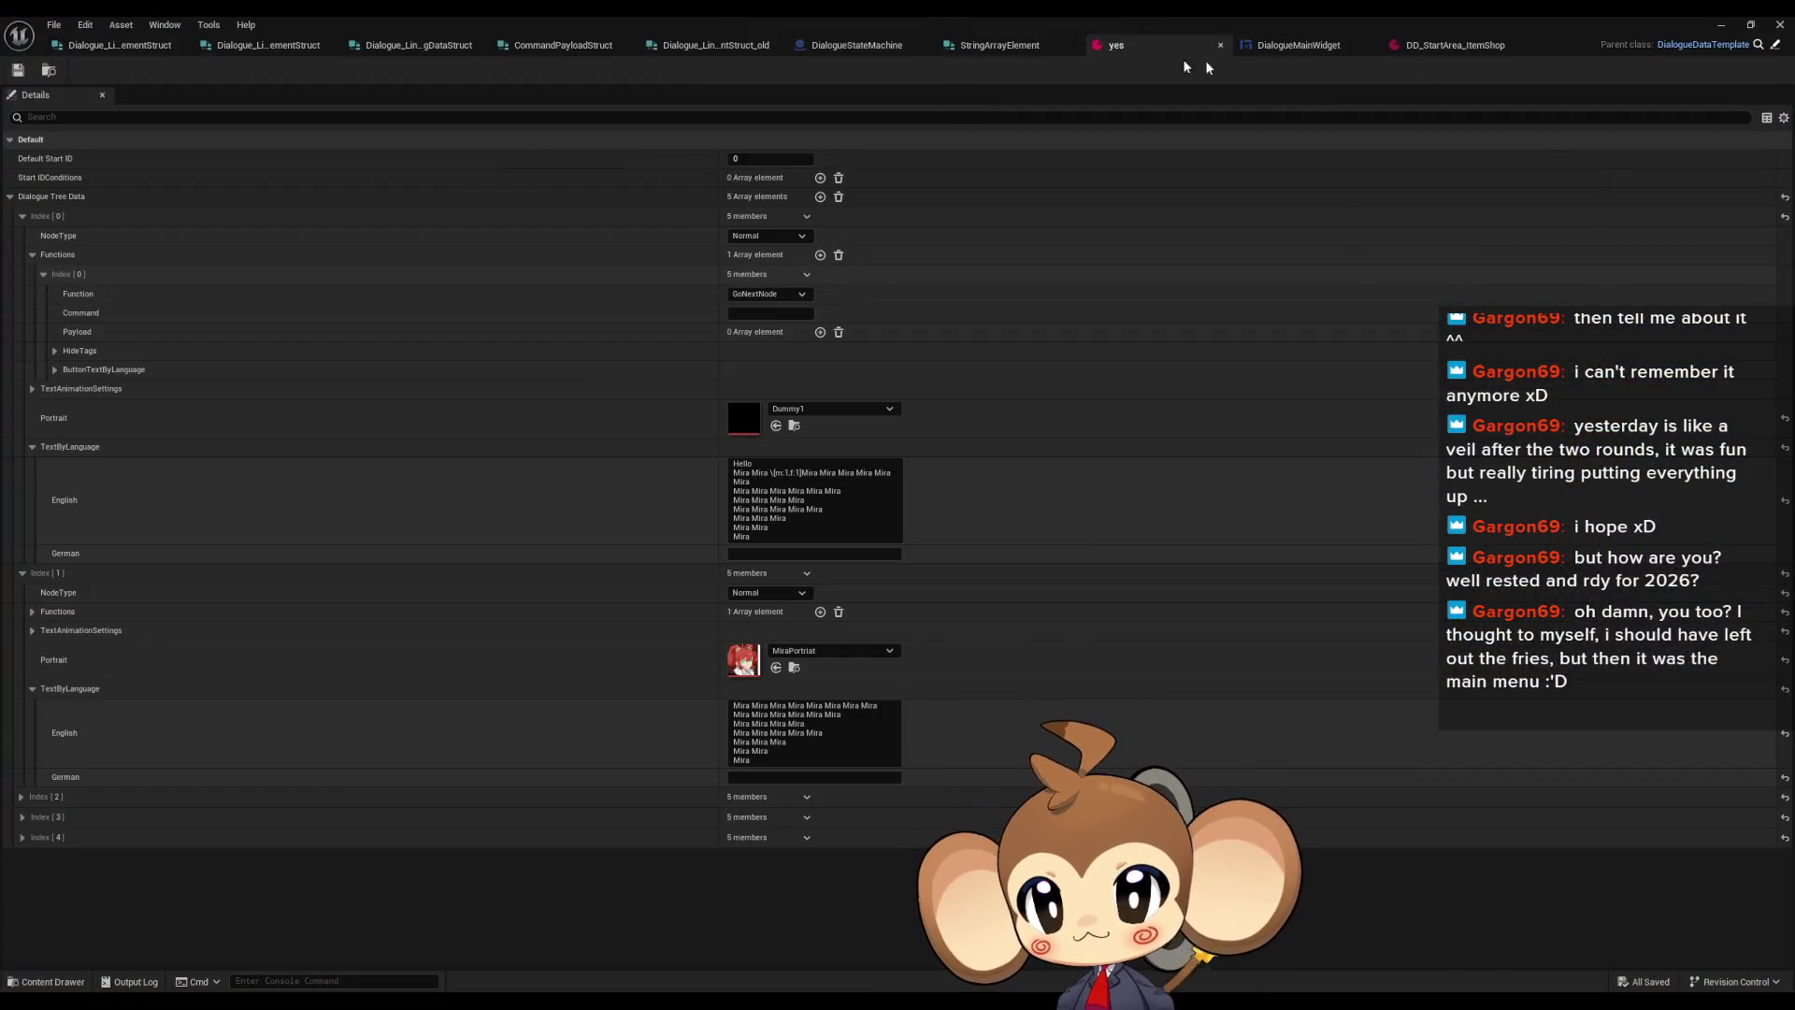
pyautogui.click(1295, 52)
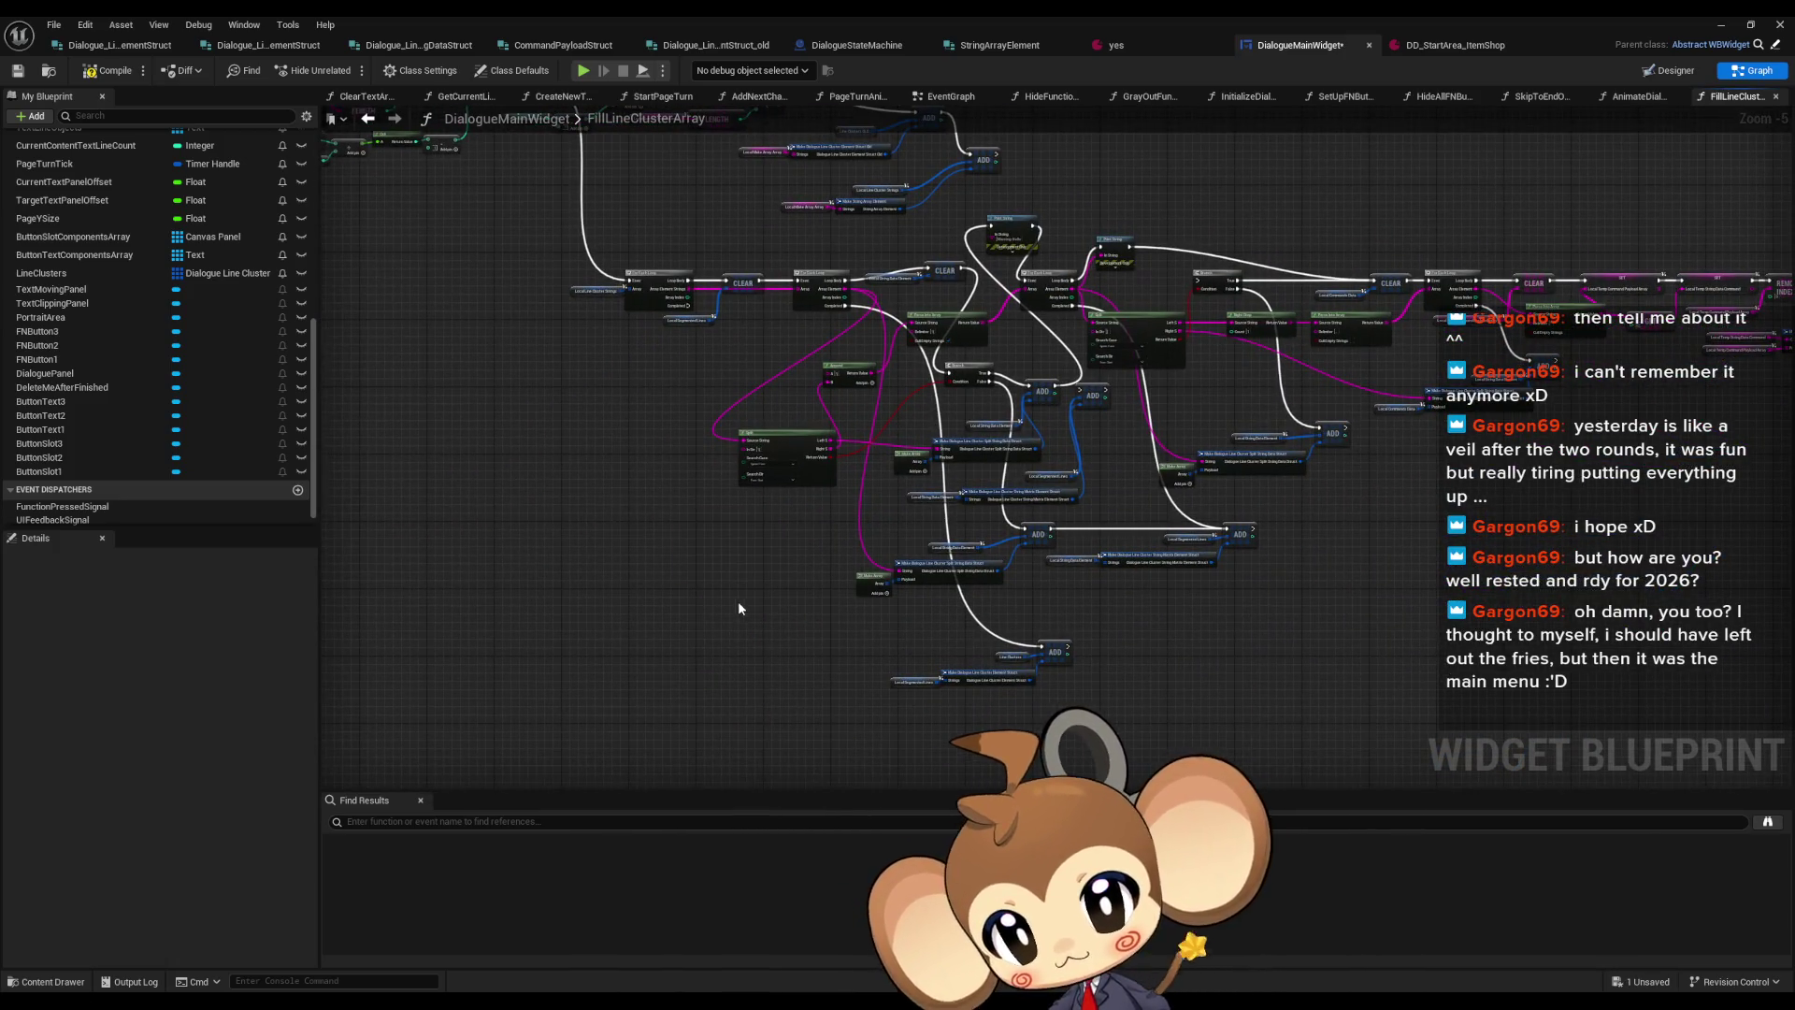
pyautogui.scroll(1, 894, 251)
pyautogui.moveTo(894, 250); pyautogui.dragTo(935, 401)
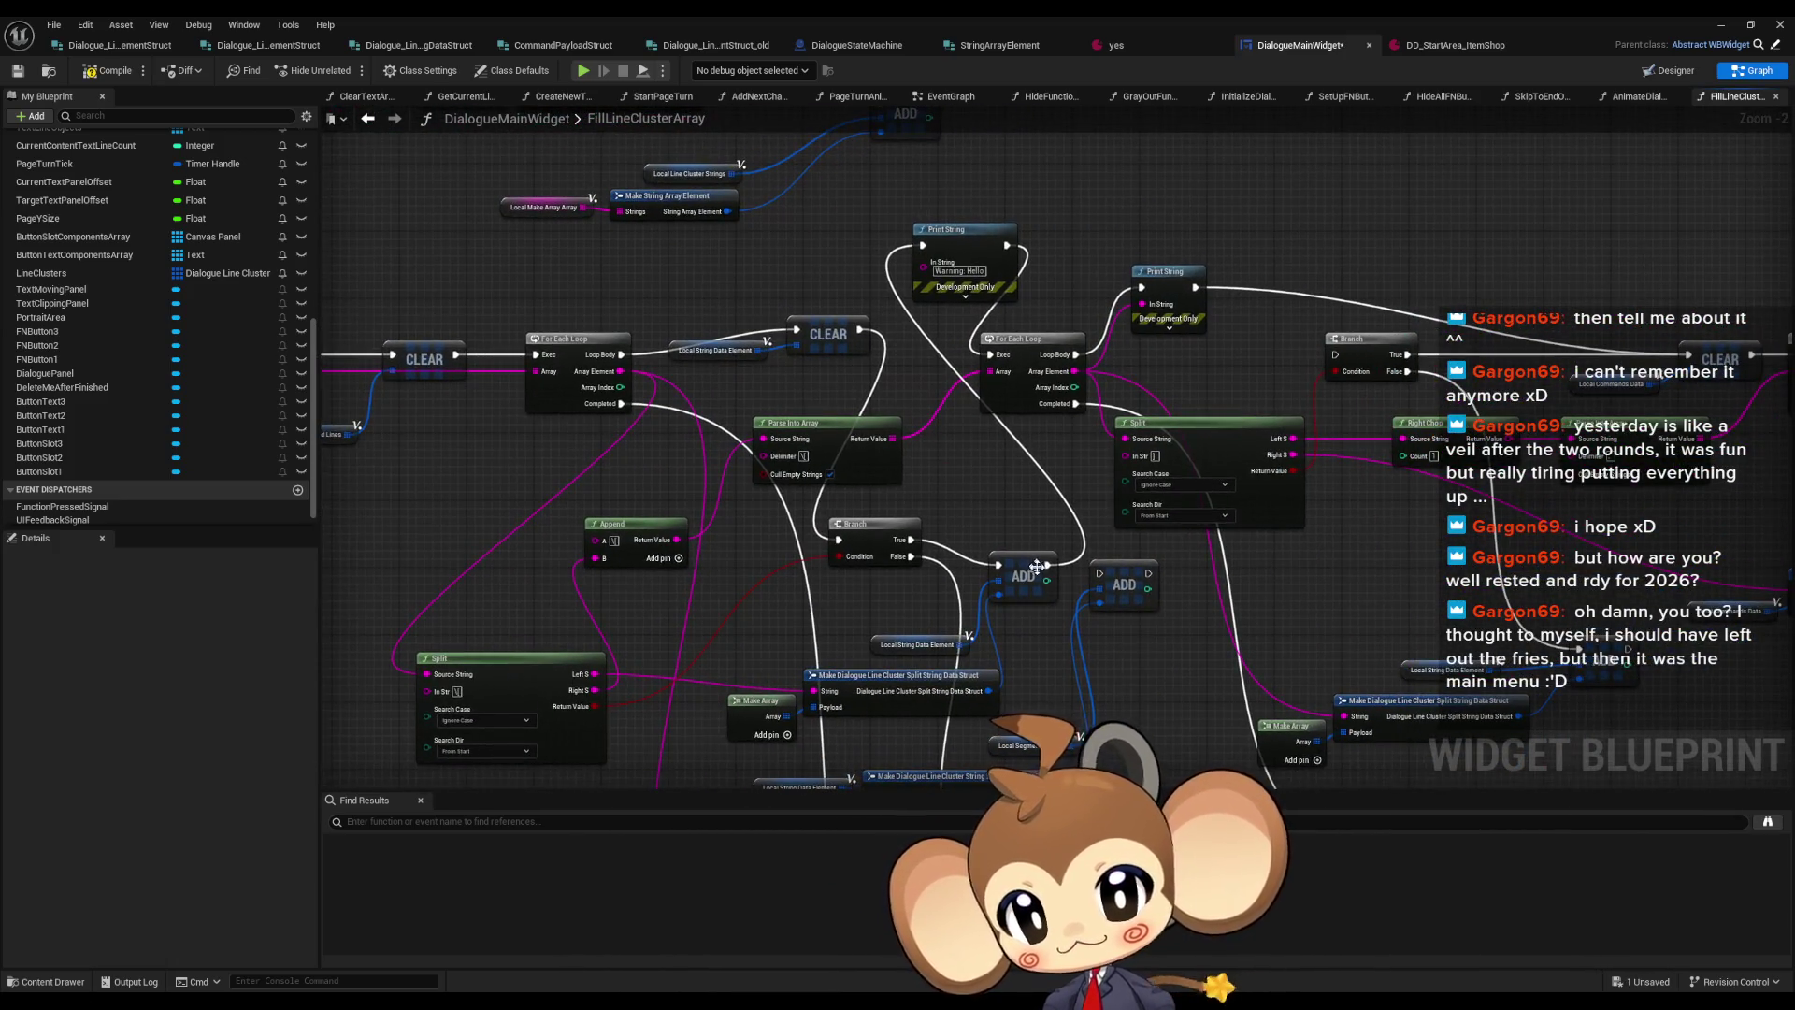
pyautogui.moveTo(1047, 565)
pyautogui.mouseDown()
pyautogui.moveTo(993, 356)
pyautogui.moveTo(1150, 369)
pyautogui.moveTo(1132, 374)
pyautogui.moveTo(1693, 358)
pyautogui.mouseUp()
pyautogui.moveTo(1405, 533); pyautogui.dragTo(1214, 409)
# Delete the Branch node and the Local String Data Element and struct nodes
pyautogui.moveTo(1098, 338)
pyautogui.mouseDown()
pyautogui.moveTo(1085, 374)
pyautogui.moveTo(1101, 355)
pyautogui.mouseUp()
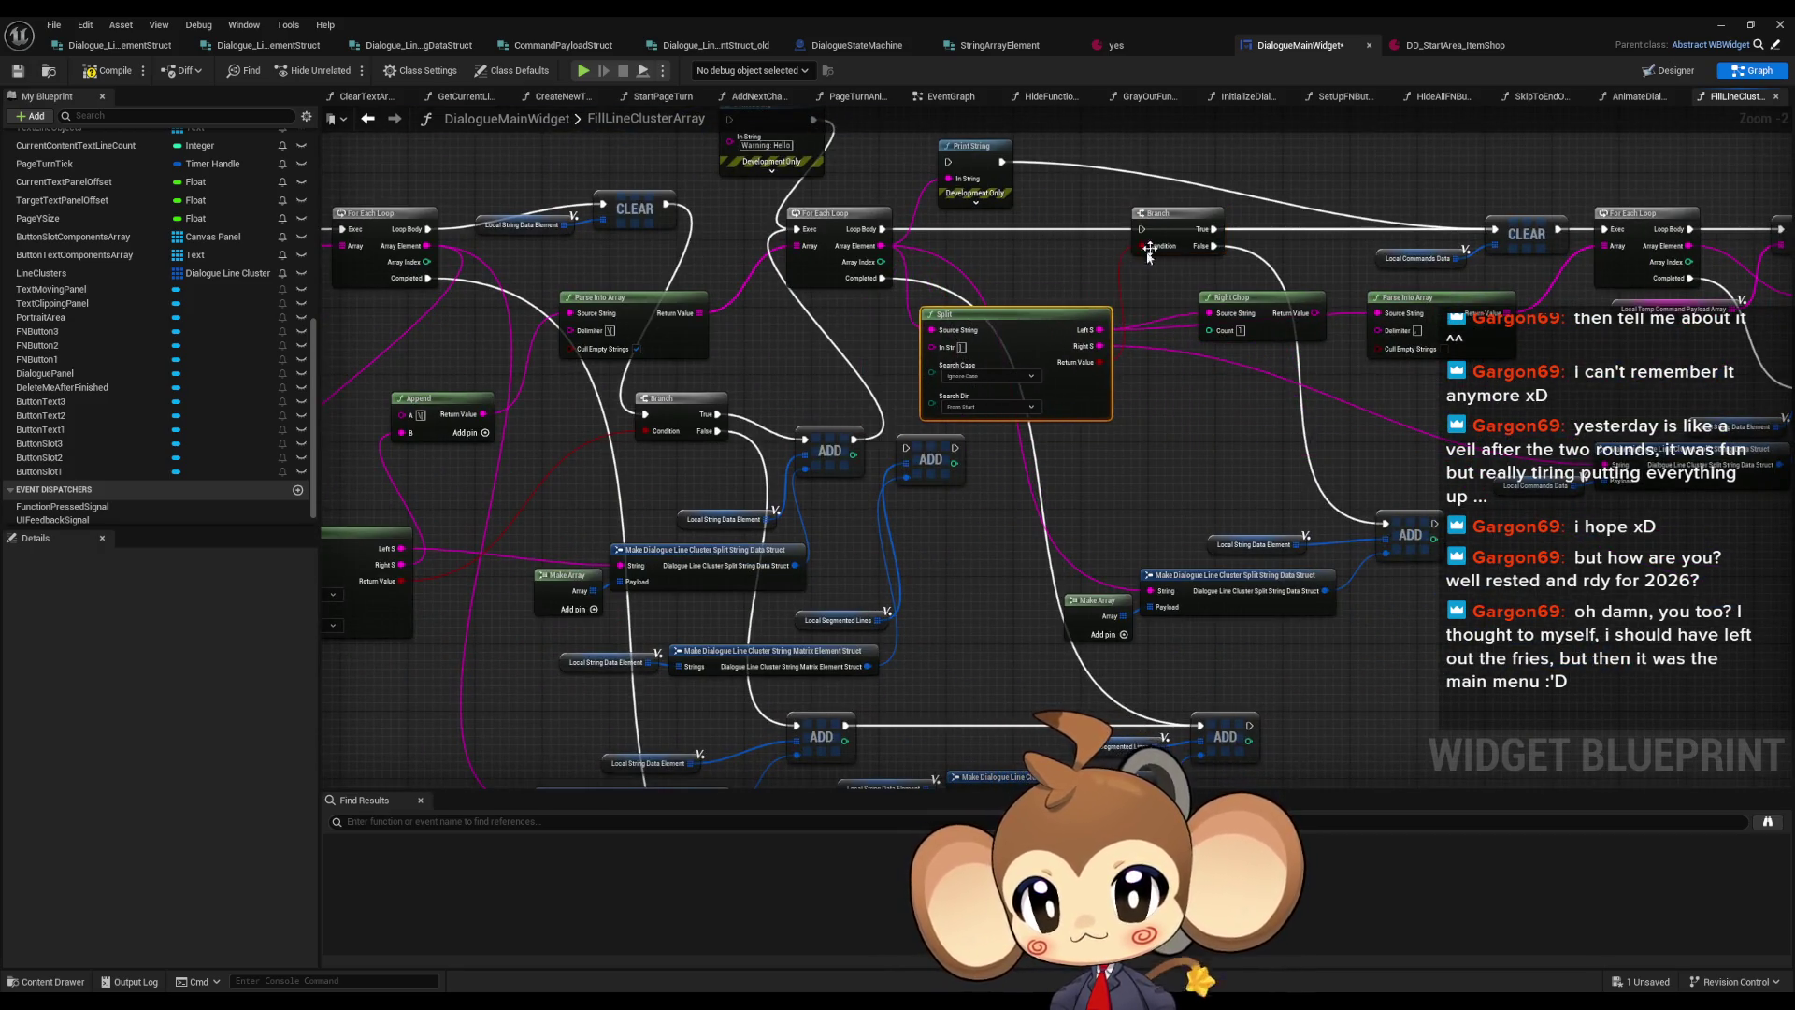
pyautogui.moveTo(1178, 211)
pyautogui.mouseDown()
pyautogui.moveTo(1225, 467)
pyautogui.moveTo(1206, 465)
pyautogui.mouseUp()
pyautogui.press('Delete')
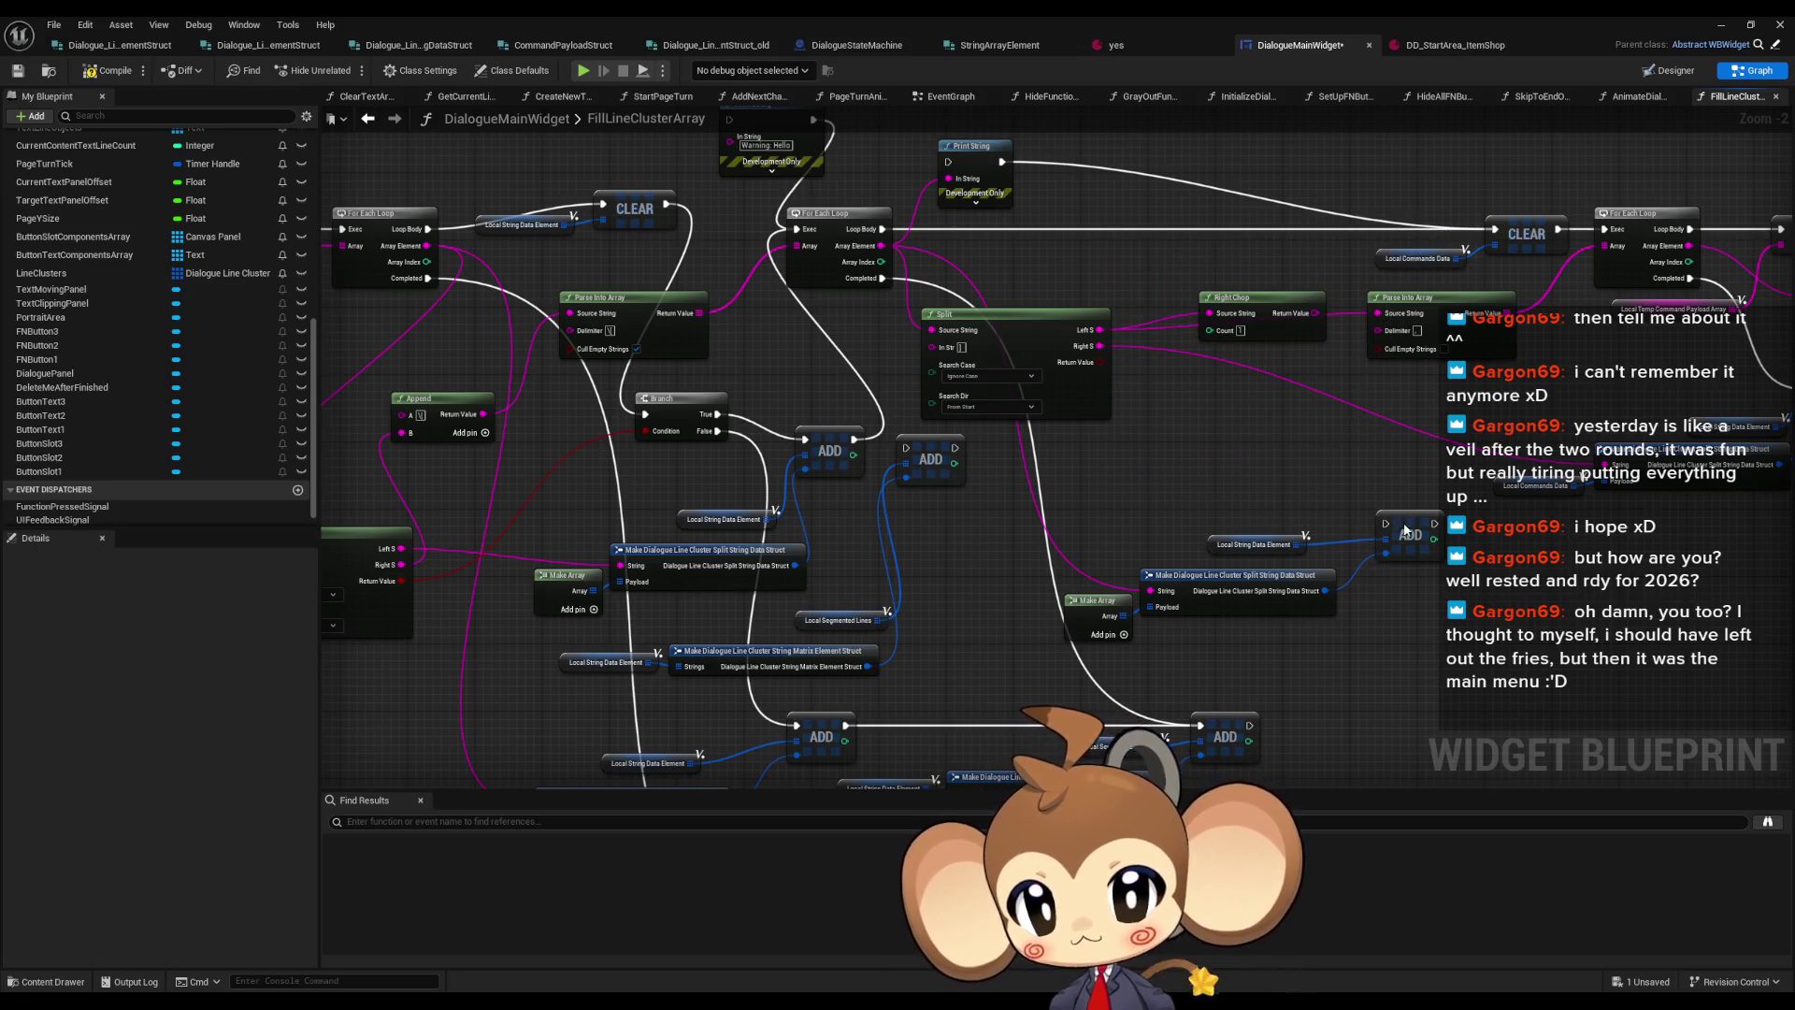
pyautogui.moveTo(1299, 577); pyautogui.dragTo(1300, 584)
pyautogui.press('Delete')
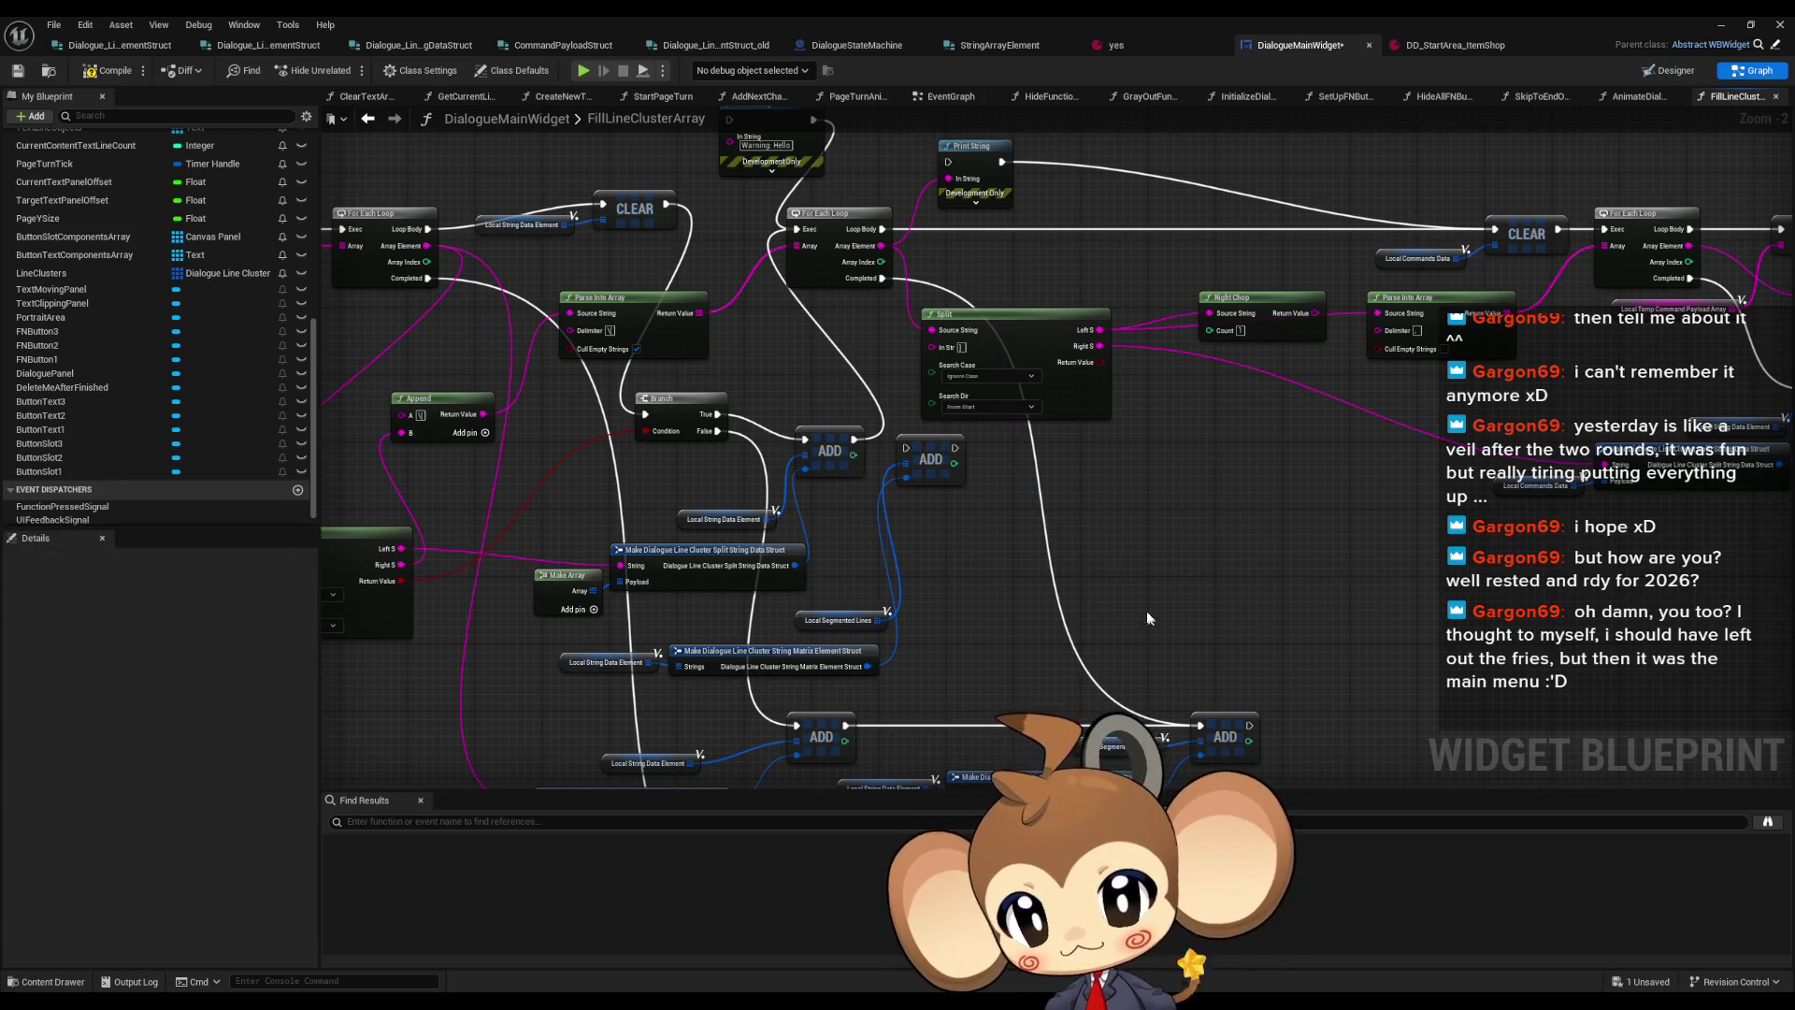
# Move the upper CLEAR node down-left and the Split node up near the loop
pyautogui.moveTo(1147, 617); pyautogui.dragTo(998, 780)
pyautogui.click(902, 352)
pyautogui.scroll(-4, 902, 352)
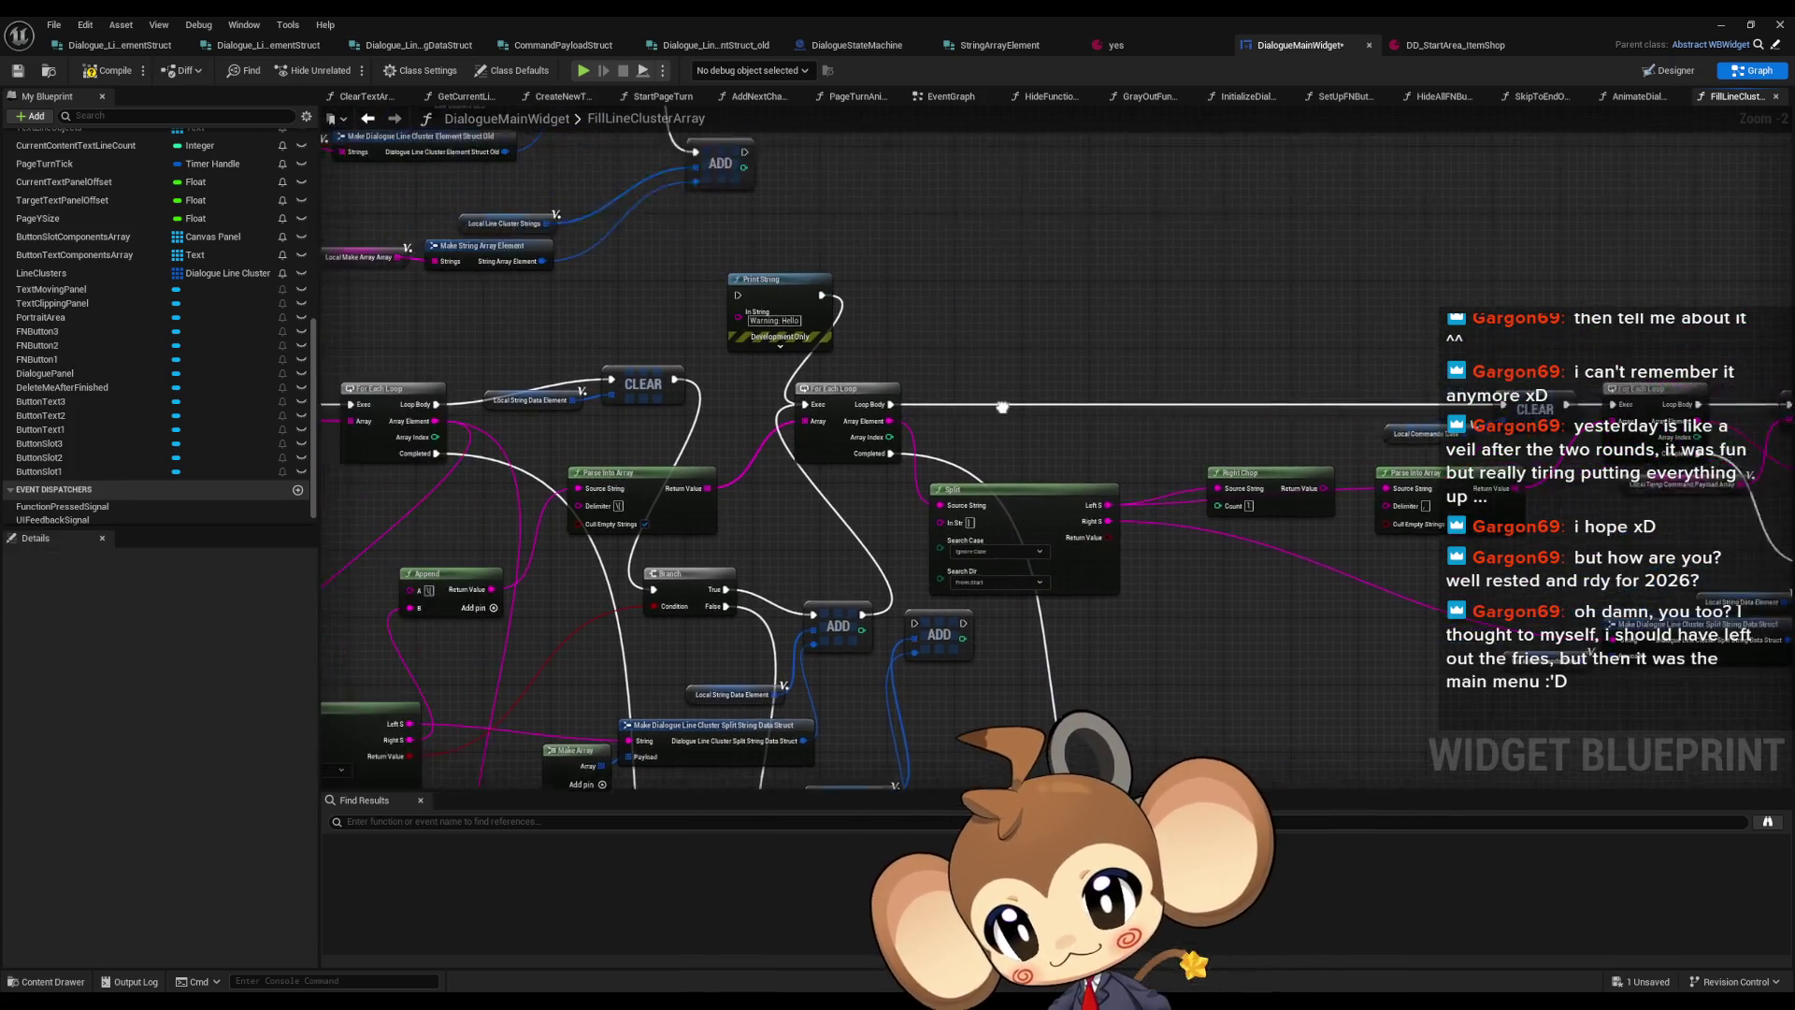
pyautogui.moveTo(1073, 374); pyautogui.dragTo(825, 364)
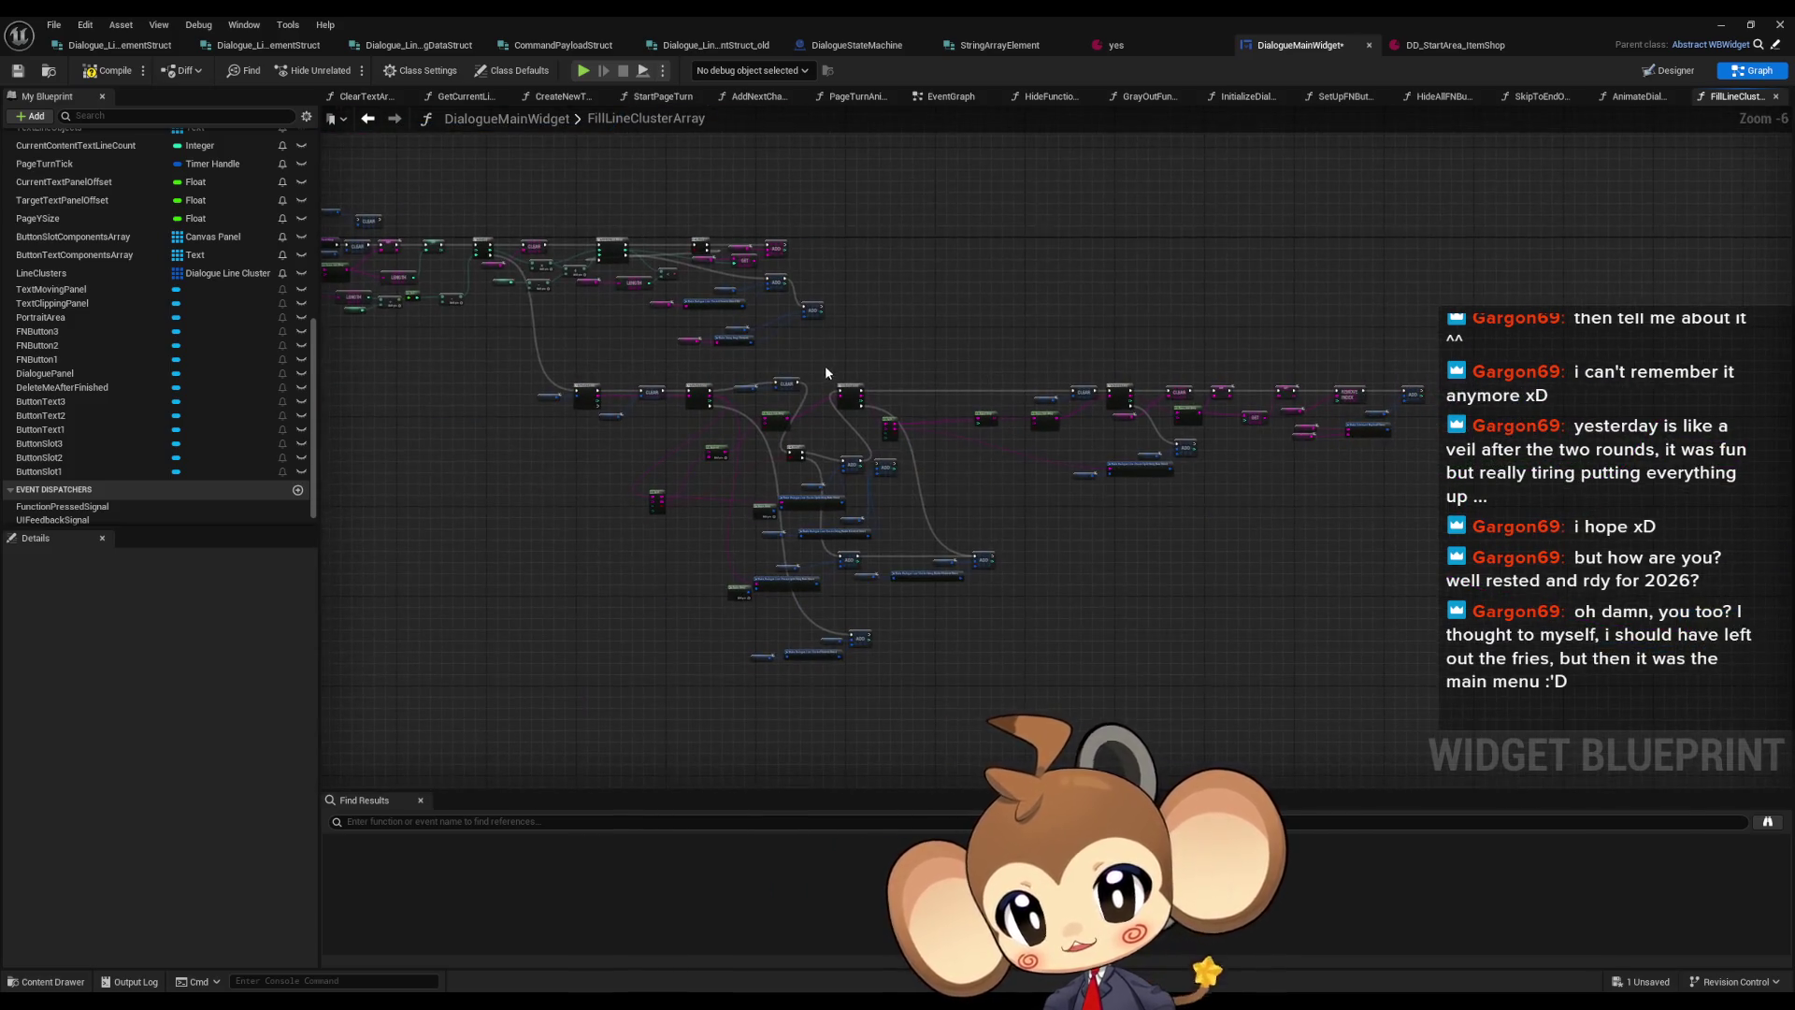
pyautogui.scroll(7, 882, 416)
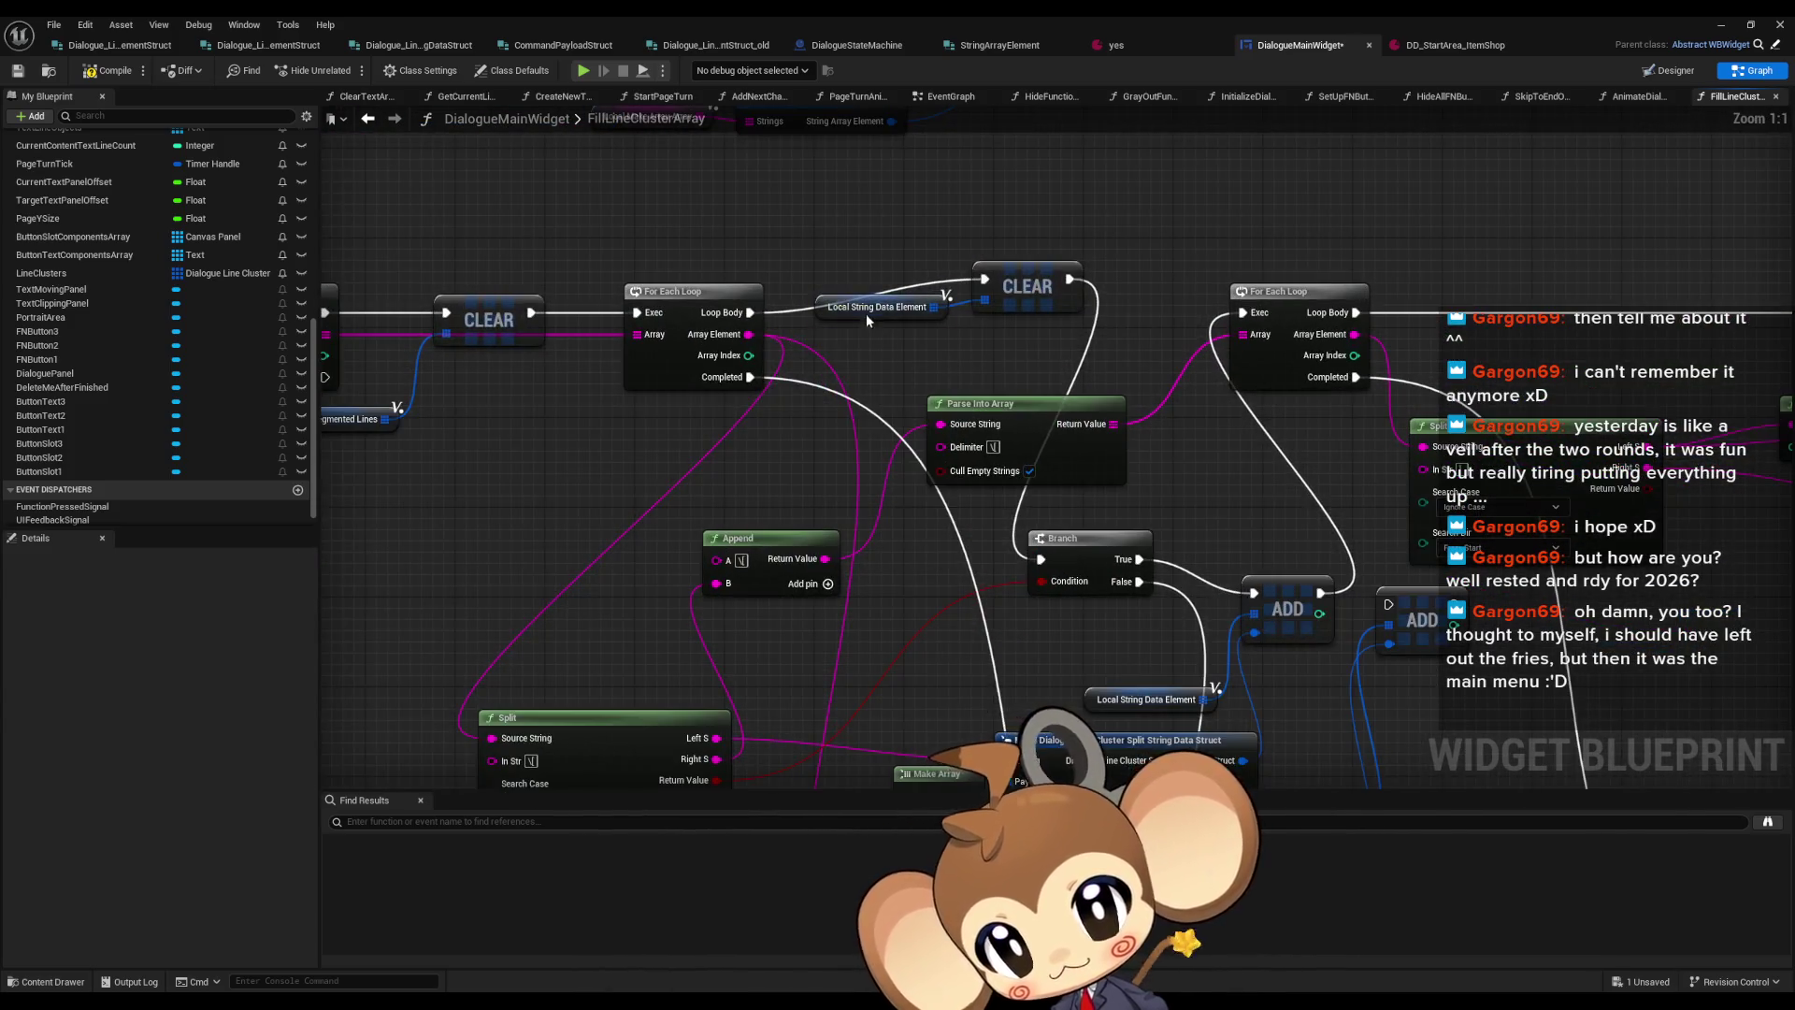
pyautogui.click(899, 361)
pyautogui.moveTo(1026, 286); pyautogui.dragTo(993, 319)
pyautogui.moveTo(782, 564)
pyautogui.mouseDown()
pyautogui.moveTo(762, 505)
pyautogui.moveTo(823, 584)
pyautogui.mouseUp()
pyautogui.moveTo(653, 665); pyautogui.dragTo(676, 440)
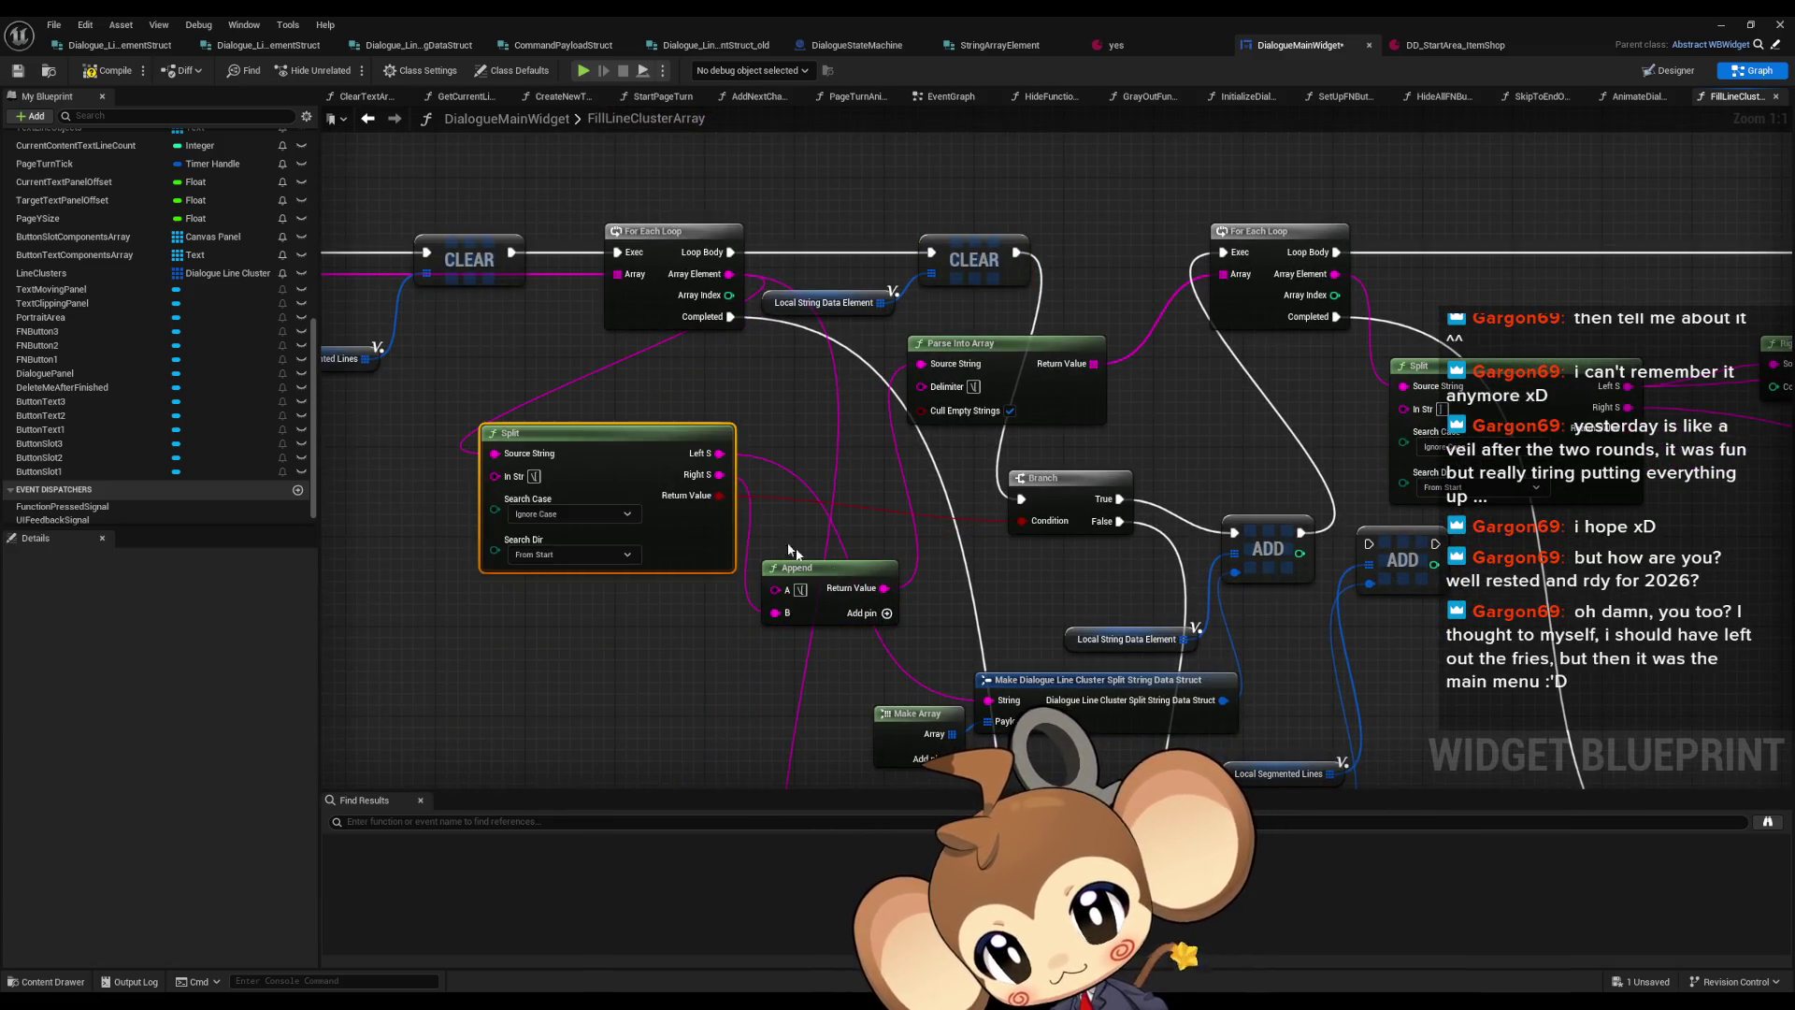
pyautogui.scroll(-6, 949, 503)
# Shift the nodes right, then line up Branch beside CLEAR and Split, Append, Parse Into Array together
pyautogui.hotkey('ctrl', 'a')
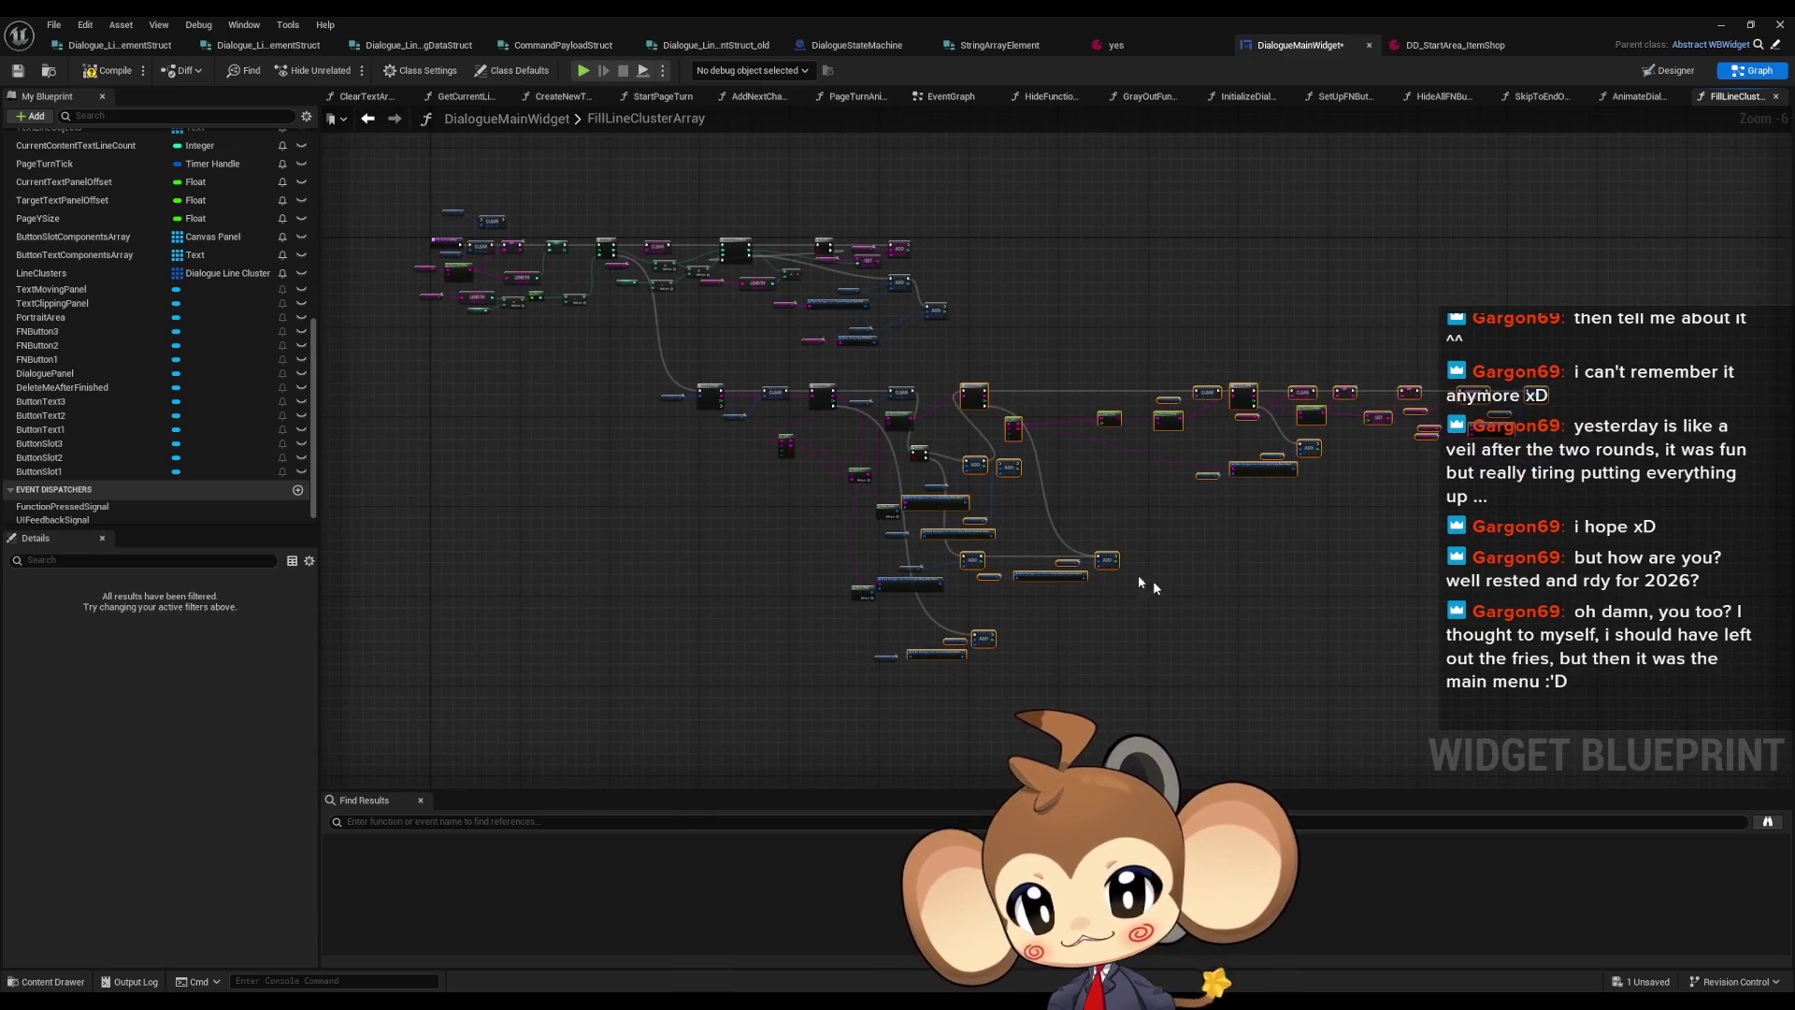
pyautogui.scroll(3, 820, 456)
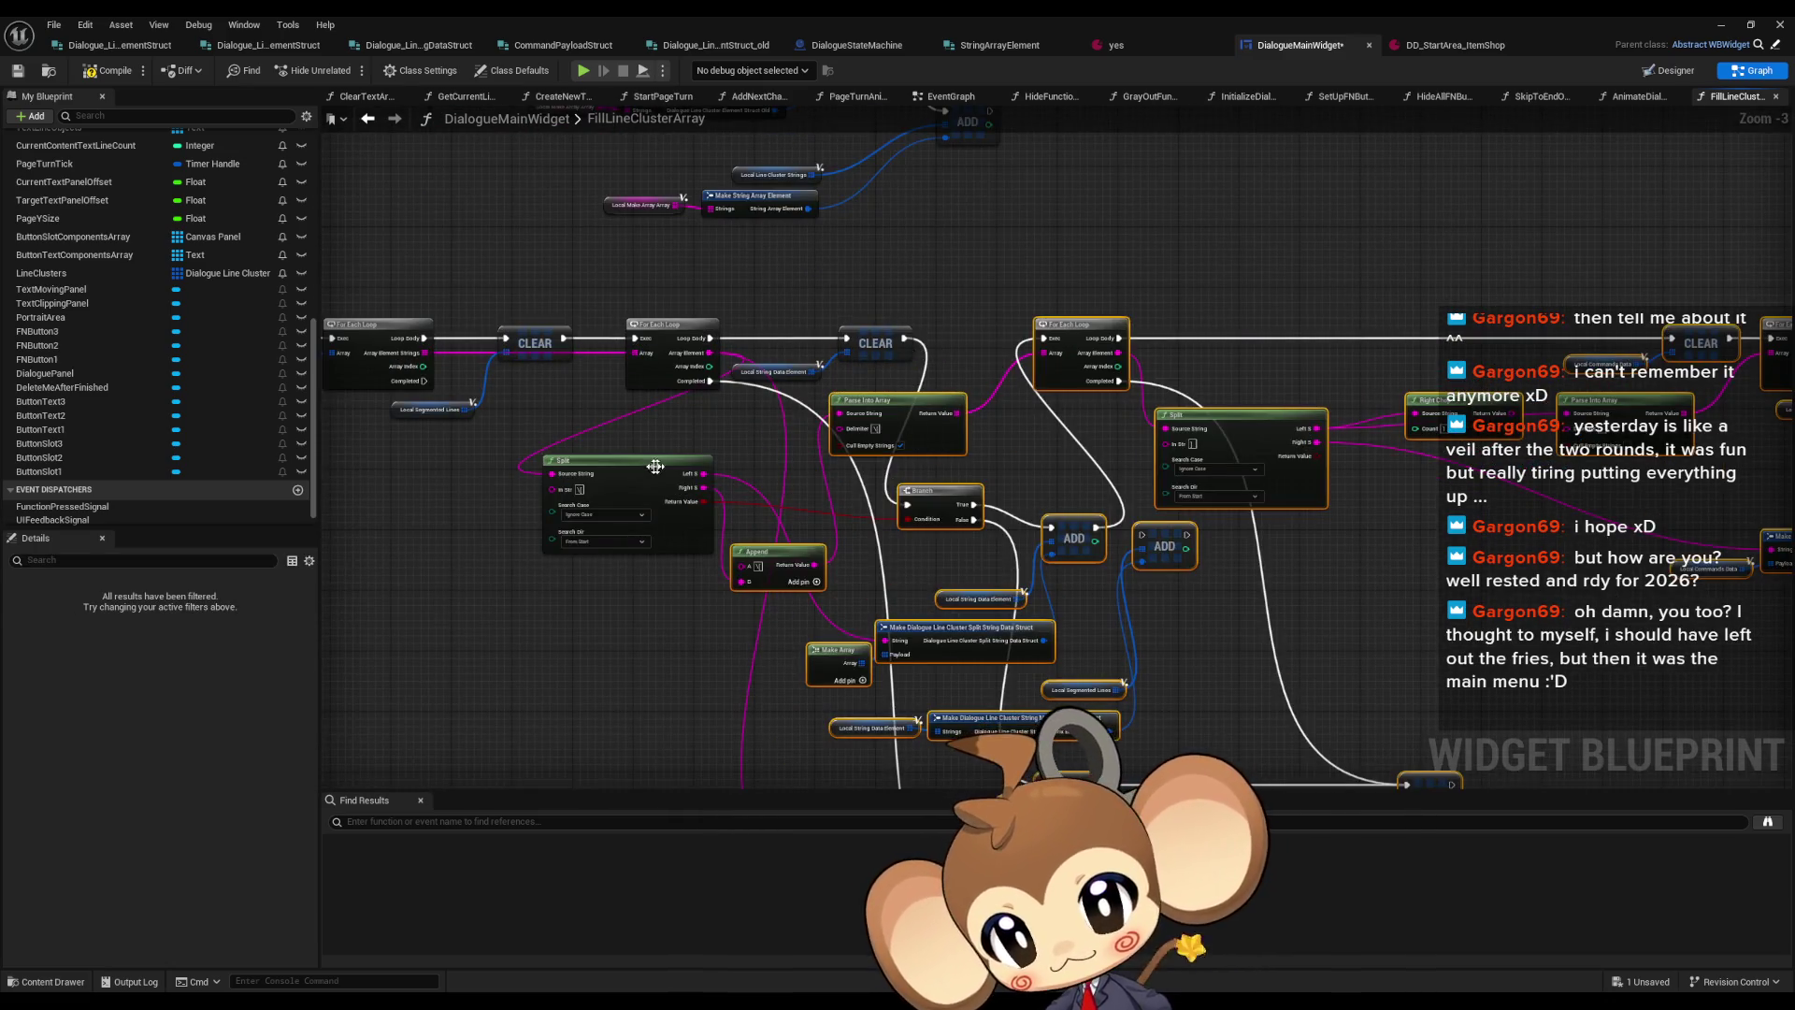
pyautogui.moveTo(899, 412); pyautogui.dragTo(1372, 473)
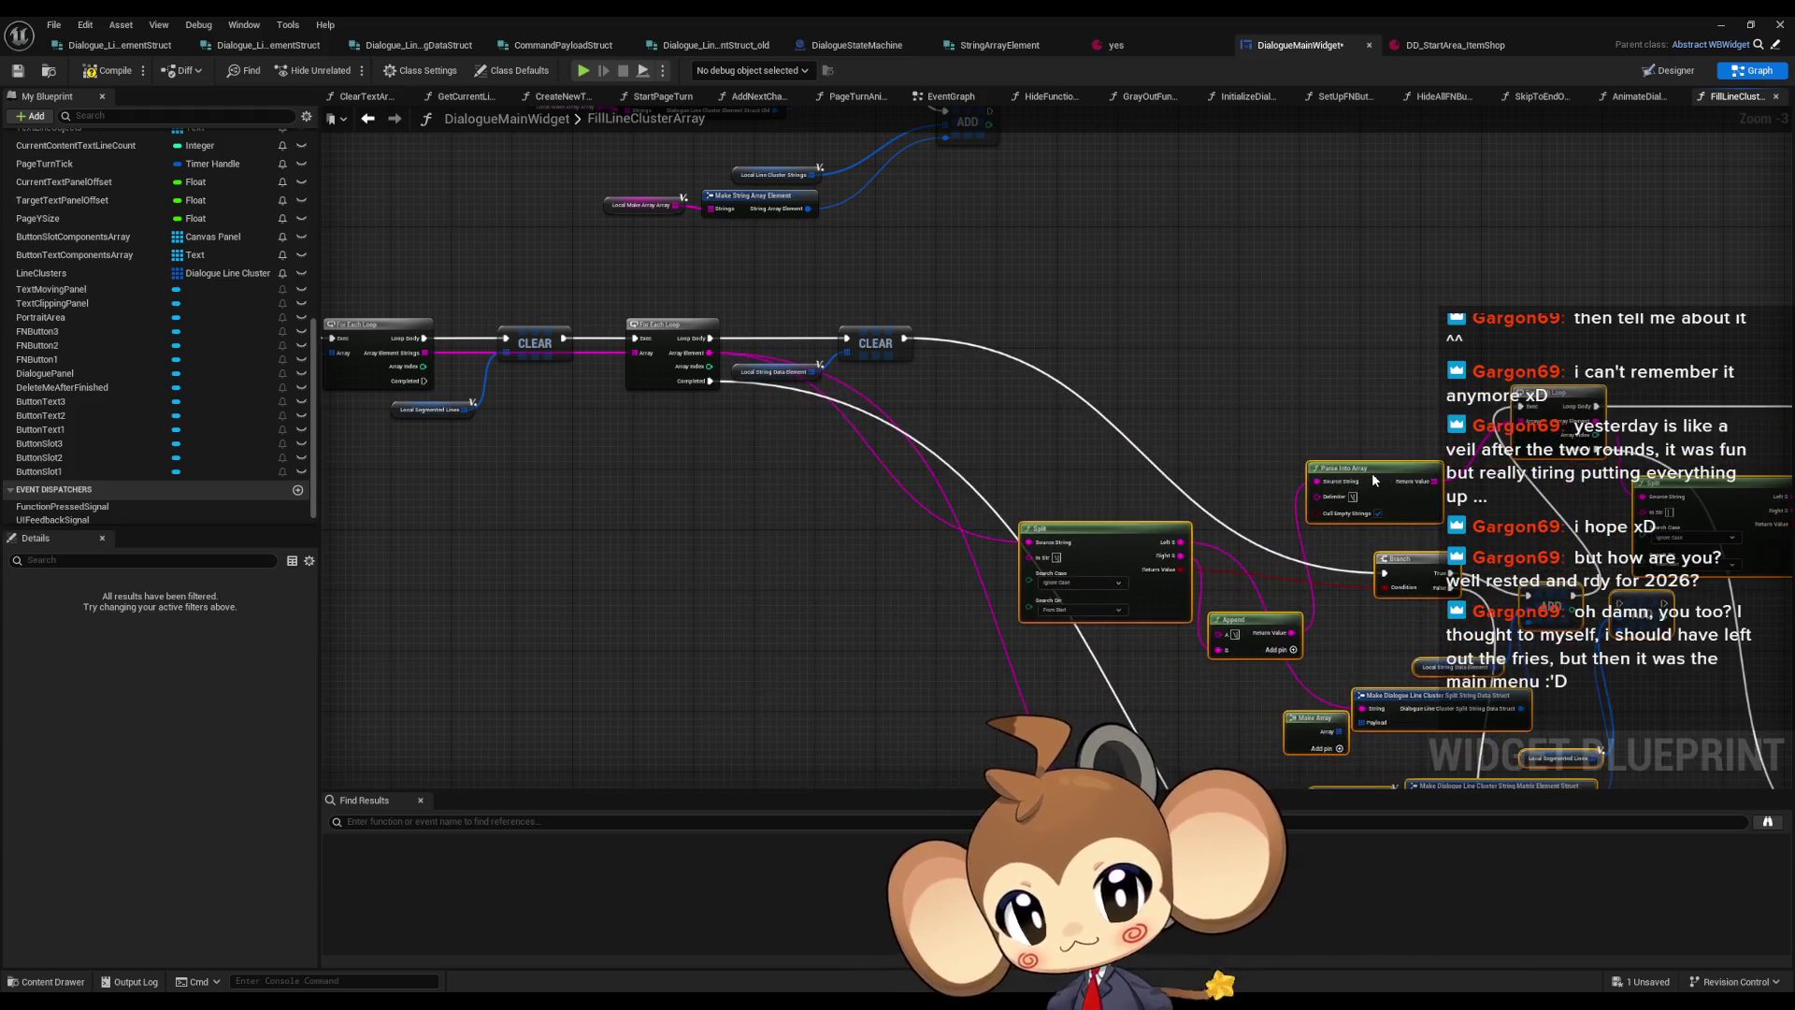
pyautogui.click(1424, 567)
pyautogui.moveTo(1424, 566)
pyautogui.mouseDown()
pyautogui.moveTo(1096, 353)
pyautogui.moveTo(1004, 339)
pyautogui.moveTo(1033, 339)
pyautogui.mouseUp()
pyautogui.moveTo(1132, 550)
pyautogui.mouseDown()
pyautogui.moveTo(907, 481)
pyautogui.moveTo(862, 436)
pyautogui.mouseUp()
pyautogui.moveTo(1191, 523); pyautogui.dragTo(1042, 513)
pyautogui.moveTo(1121, 622)
pyautogui.mouseDown()
pyautogui.moveTo(972, 431)
pyautogui.moveTo(880, 419)
pyautogui.moveTo(936, 470)
pyautogui.mouseUp()
pyautogui.moveTo(1233, 469); pyautogui.dragTo(1052, 485)
pyautogui.moveTo(1328, 458); pyautogui.dragTo(1246, 444)
# Place ADD beside Branch, raise For Each Loop, and group Make Array nodes near Append
pyautogui.moveTo(1332, 585)
pyautogui.mouseDown()
pyautogui.moveTo(1088, 324)
pyautogui.moveTo(1136, 327)
pyautogui.moveTo(851, 302)
pyautogui.mouseUp()
pyautogui.moveTo(1024, 370); pyautogui.dragTo(1019, 304)
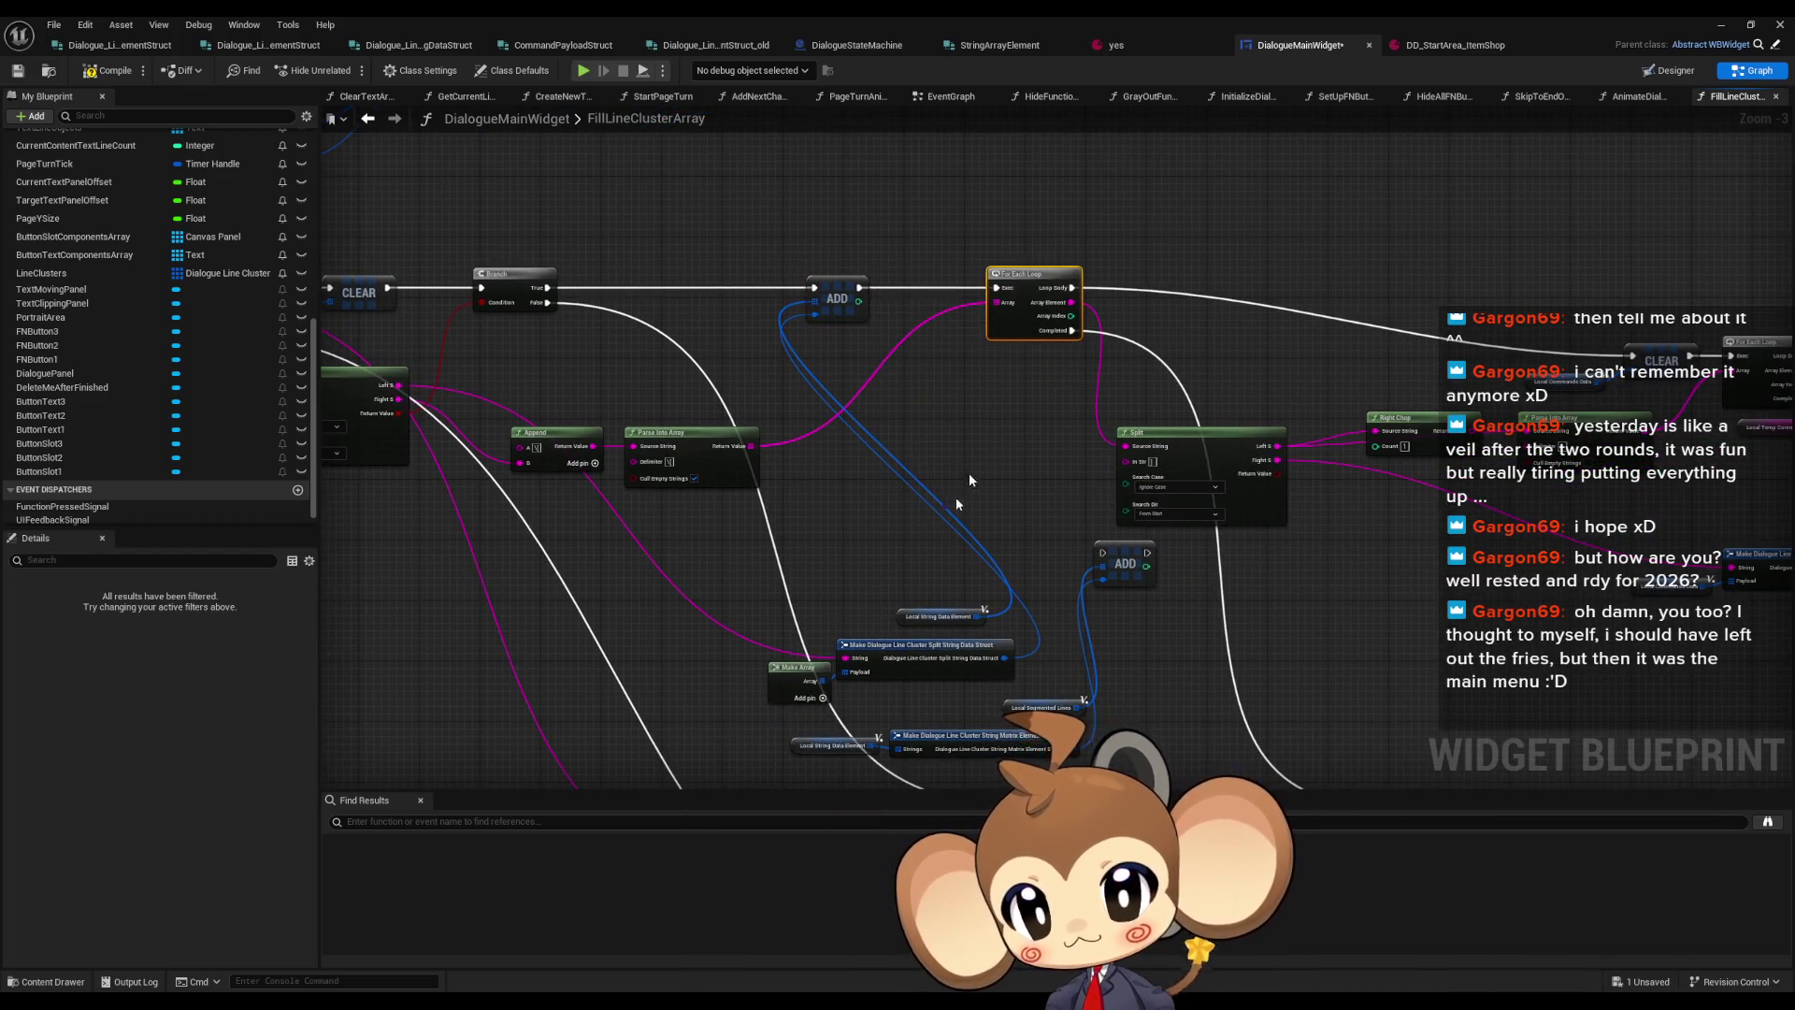
pyautogui.moveTo(969, 480); pyautogui.dragTo(1058, 476)
pyautogui.moveTo(999, 617)
pyautogui.mouseDown()
pyautogui.moveTo(998, 587)
pyautogui.moveTo(802, 306)
pyautogui.mouseUp()
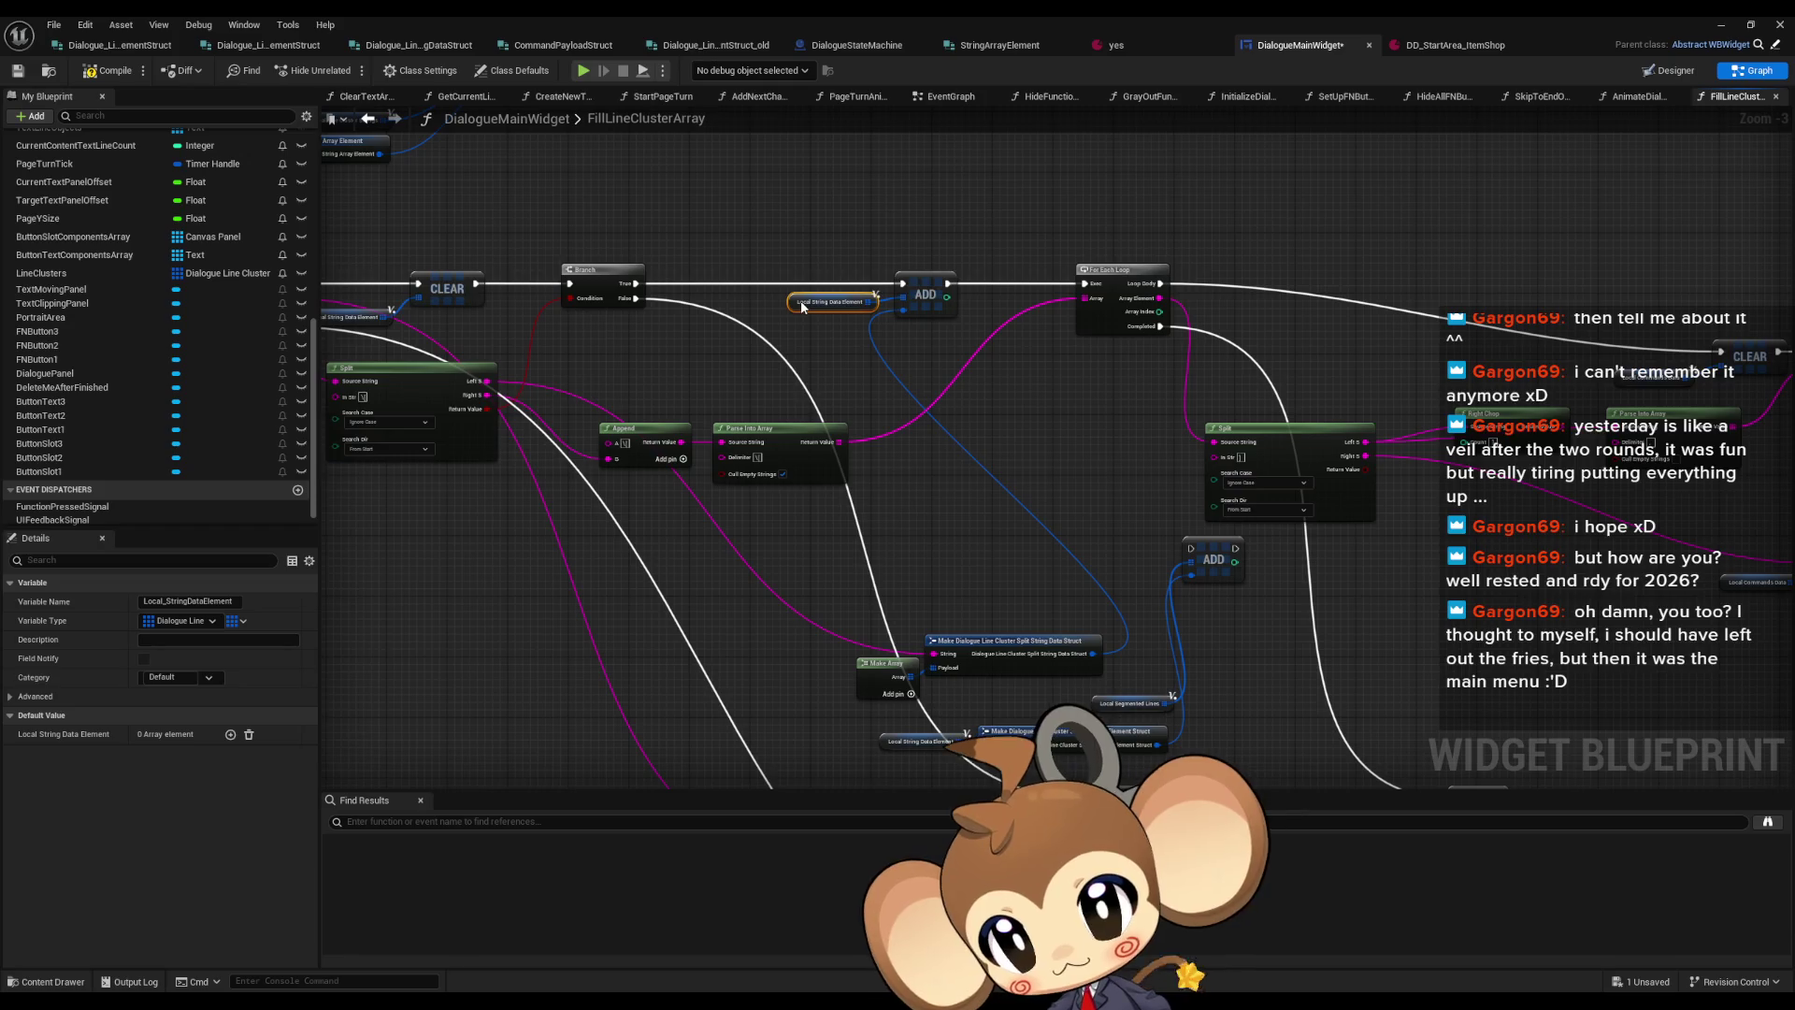
pyautogui.moveTo(847, 625); pyautogui.dragTo(1112, 706)
pyautogui.moveTo(1004, 653)
pyautogui.mouseDown()
pyautogui.moveTo(762, 425)
pyautogui.moveTo(738, 351)
pyautogui.moveTo(784, 340)
pyautogui.mouseUp()
pyautogui.moveTo(1070, 555); pyautogui.dragTo(1047, 464)
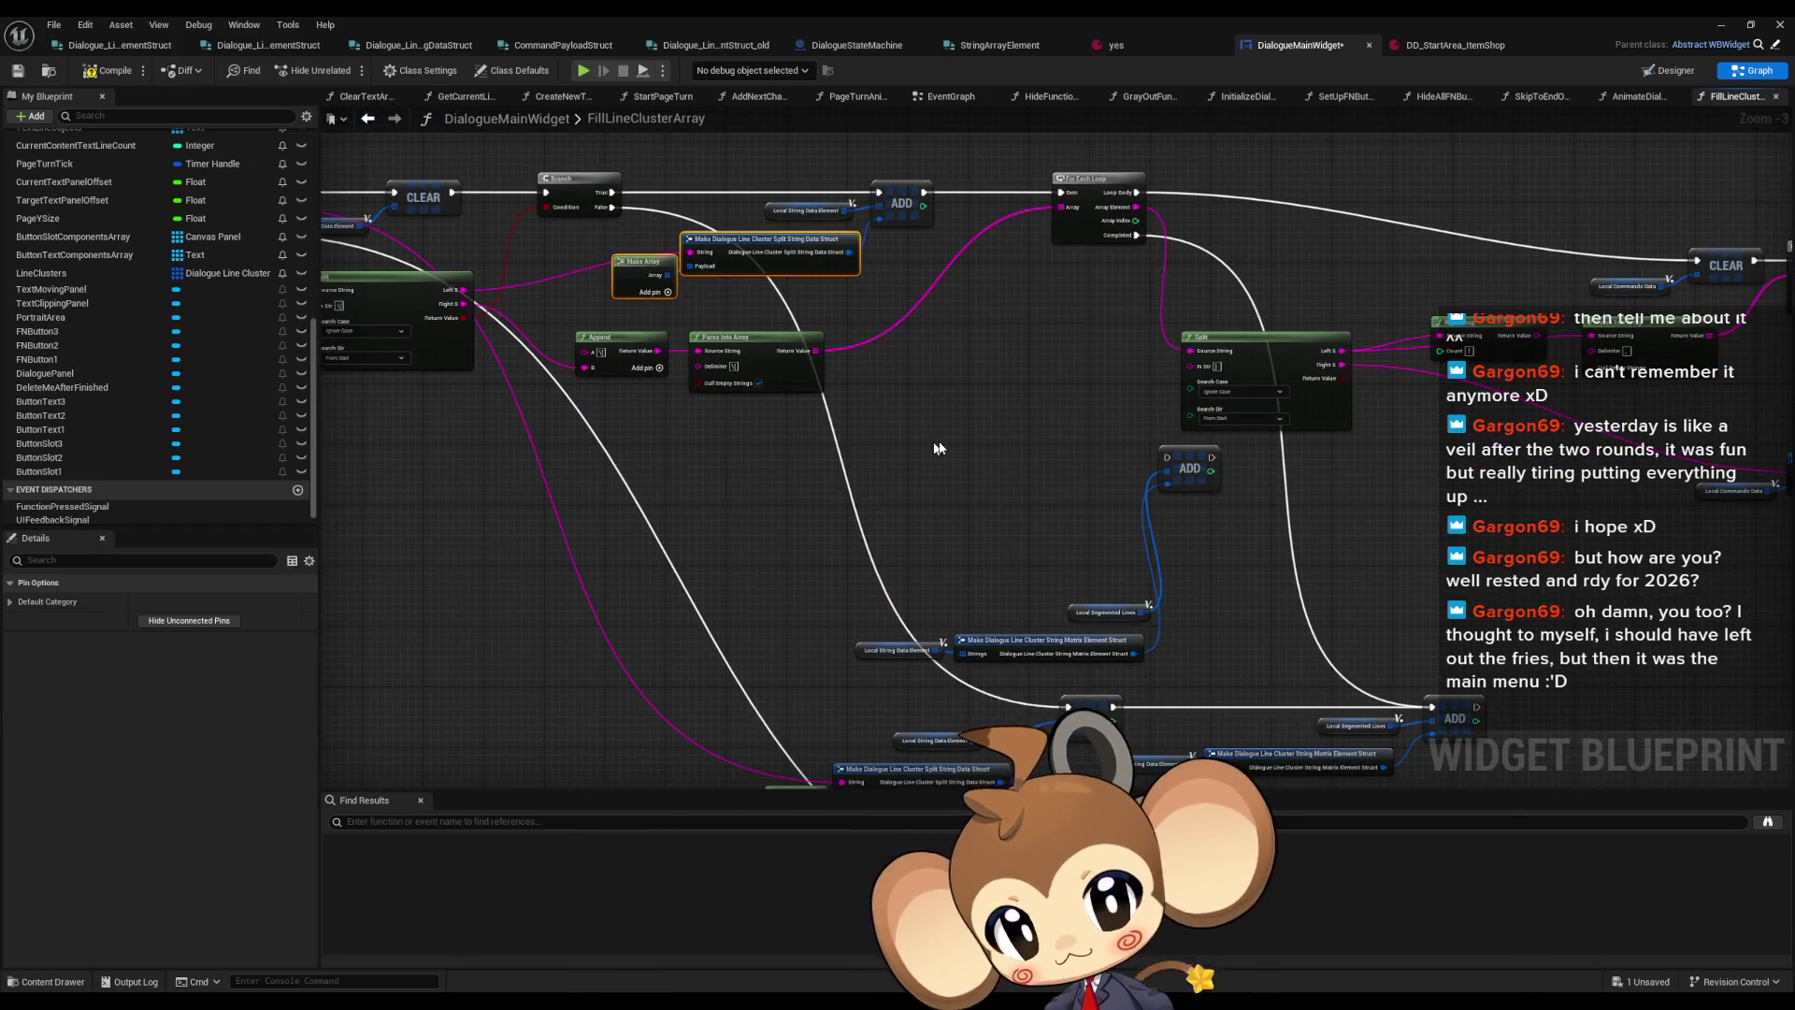
# Delete the redundant ADD and struct nodes and move the Line Clusters ADD group up-left
pyautogui.click(1190, 468)
pyautogui.press('Delete')
pyautogui.moveTo(1158, 561); pyautogui.dragTo(951, 664)
pyautogui.press('Delete')
pyautogui.moveTo(851, 594)
pyautogui.mouseDown()
pyautogui.moveTo(936, 656)
pyautogui.moveTo(991, 374)
pyautogui.mouseUp()
pyautogui.moveTo(972, 636)
pyautogui.mouseDown()
pyautogui.moveTo(1202, 720)
pyautogui.moveTo(1157, 739)
pyautogui.mouseUp()
pyautogui.moveTo(1184, 652)
pyautogui.mouseDown()
pyautogui.moveTo(1163, 622)
pyautogui.moveTo(915, 497)
pyautogui.moveTo(727, 439)
pyautogui.mouseUp()
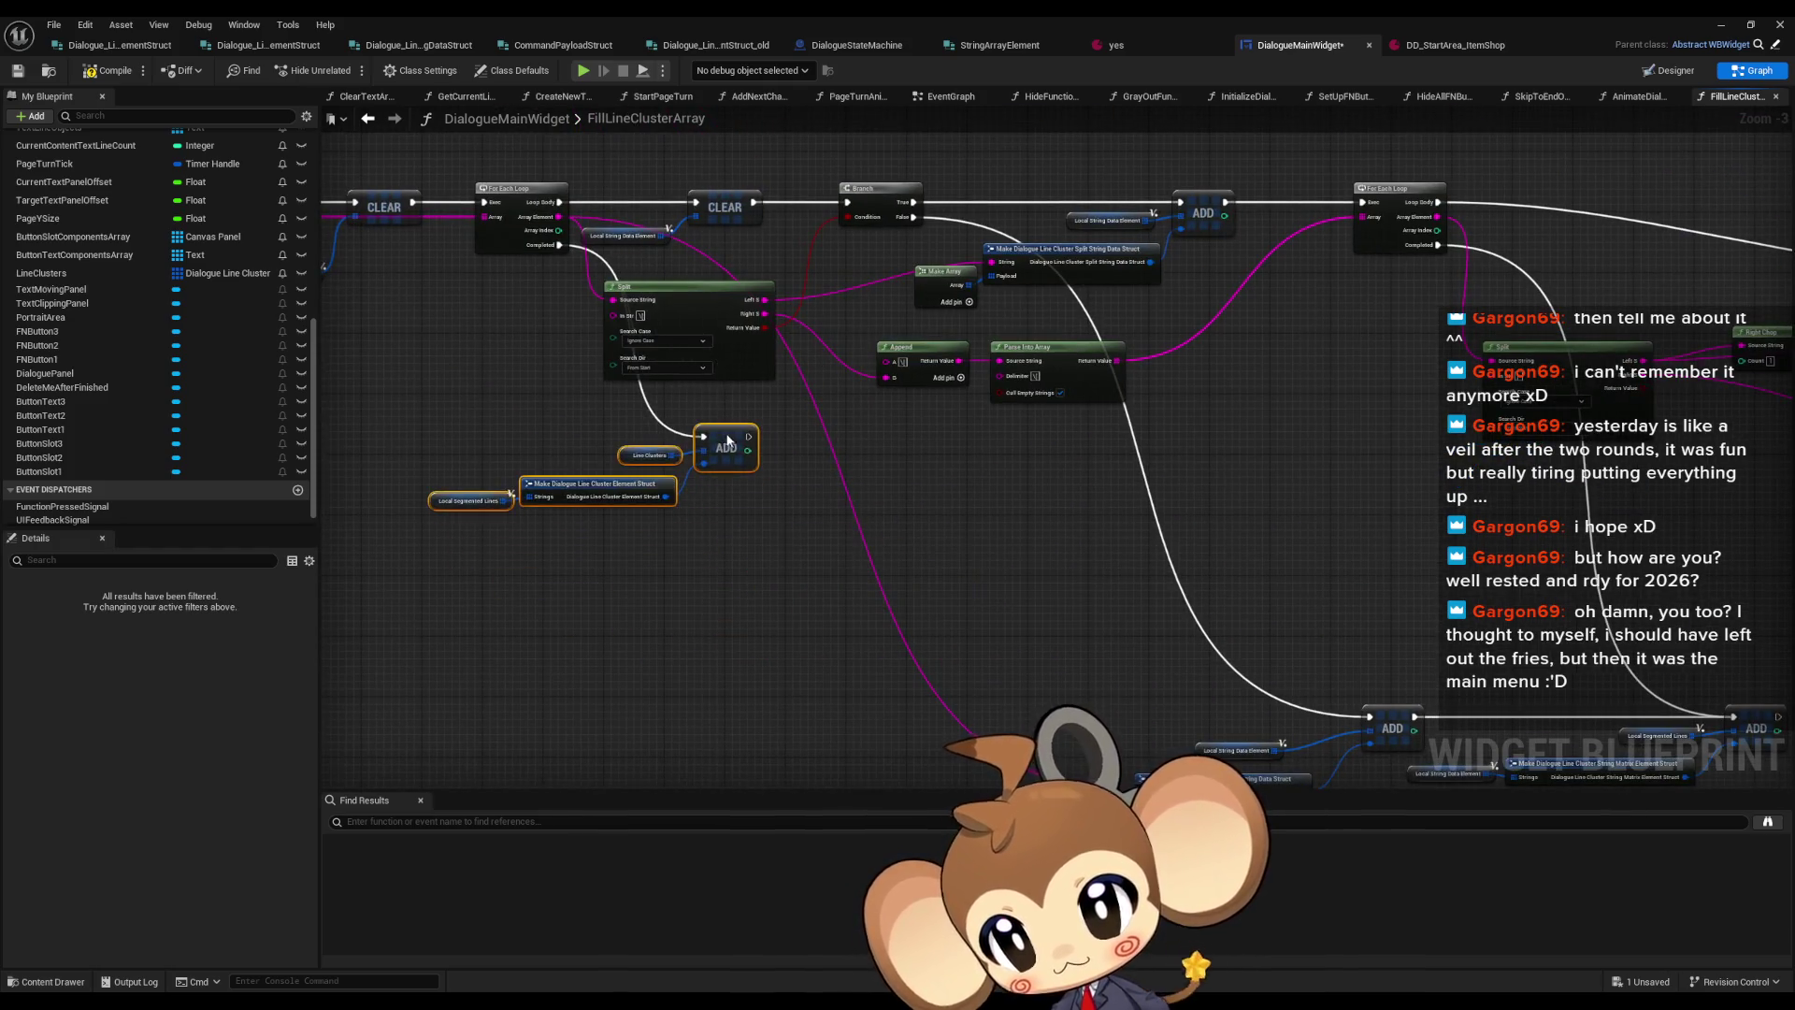
# Align the bottom row of nodes and pull the right-hand node group and Split closer
pyautogui.moveTo(1075, 655); pyautogui.dragTo(842, 561)
pyautogui.moveTo(442, 369)
pyautogui.mouseDown()
pyautogui.moveTo(1129, 638)
pyautogui.moveTo(901, 449)
pyautogui.mouseUp()
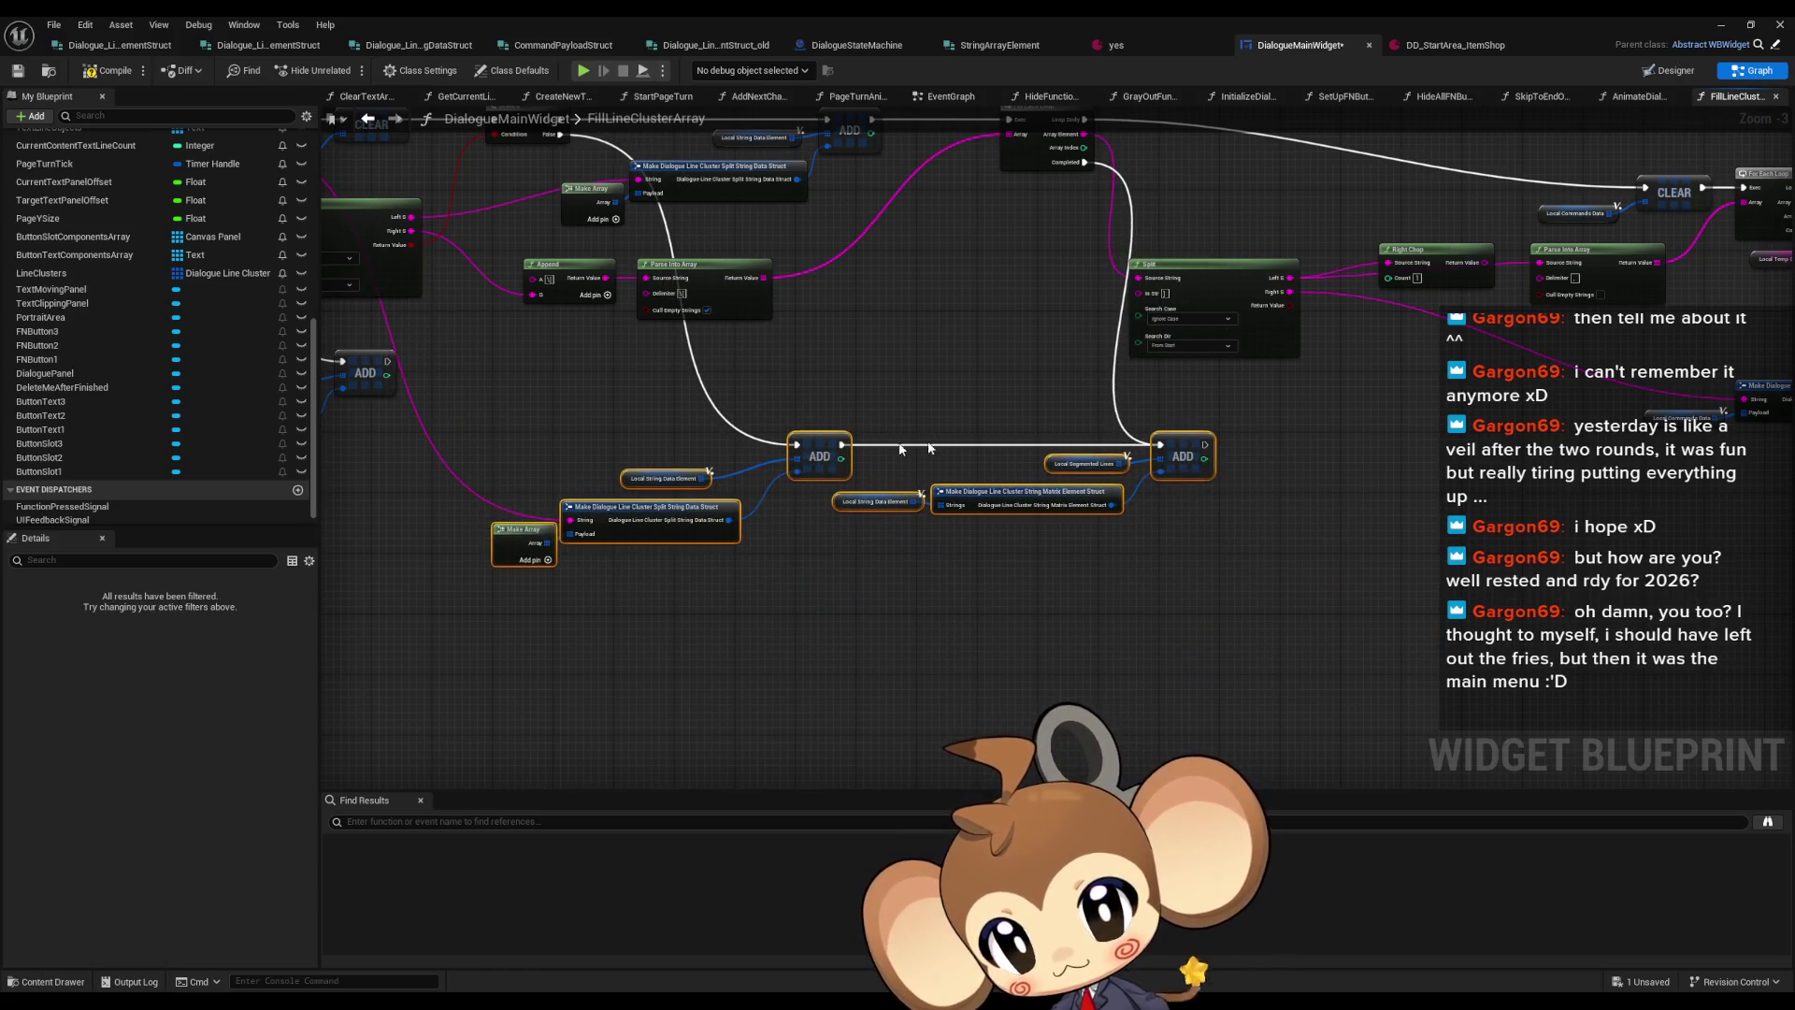
pyautogui.moveTo(991, 498); pyautogui.dragTo(1059, 498)
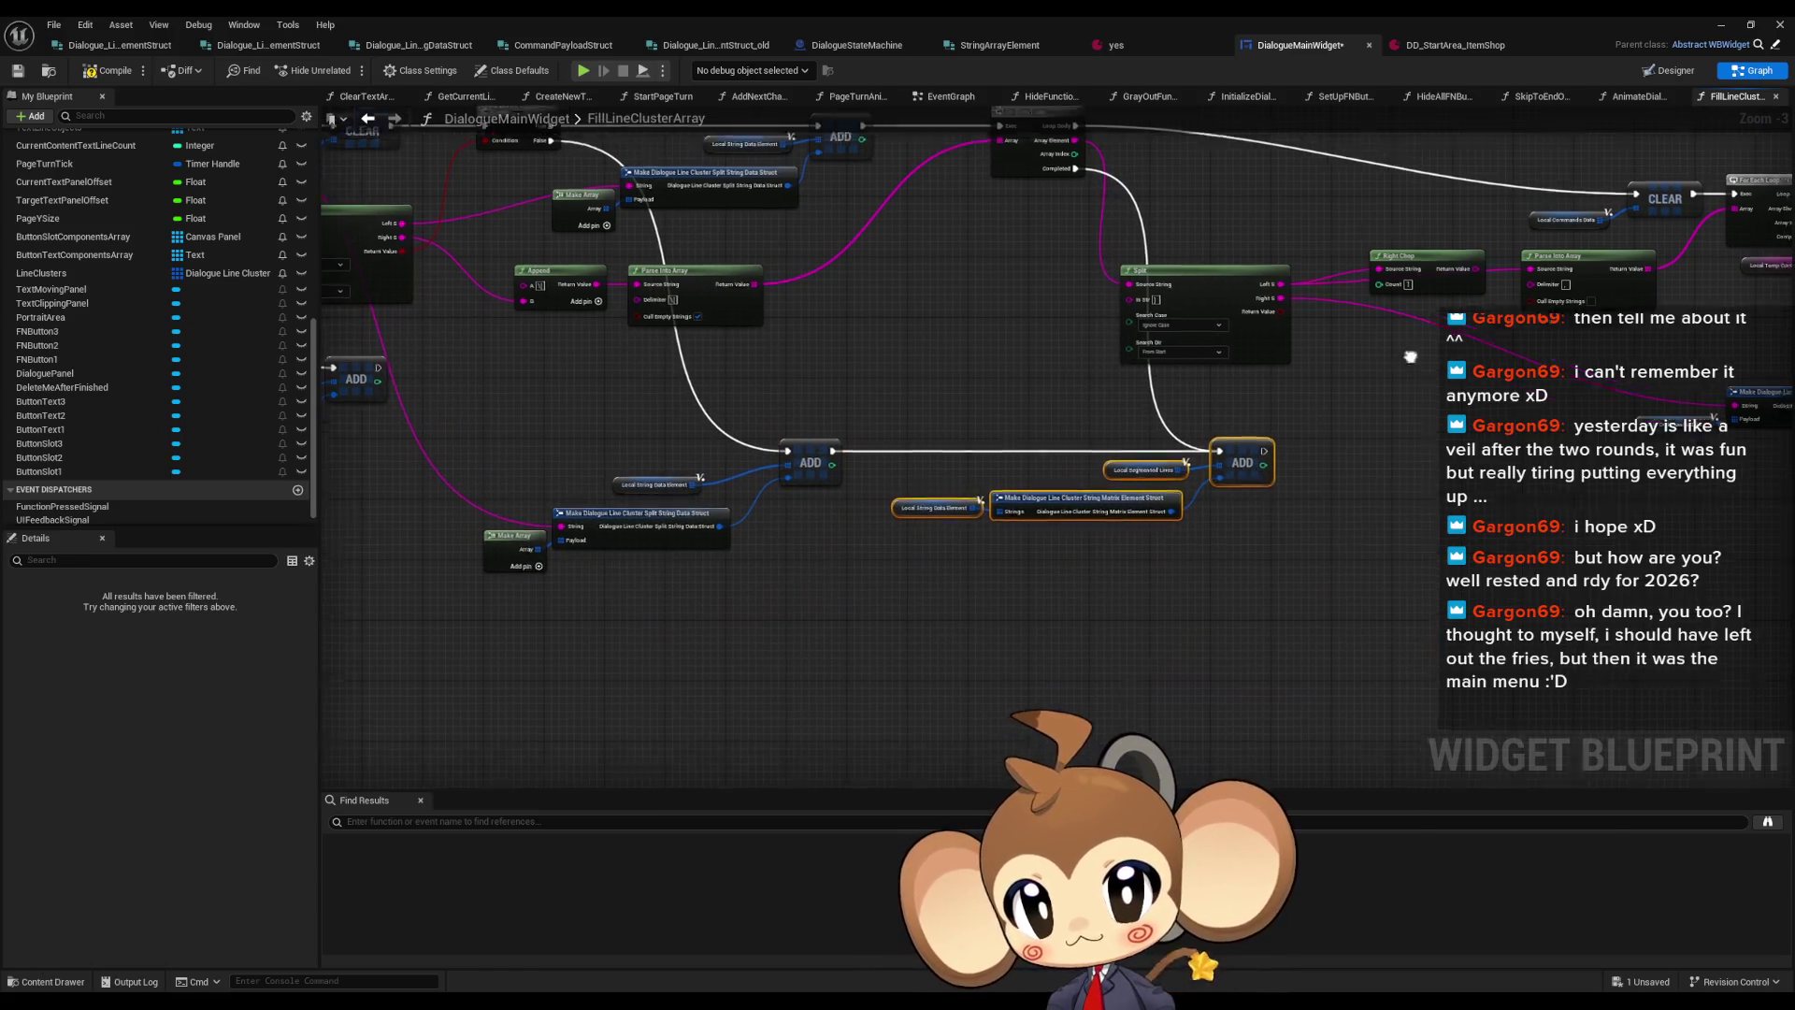
pyautogui.scroll(-2, 1410, 356)
pyautogui.moveTo(979, 321); pyautogui.dragTo(1612, 594)
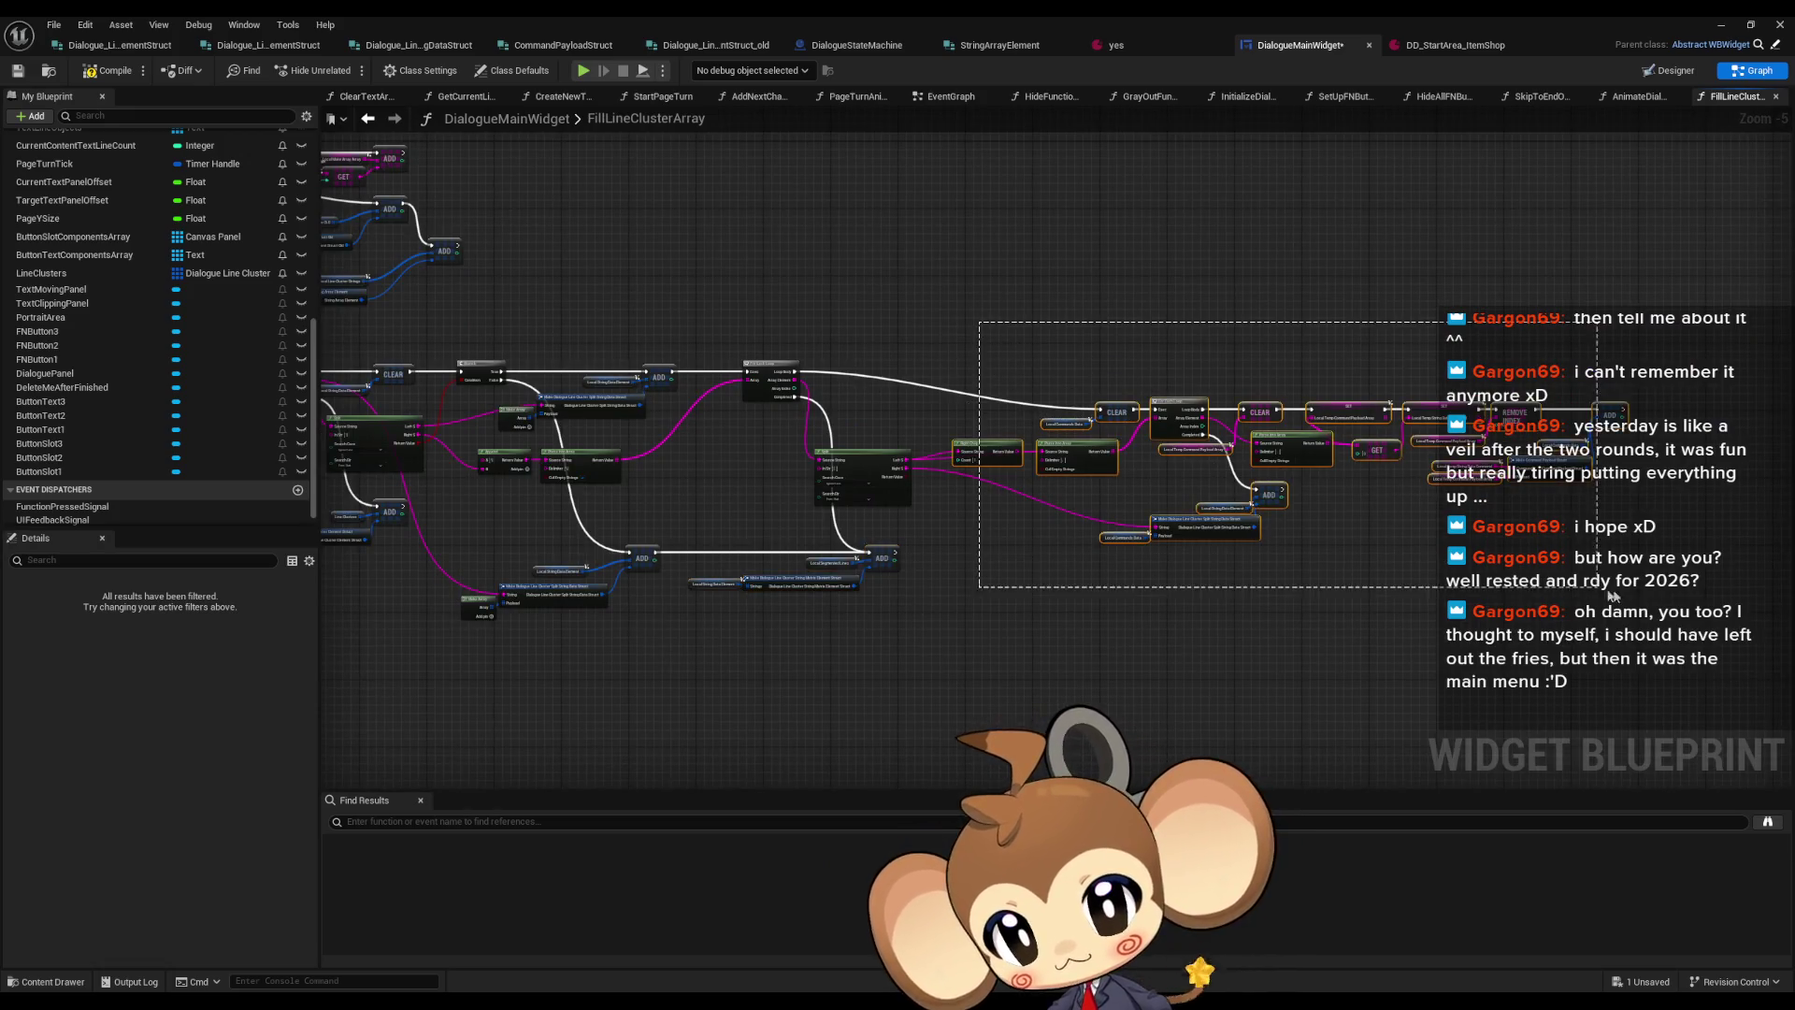
pyautogui.scroll(2, 1094, 383)
pyautogui.moveTo(1120, 441)
pyautogui.mouseDown()
pyautogui.moveTo(1036, 379)
pyautogui.moveTo(1051, 372)
pyautogui.mouseUp()
pyautogui.click(912, 501)
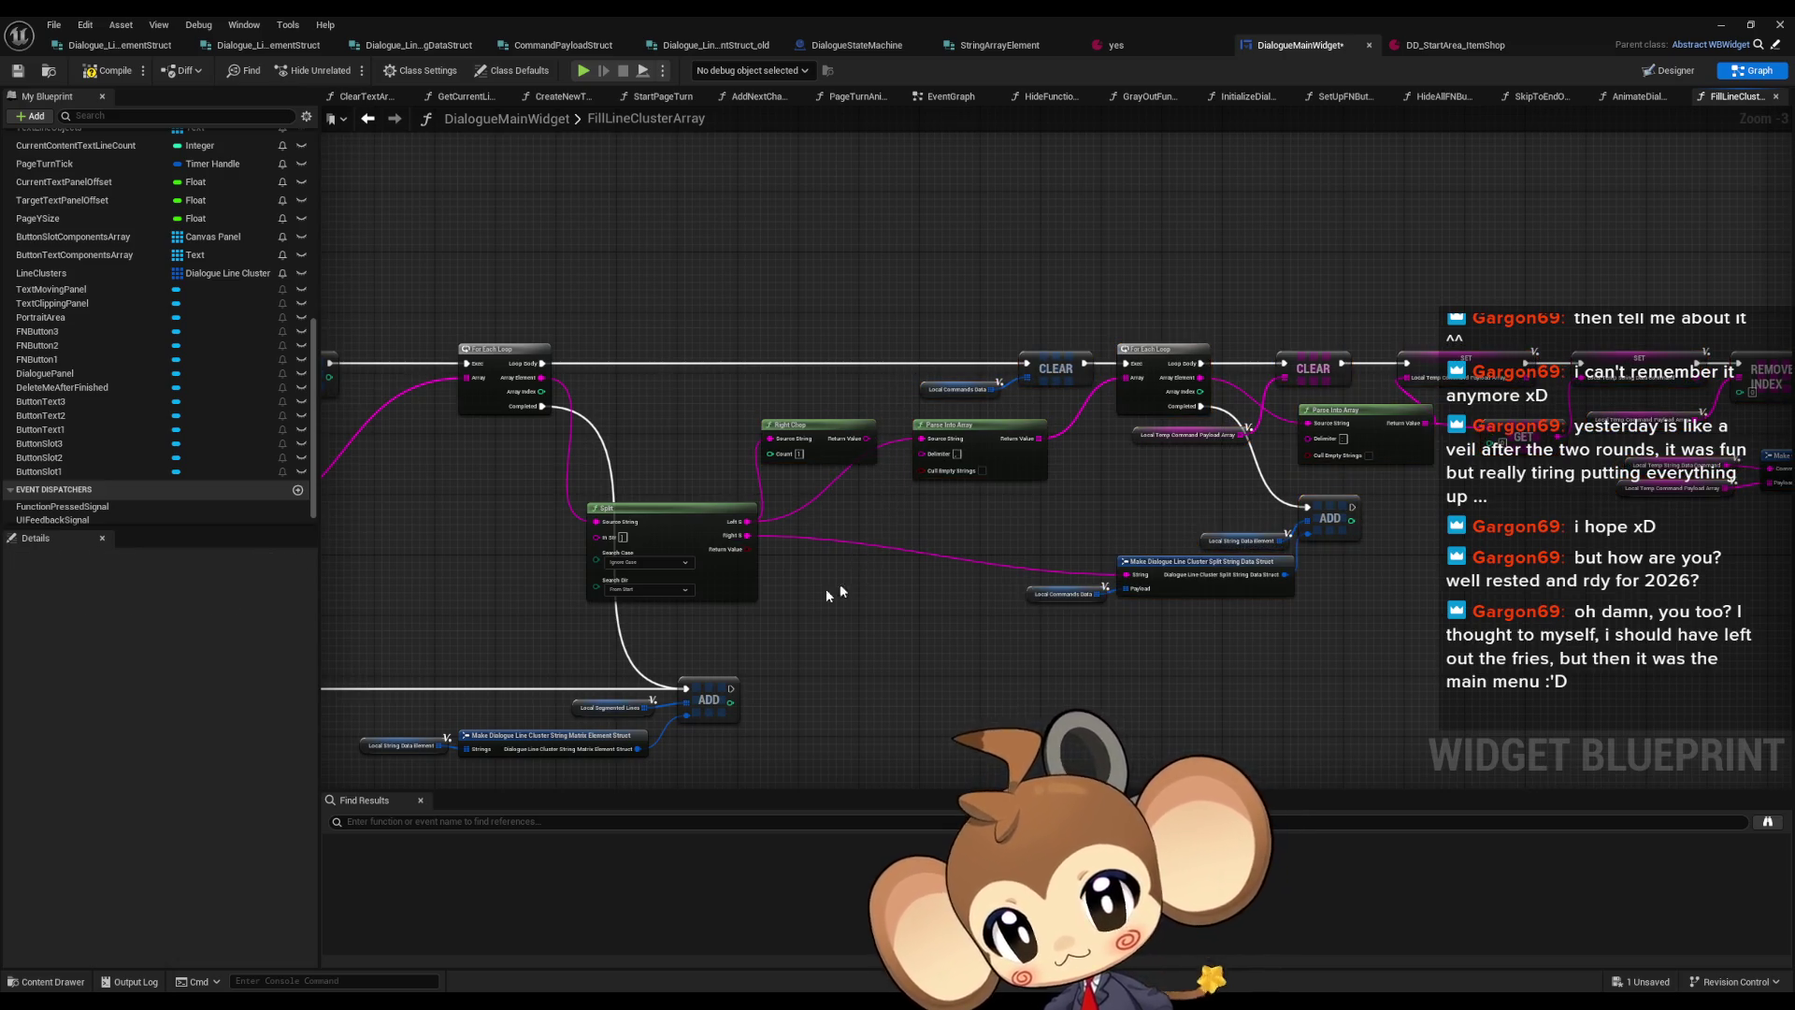
pyautogui.moveTo(664, 492); pyautogui.dragTo(627, 439)
pyautogui.click(778, 590)
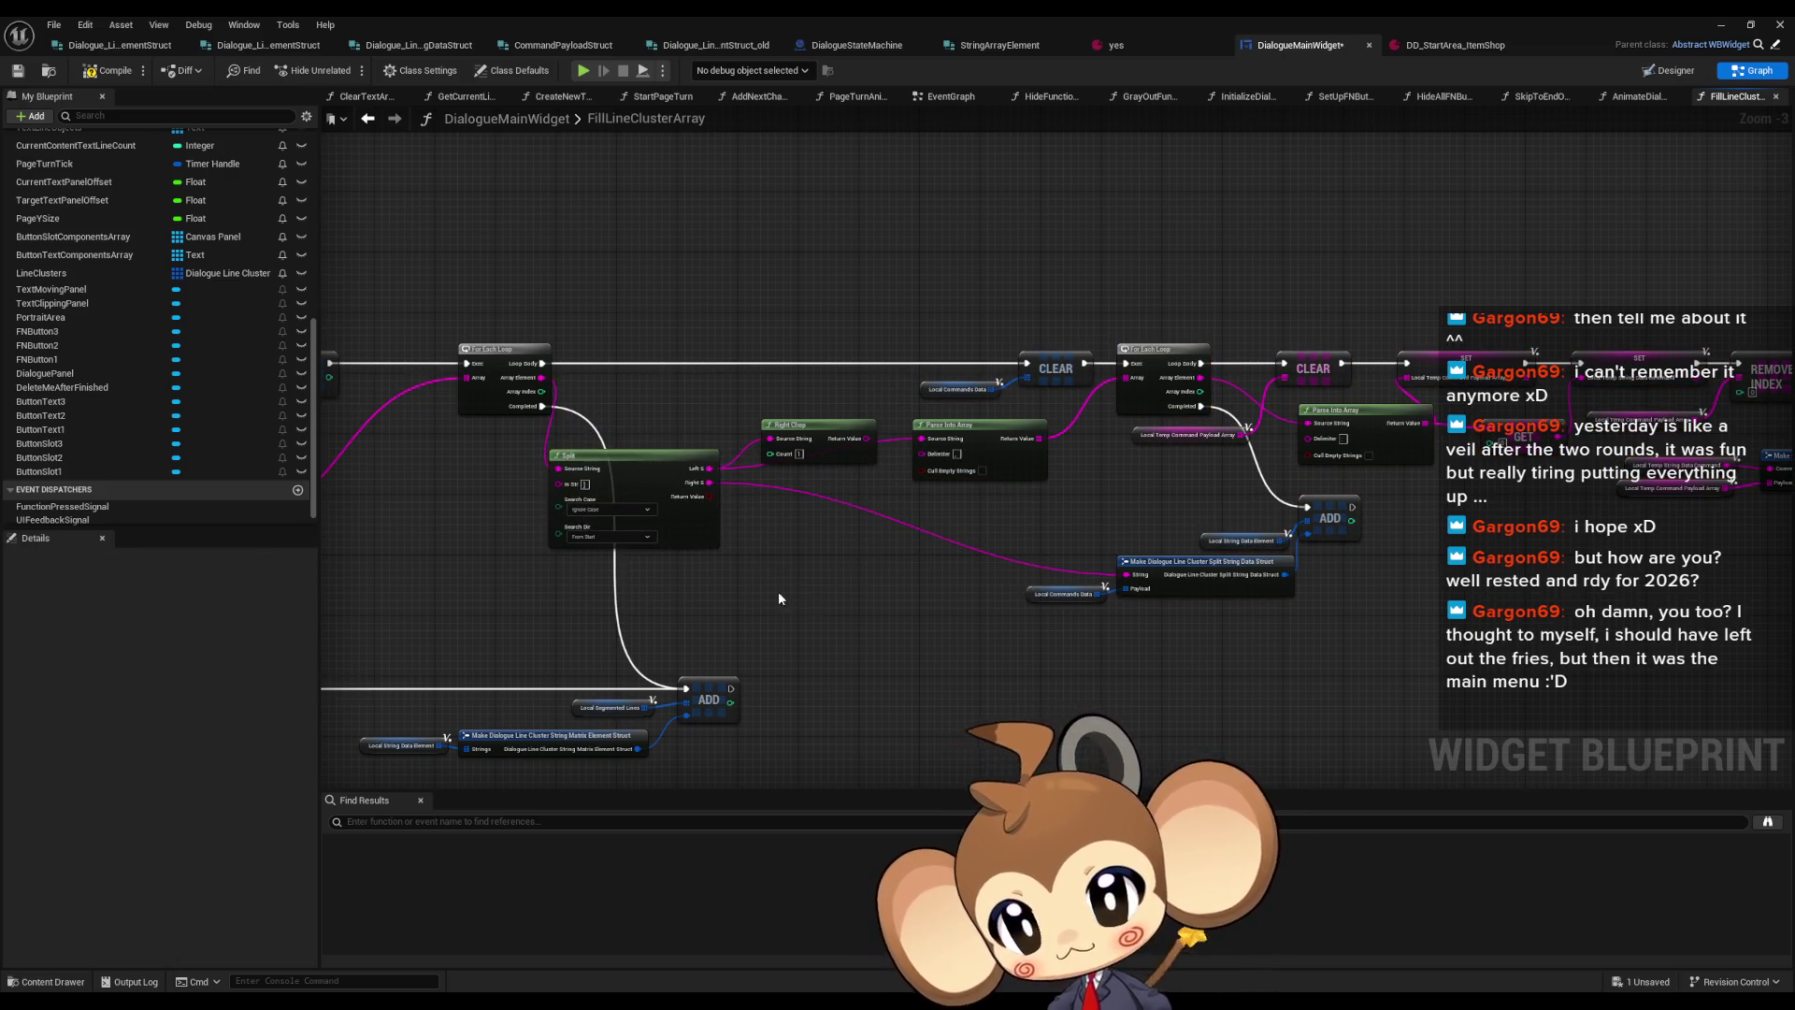
# Nudge the upper ADD node into alignment and restore the editor window to reveal the level editor
pyautogui.scroll(-2, 778, 598)
pyautogui.moveTo(889, 474); pyautogui.dragTo(838, 458)
pyautogui.scroll(1, 879, 477)
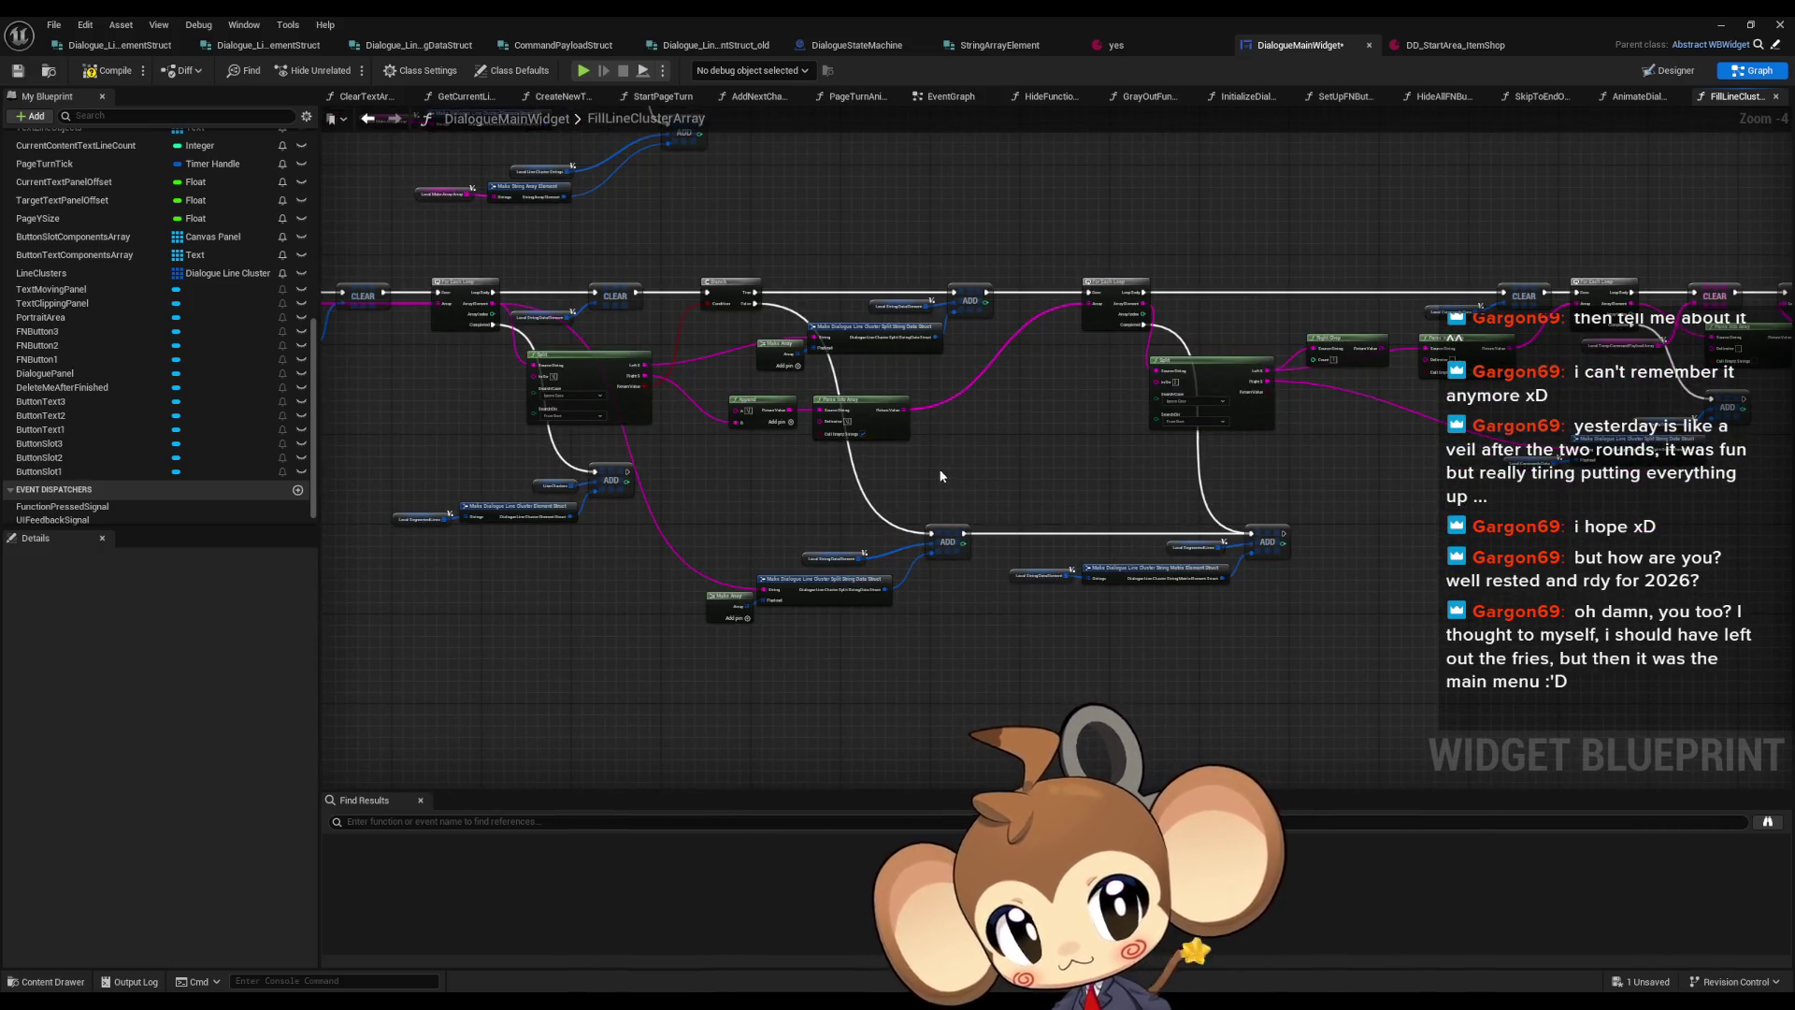
pyautogui.scroll(-1, 892, 466)
pyautogui.moveTo(892, 466); pyautogui.dragTo(1353, 692)
pyautogui.scroll(4, 1058, 519)
pyautogui.click(1073, 383)
pyautogui.moveTo(1071, 382); pyautogui.dragTo(1082, 381)
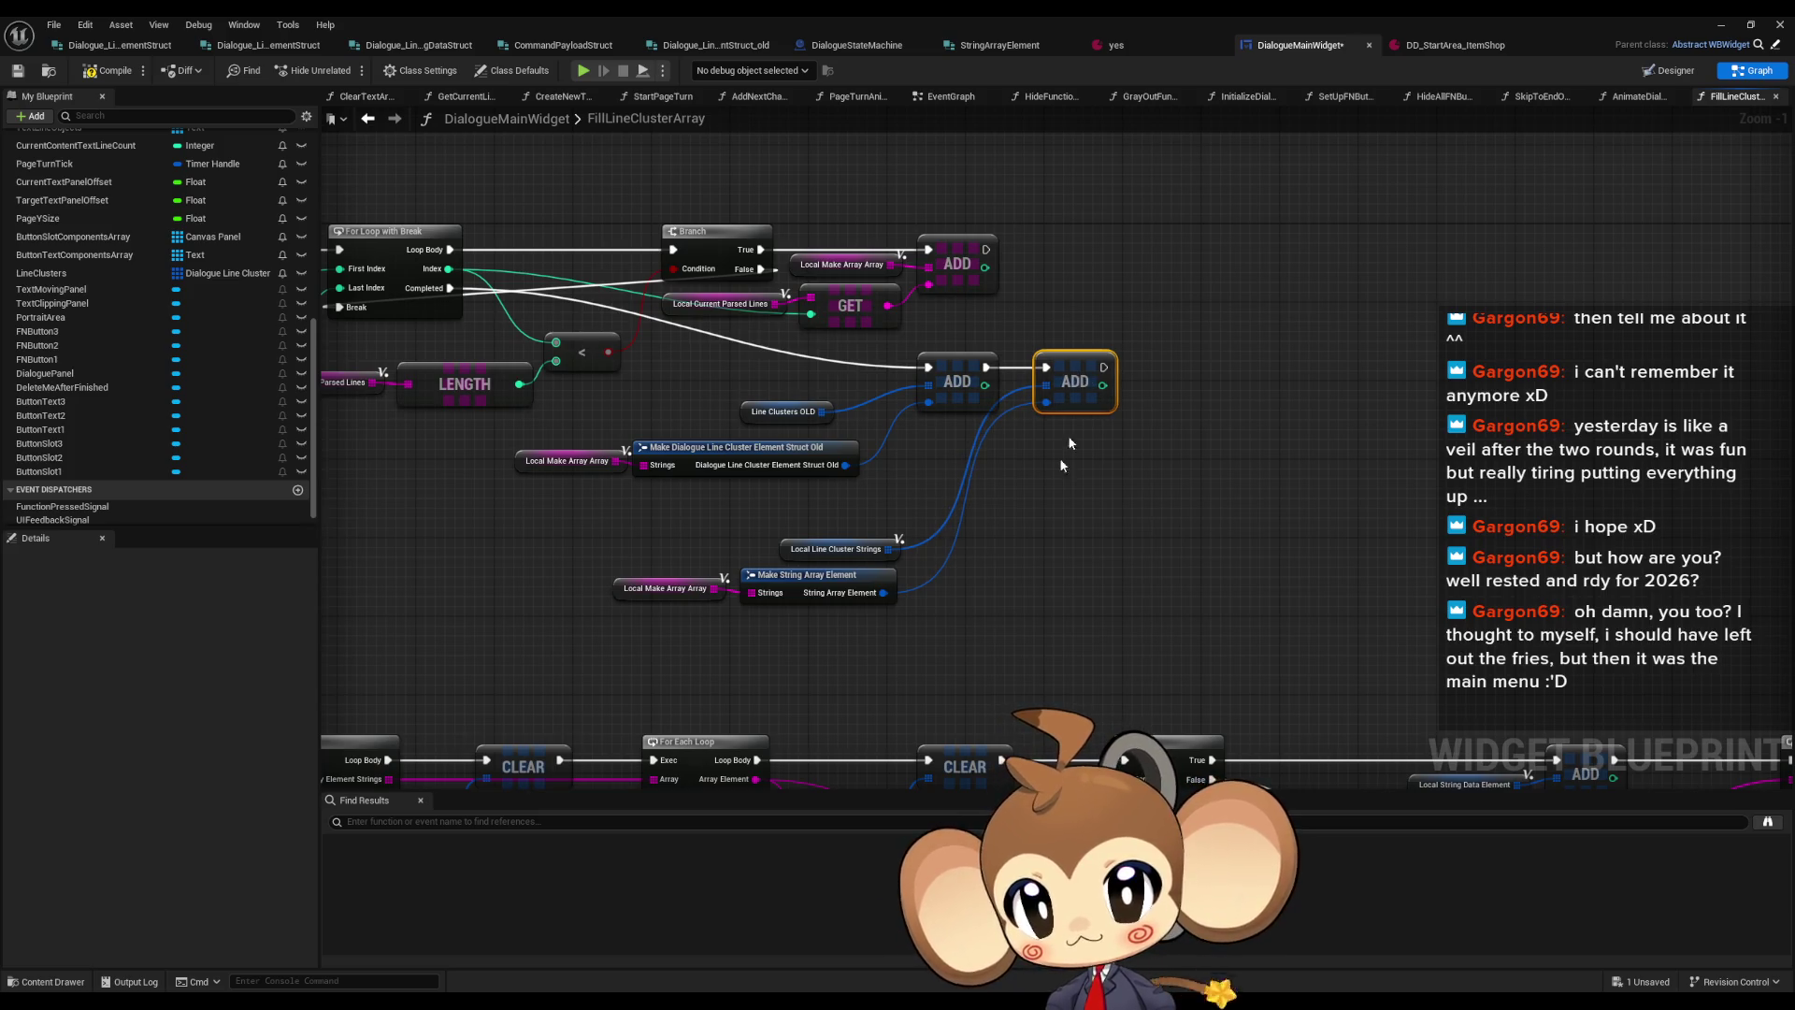
pyautogui.scroll(-3, 1070, 444)
pyautogui.moveTo(1060, 586)
pyautogui.mouseDown()
pyautogui.moveTo(838, 341)
pyautogui.moveTo(697, 224)
pyautogui.mouseUp()
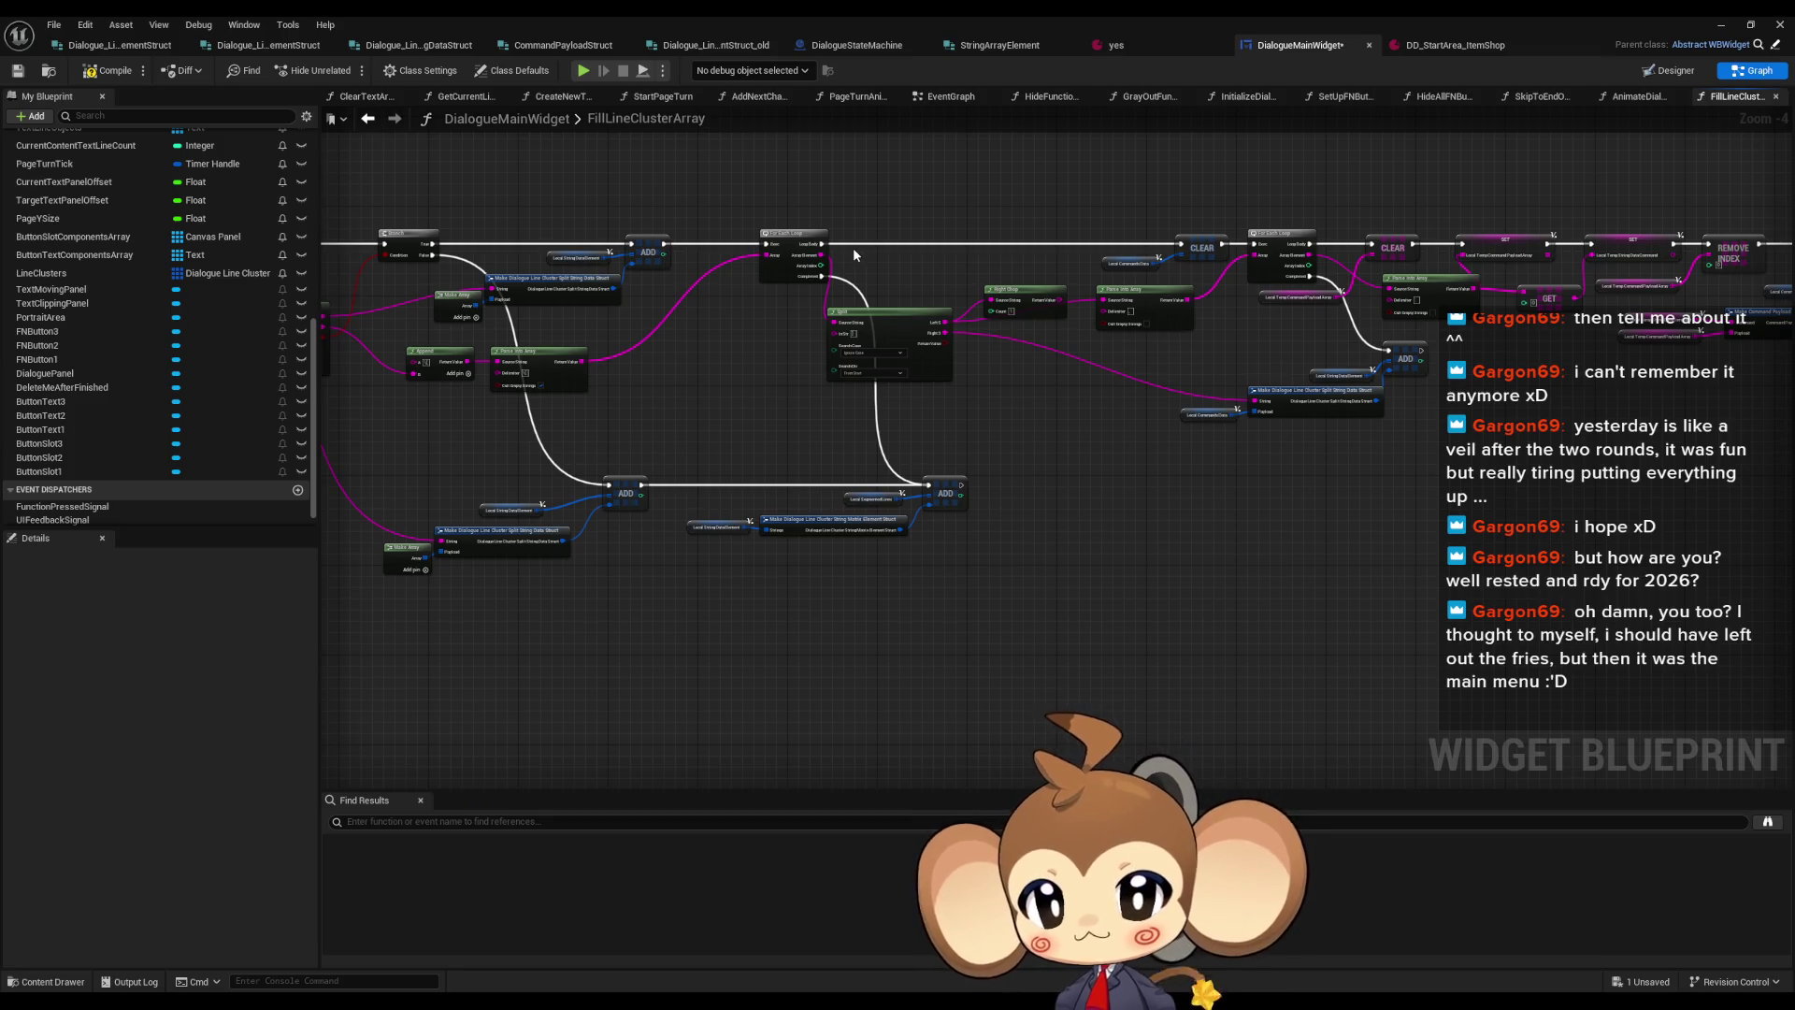
pyautogui.moveTo(838, 251)
pyautogui.mouseDown()
pyautogui.moveTo(1126, 426)
pyautogui.moveTo(1146, 379)
pyautogui.mouseUp()
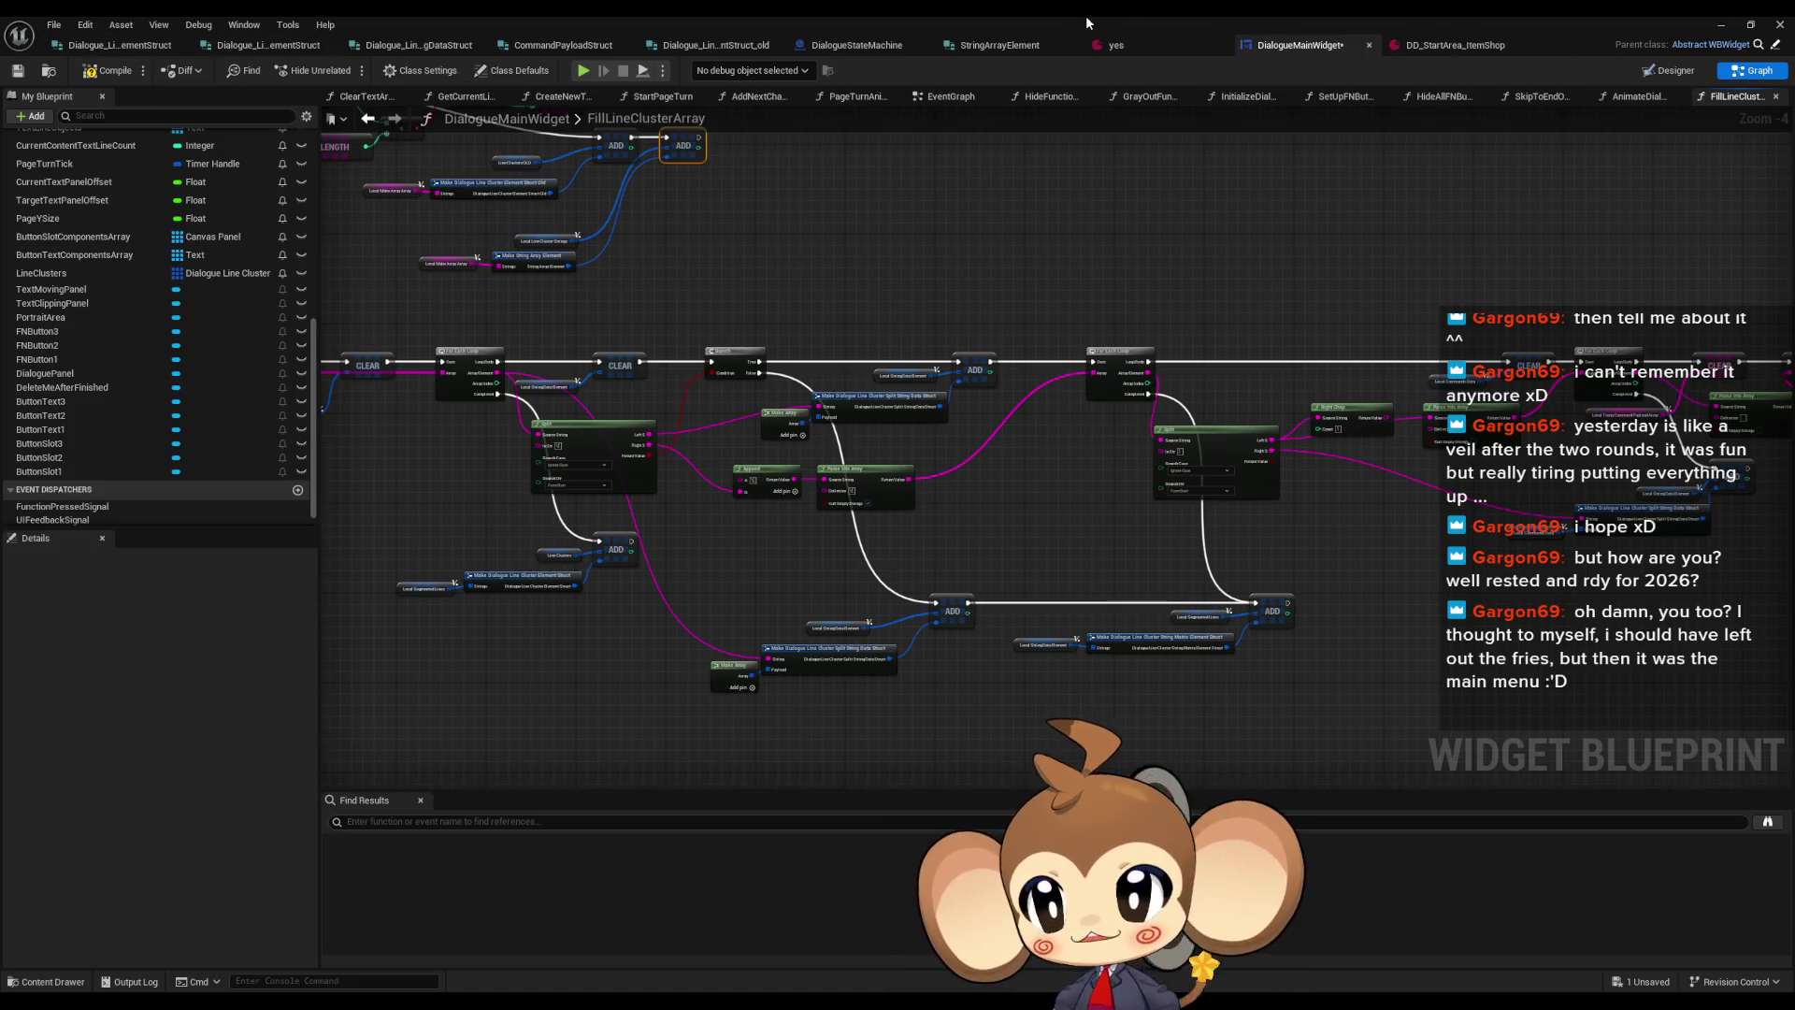
pyautogui.click(926, 41)
pyautogui.moveTo(935, 20)
pyautogui.mouseDown()
pyautogui.moveTo(654, 476)
pyautogui.moveTo(449, 467)
pyautogui.mouseUp()
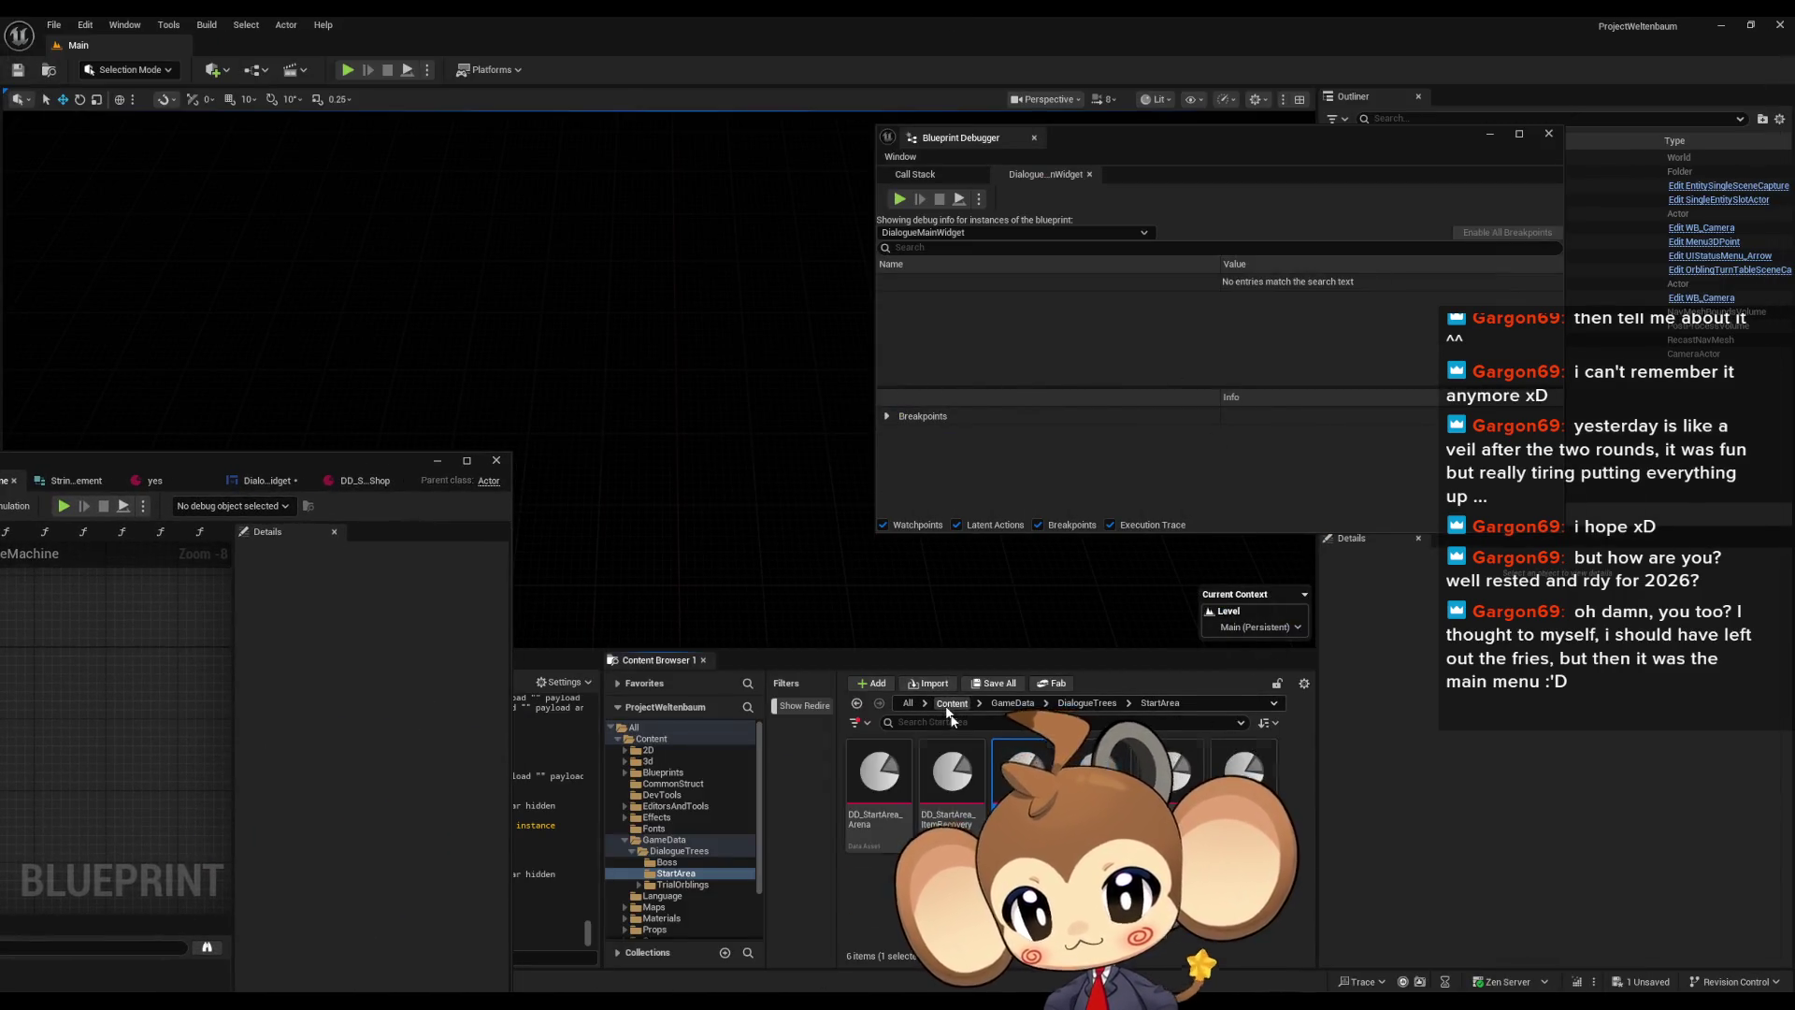
# Open the IssueBoard blueprint from the Content folder and maximize its editor
pyautogui.click(952, 702)
pyautogui.doubleClick(878, 855)
pyautogui.doubleClick(651, 433)
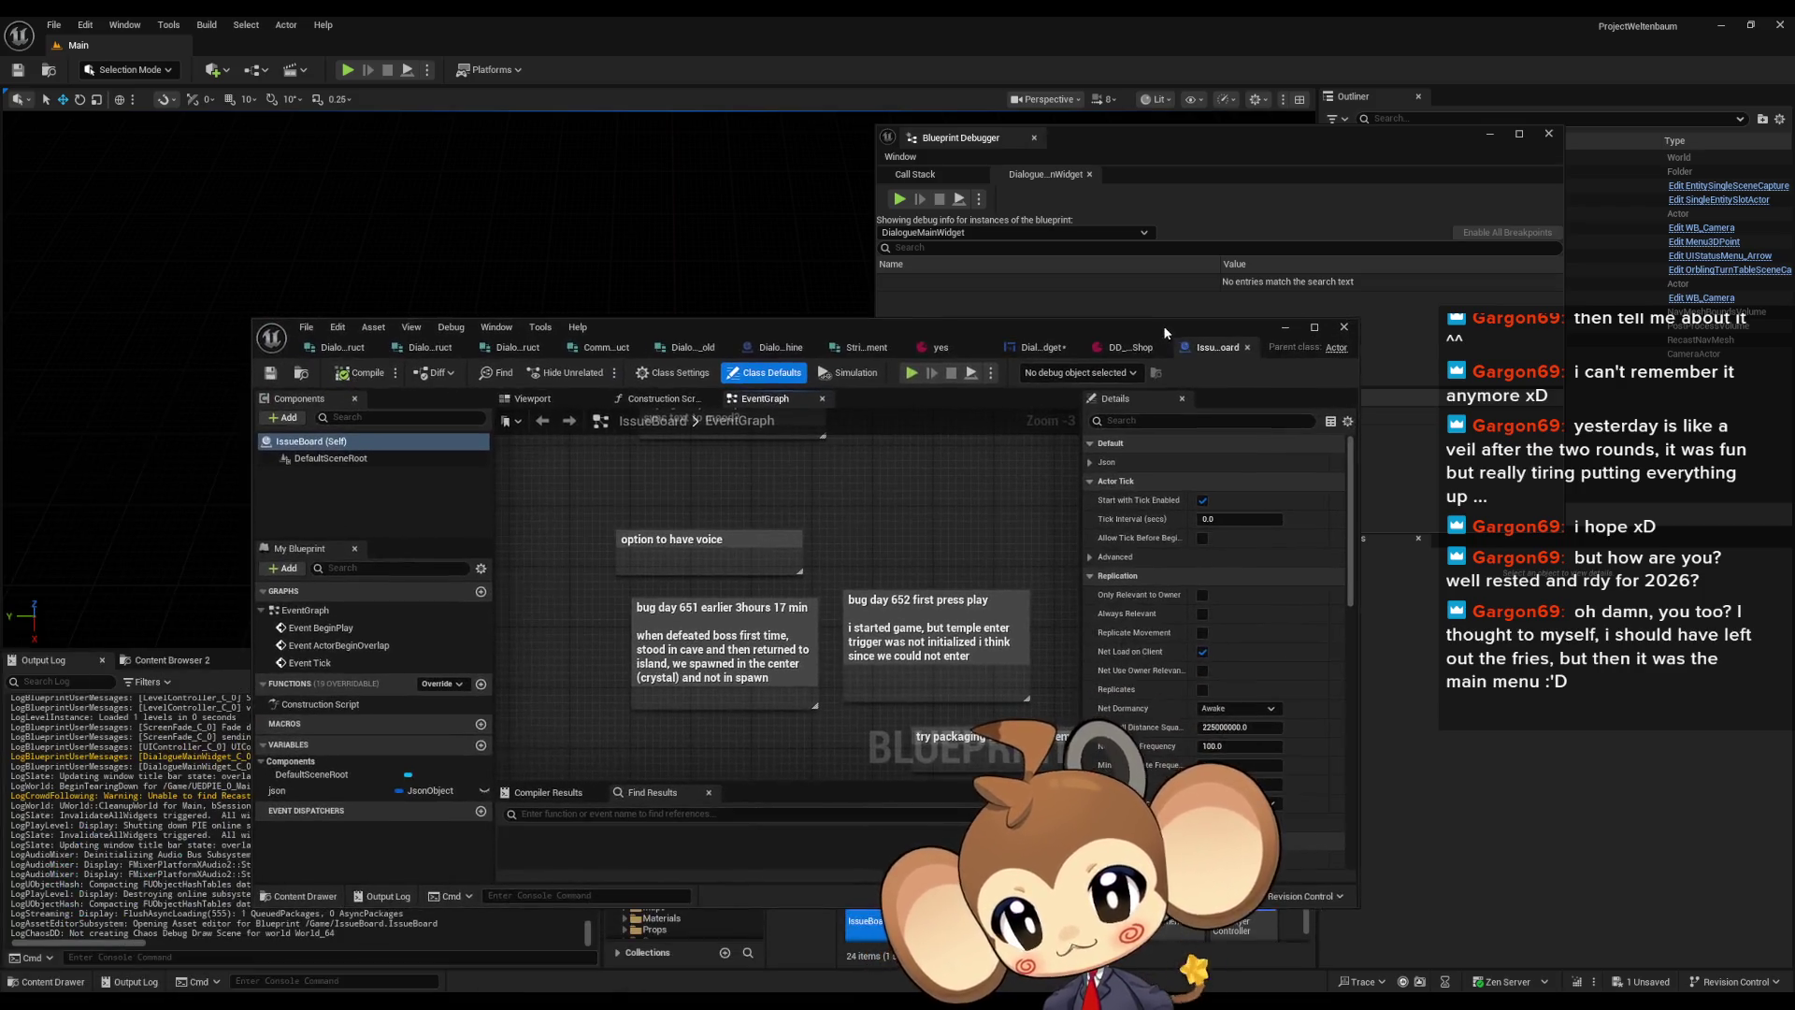
# Add a comment box titled 'continue with tags to next line too if no \[] tag'
pyautogui.rightClick(719, 481)
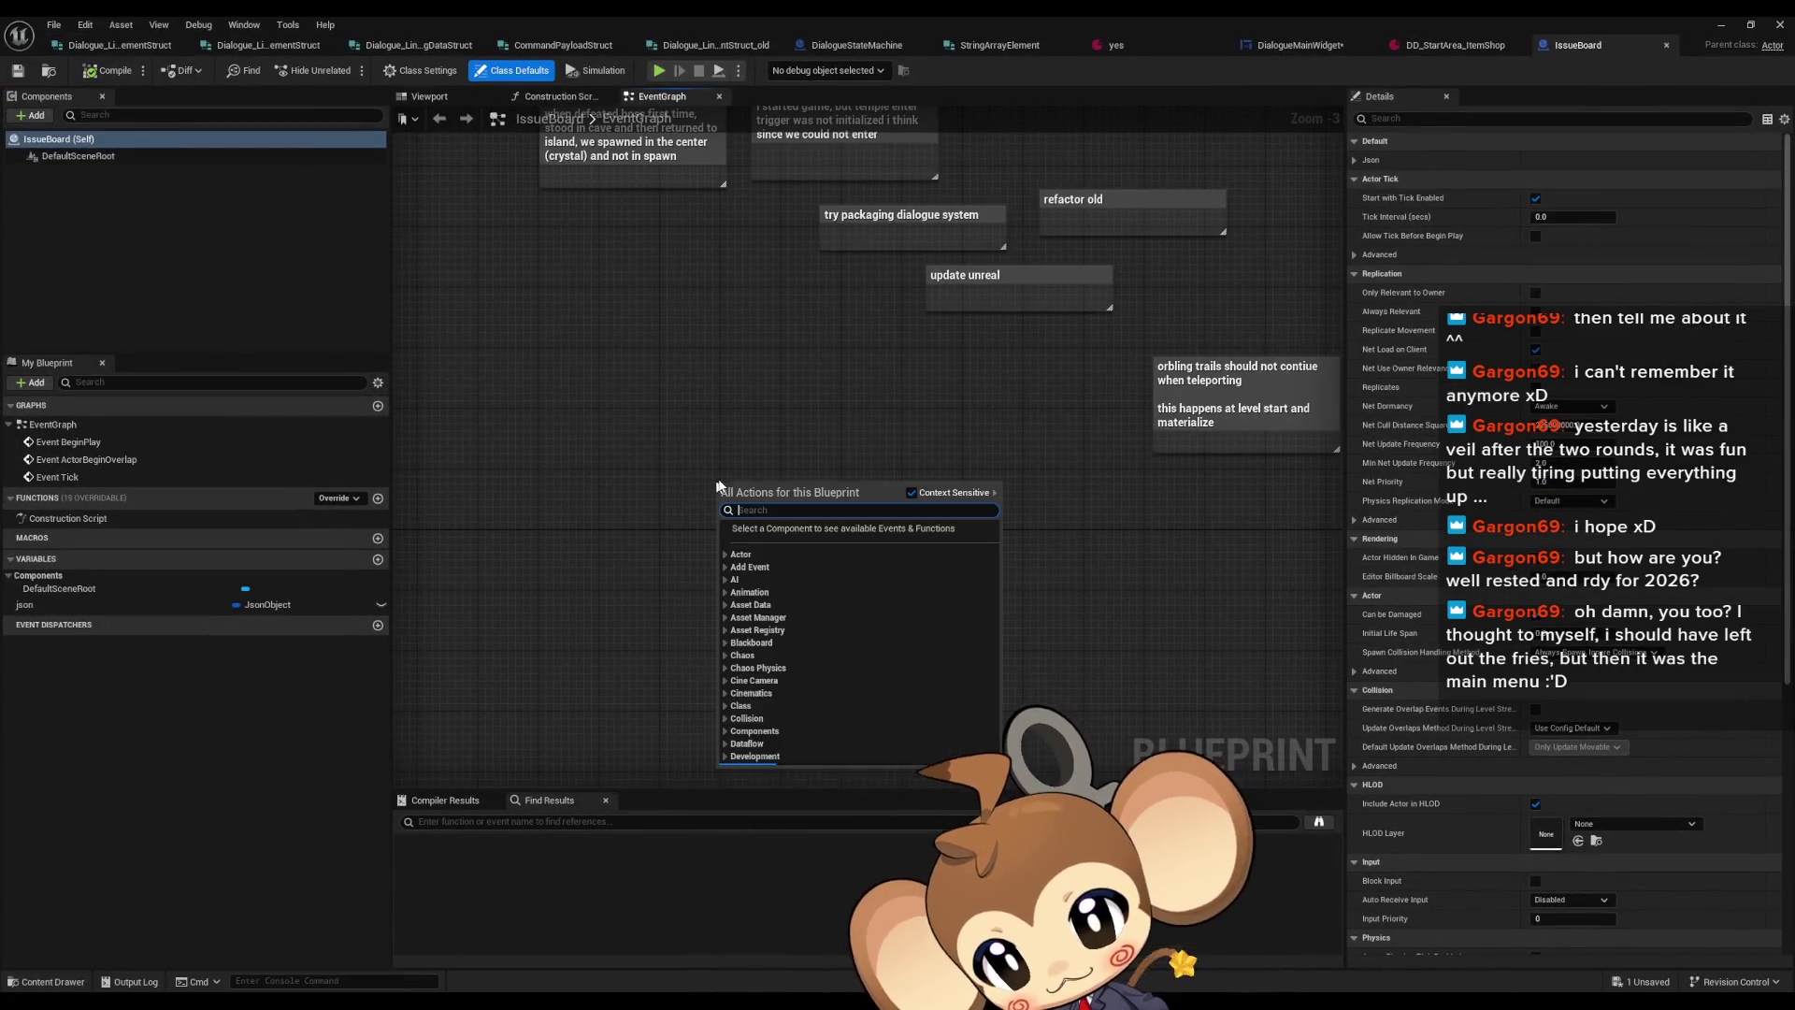
pyautogui.click(739, 462)
pyautogui.press('c')
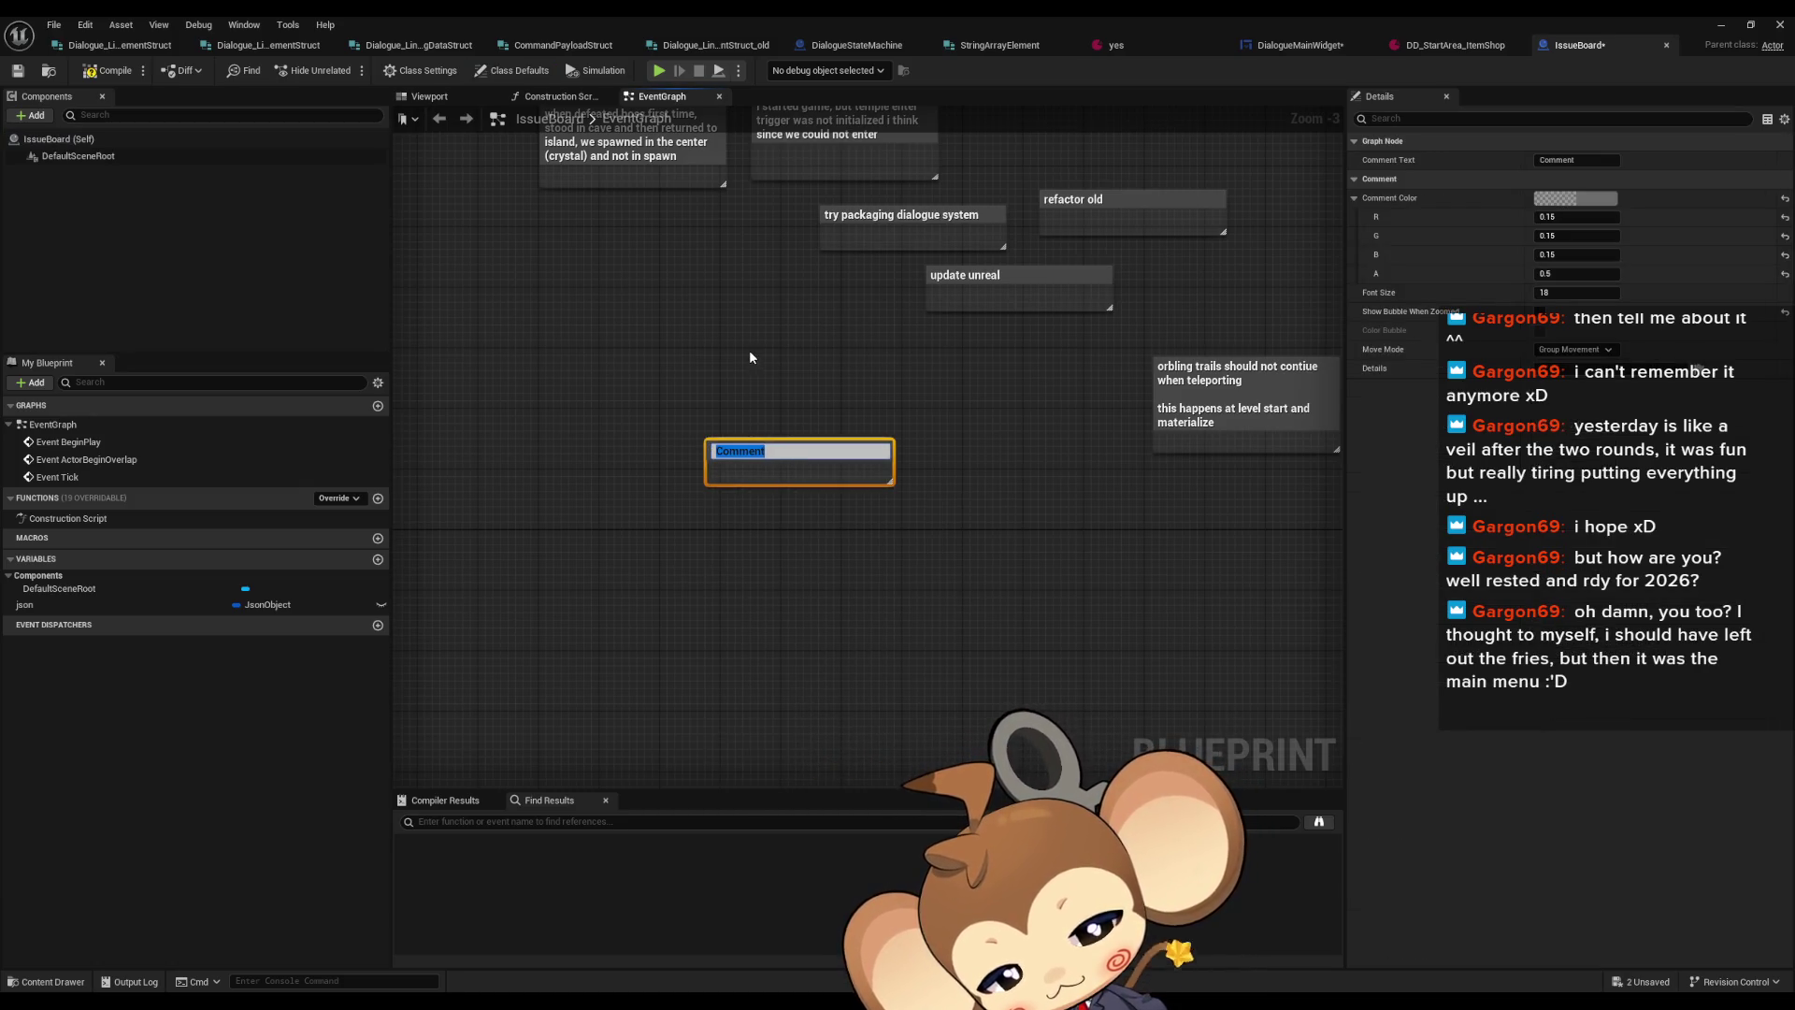
pyautogui.write('continue wi')
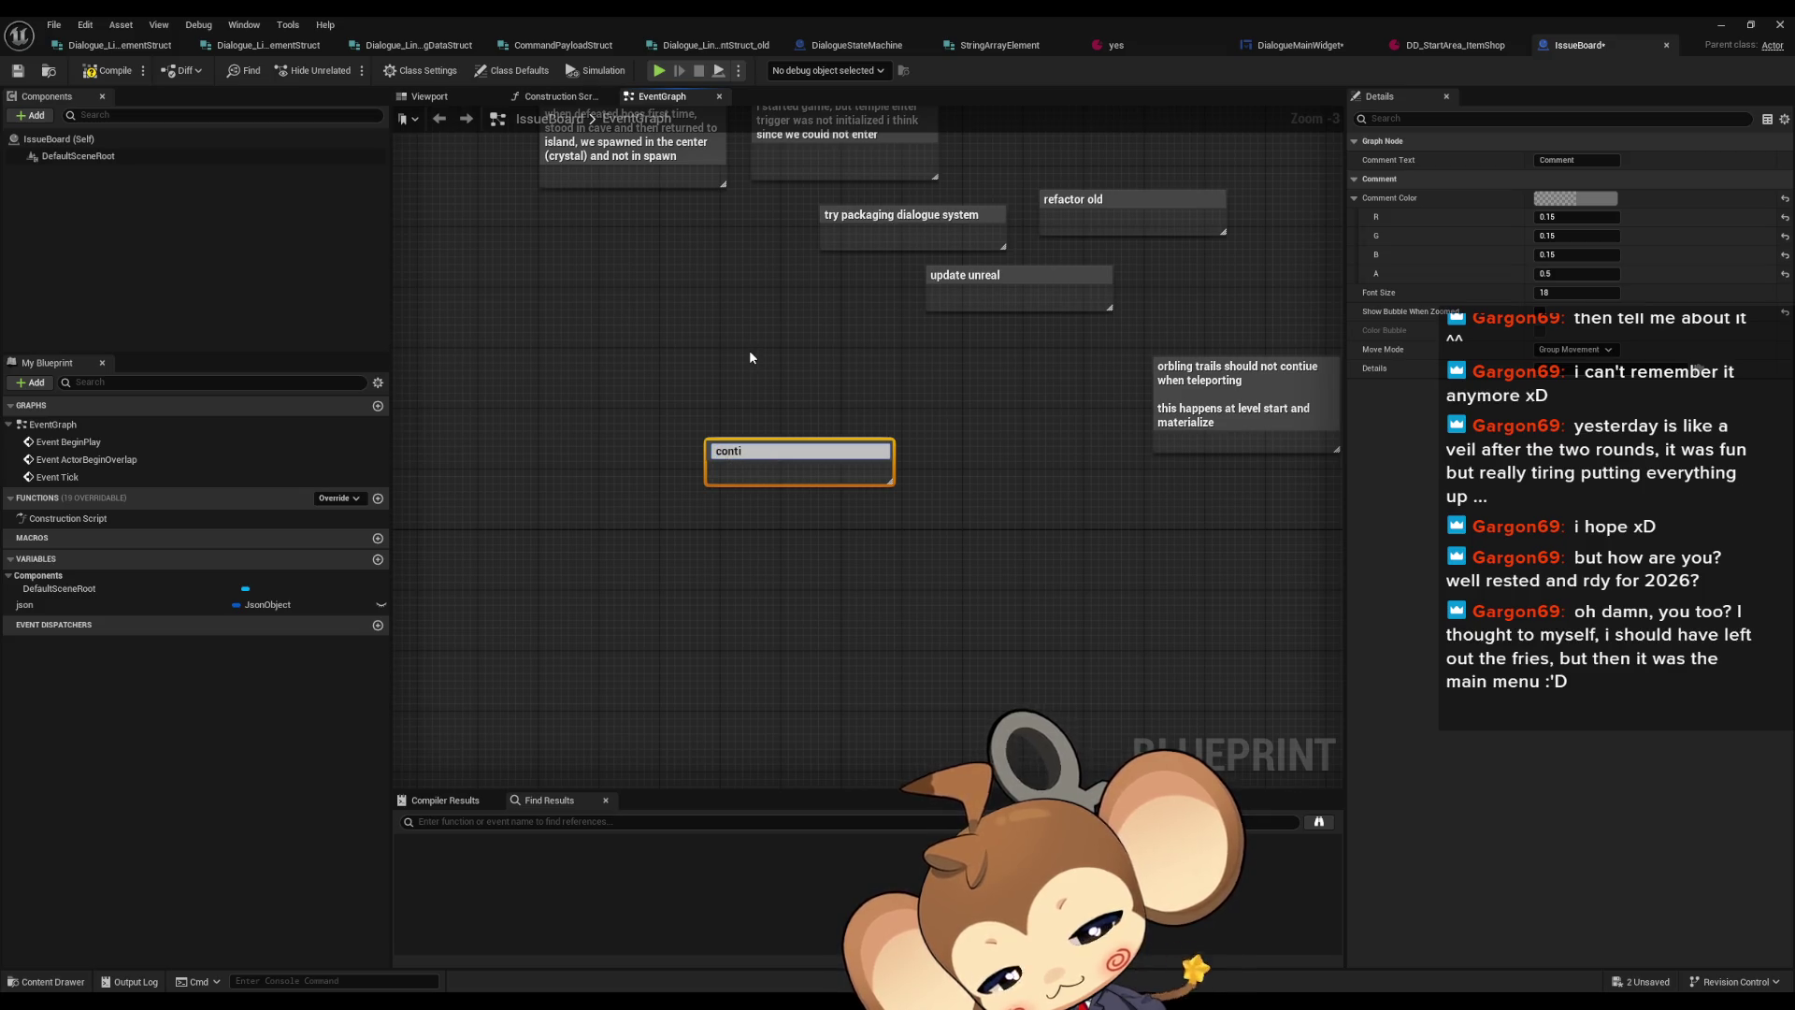
pyautogui.press('BackSpace')
pyautogui.press('BackSpace')
pyautogui.press('BackSpace')
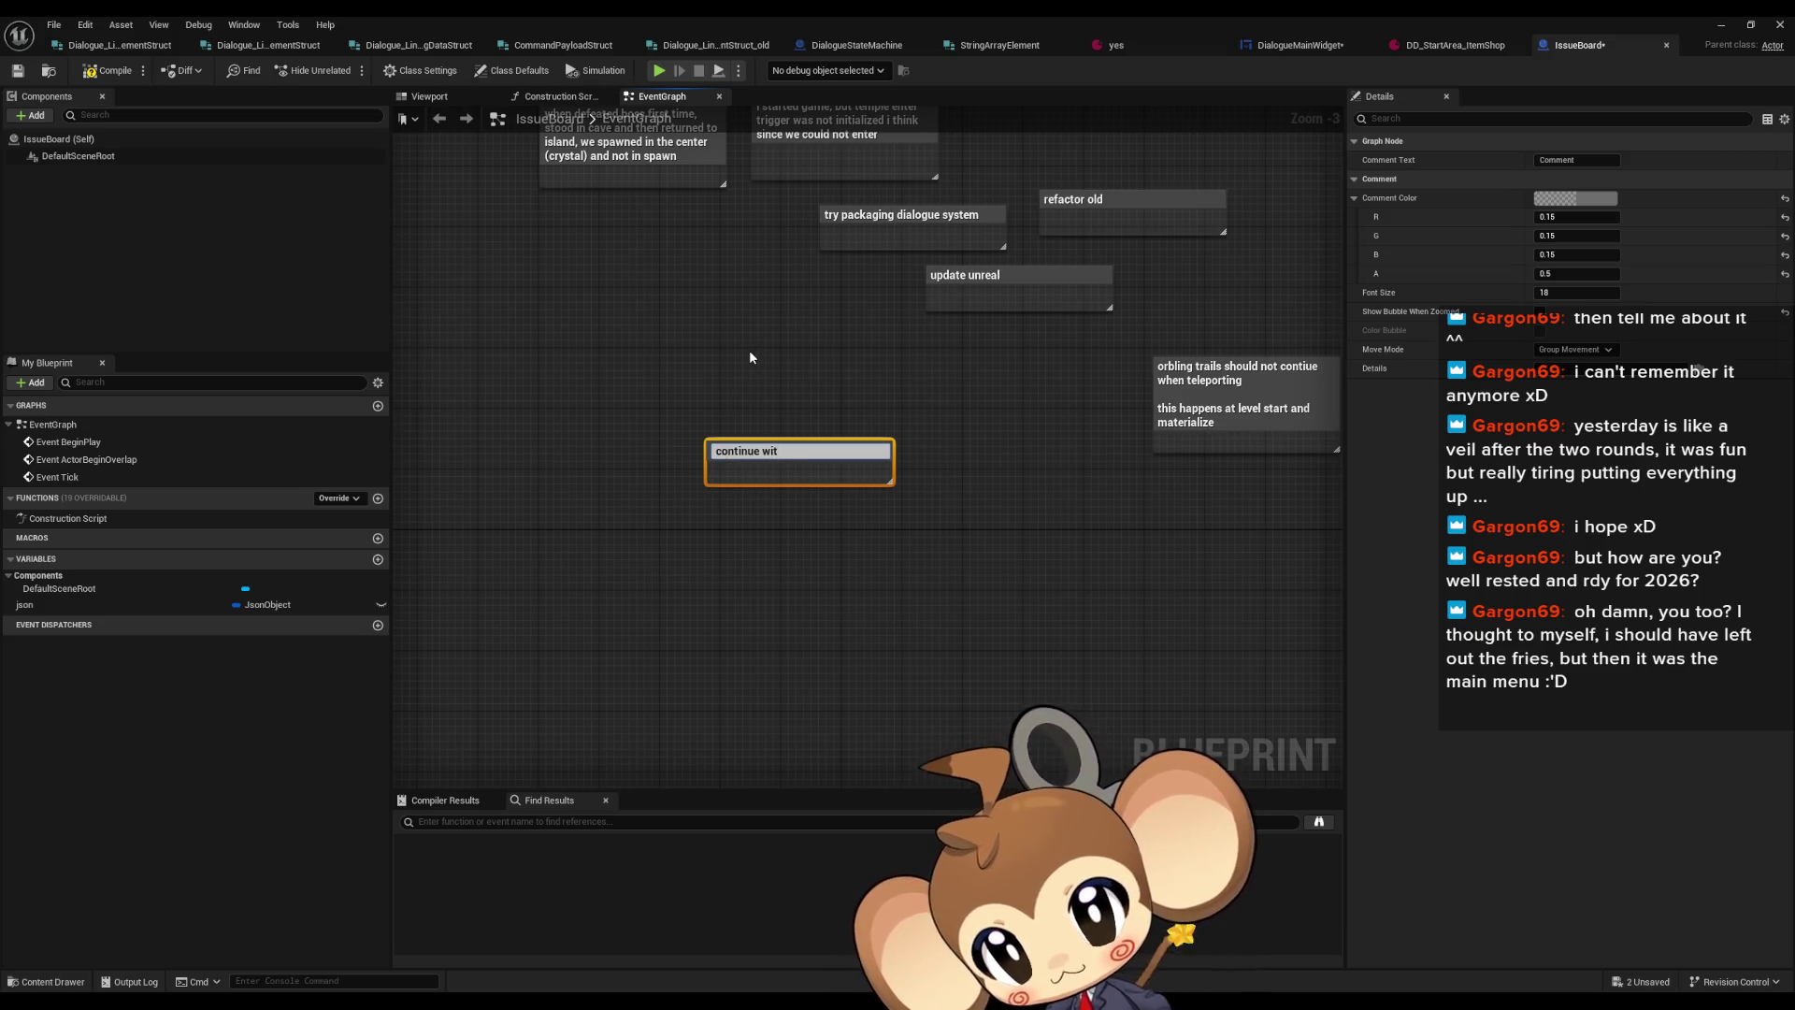
pyautogui.write('nue with')
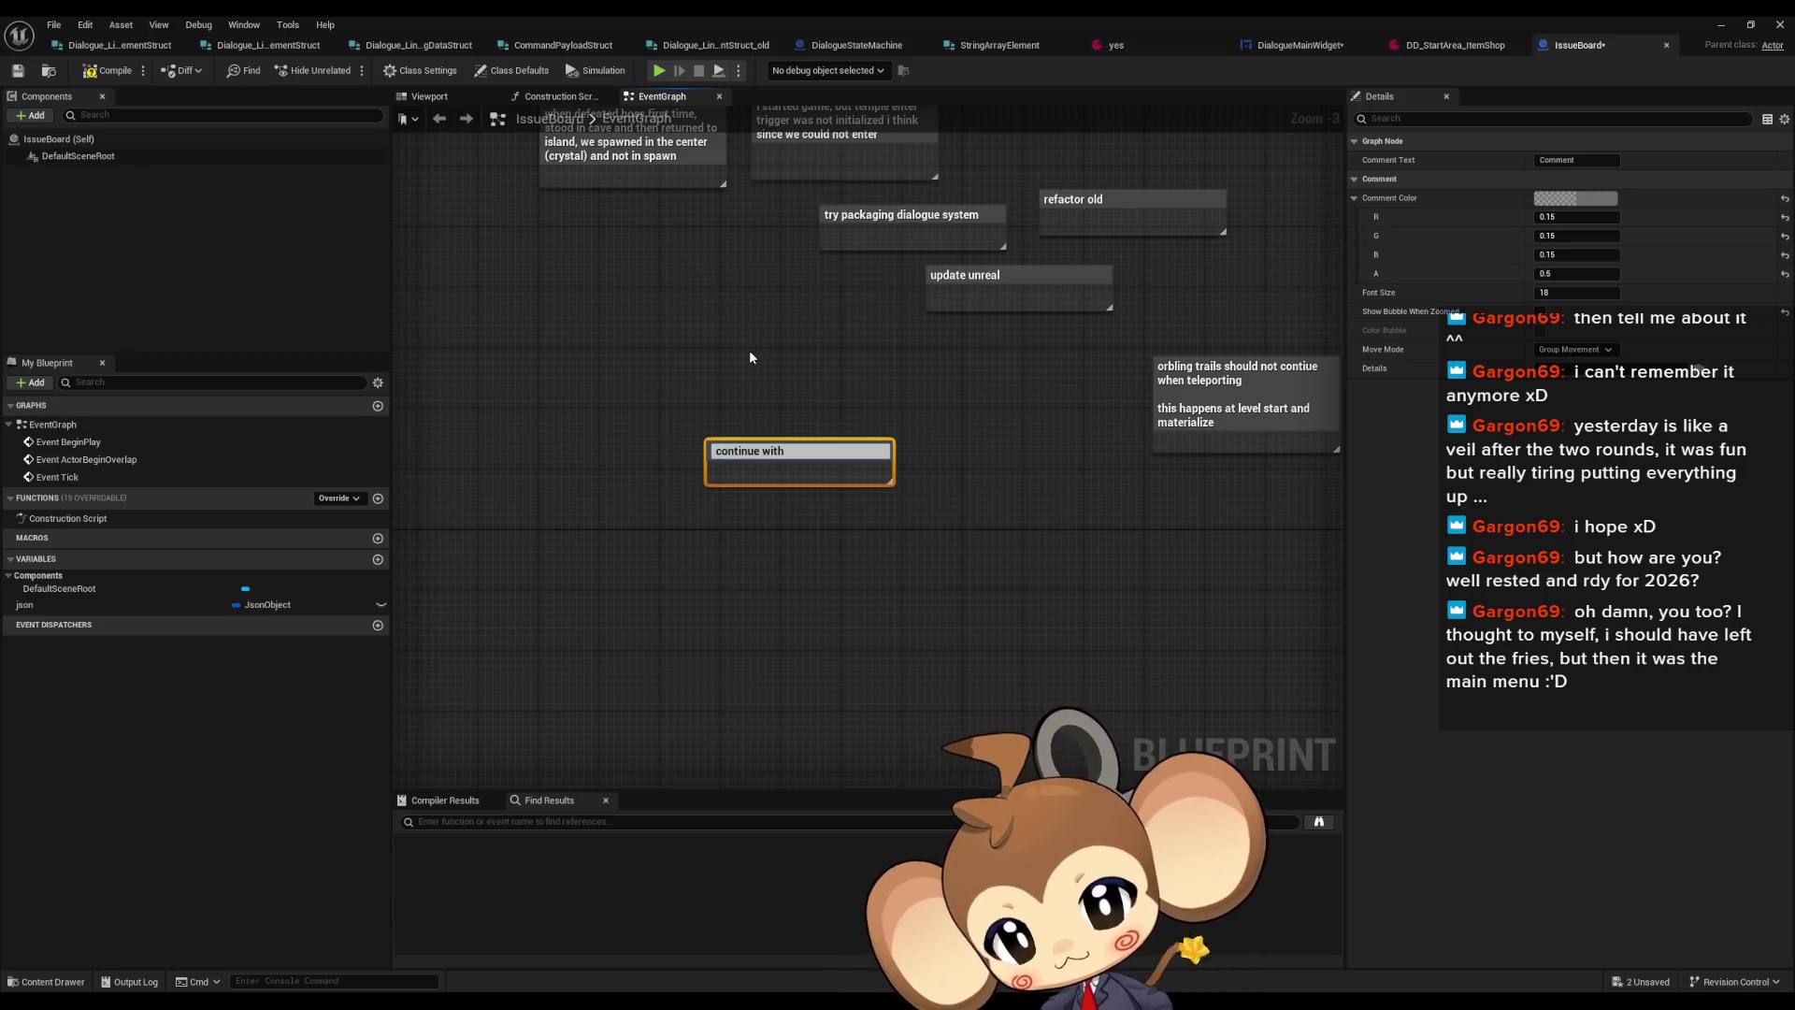
pyautogui.write(' tags to')
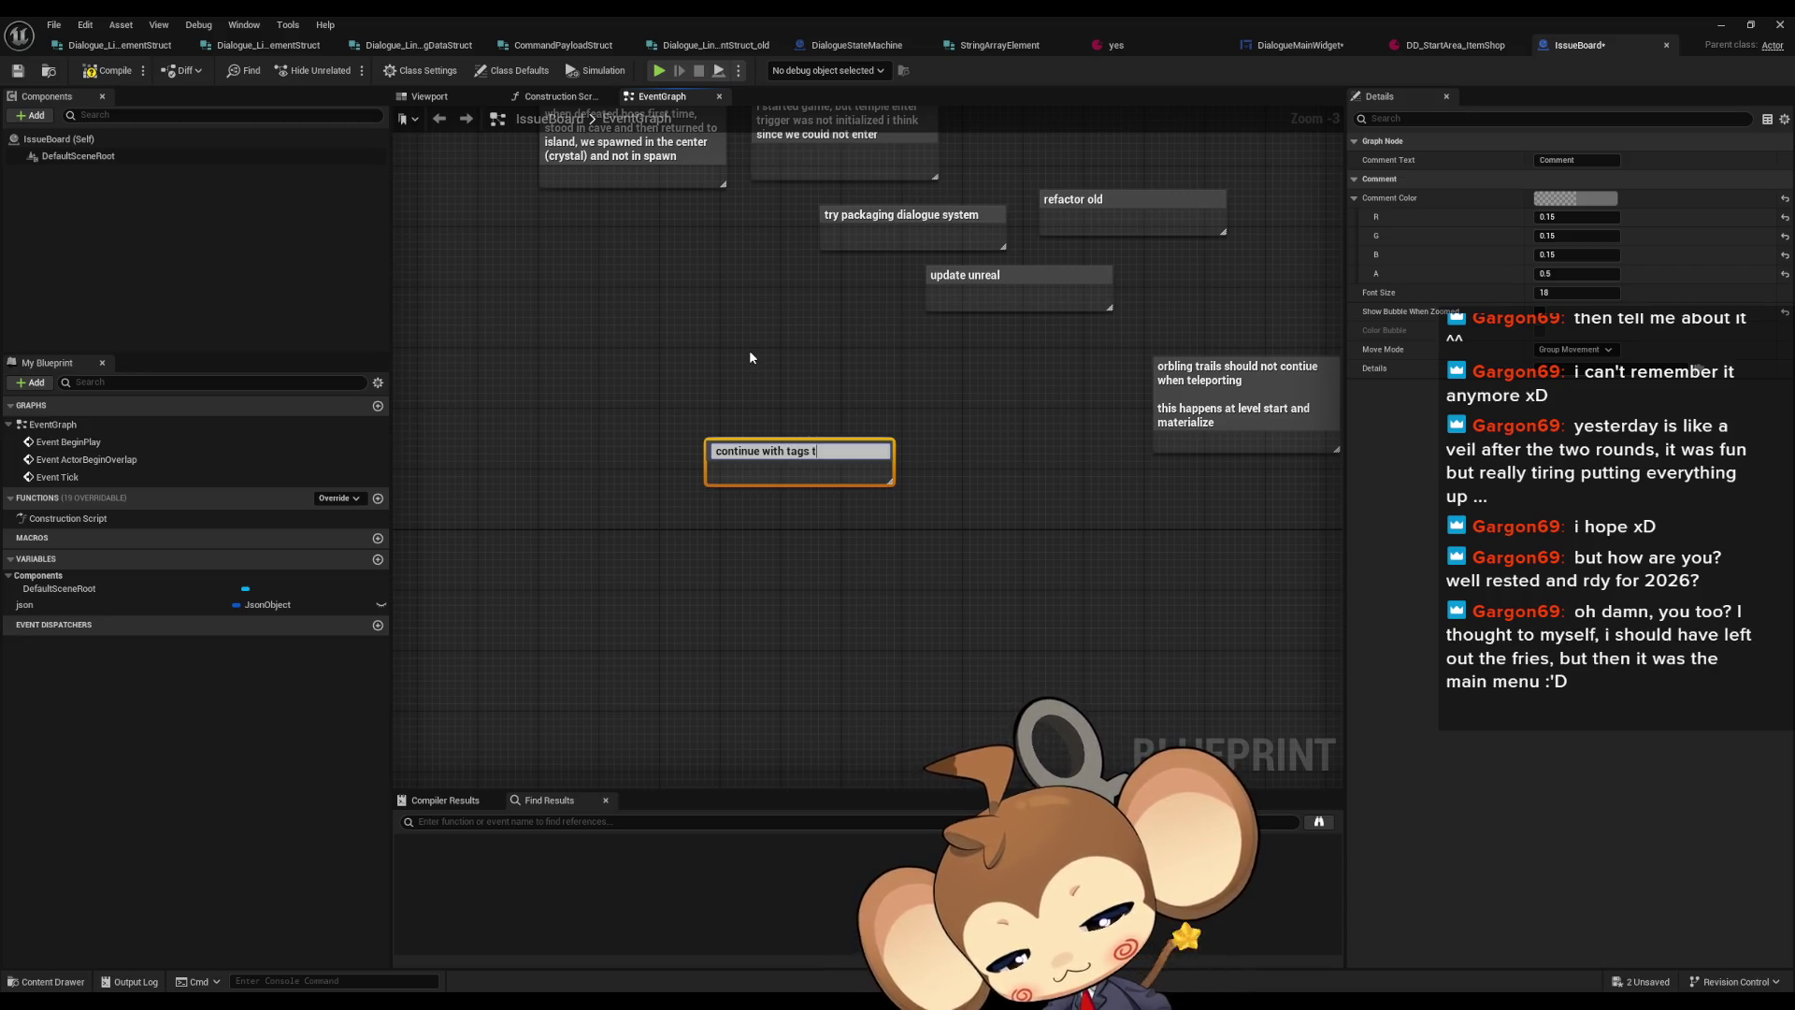
pyautogui.write(' ne')
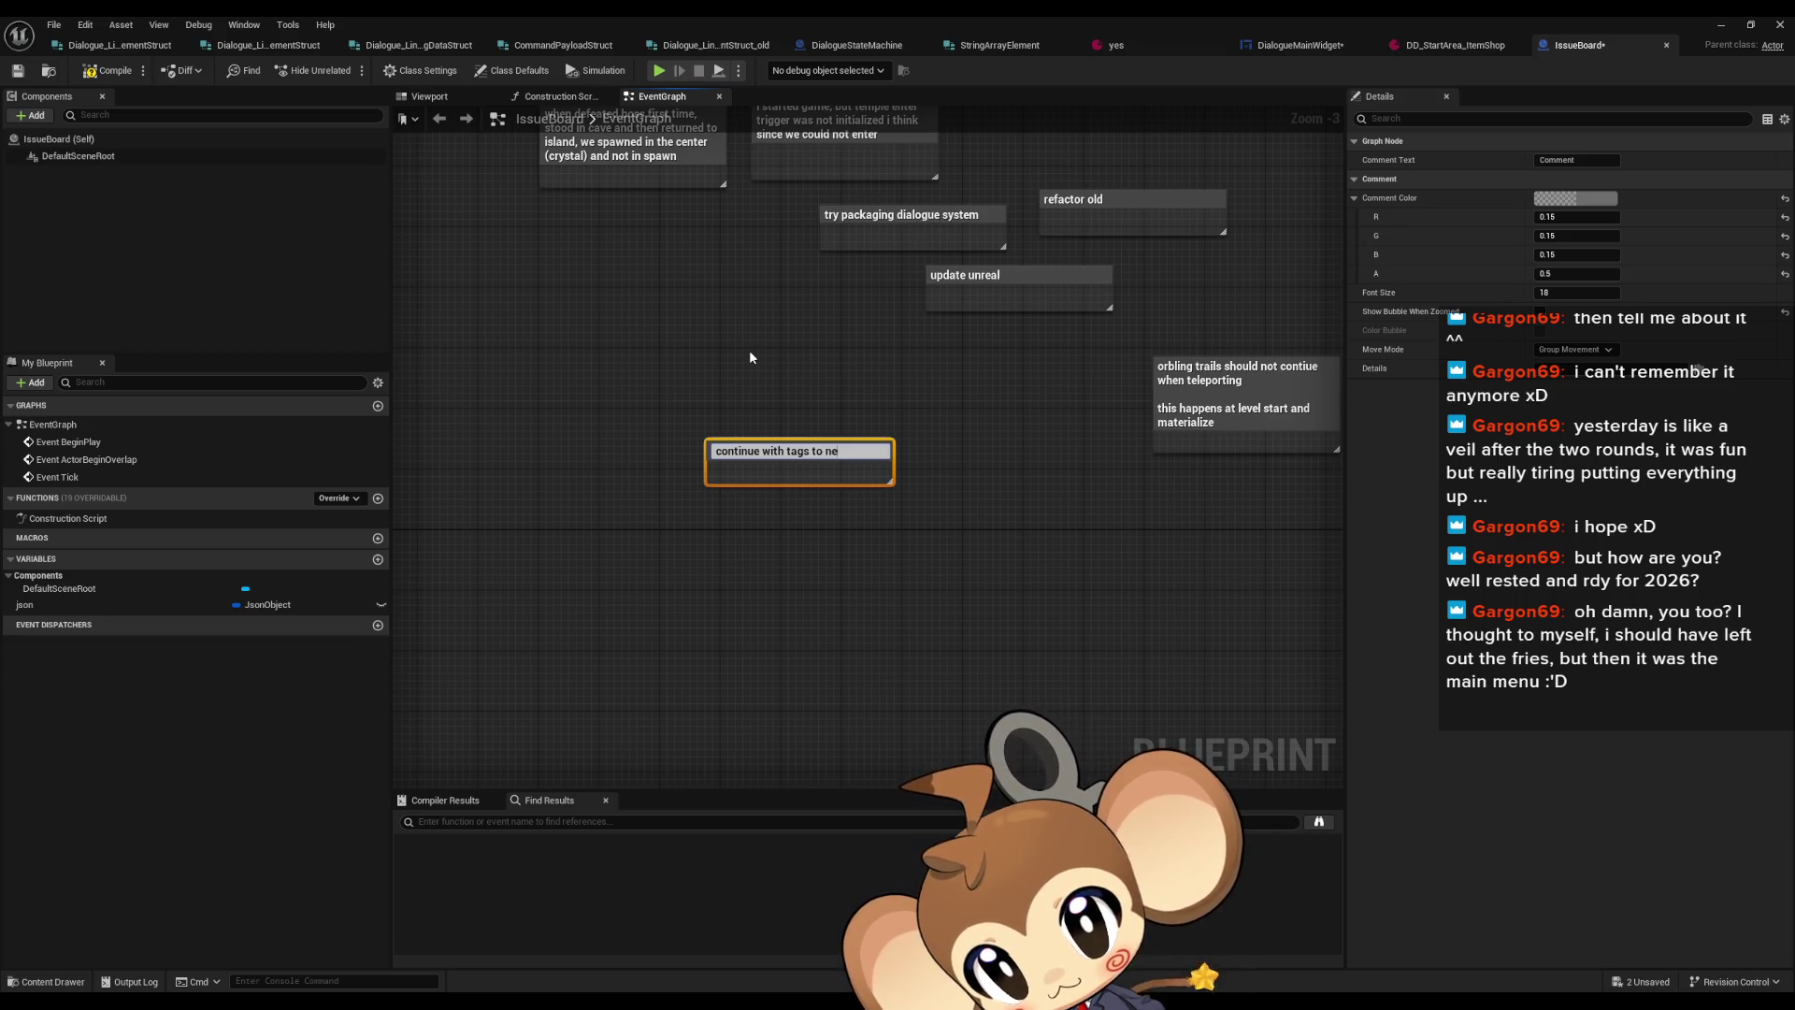
pyautogui.write('xt line too')
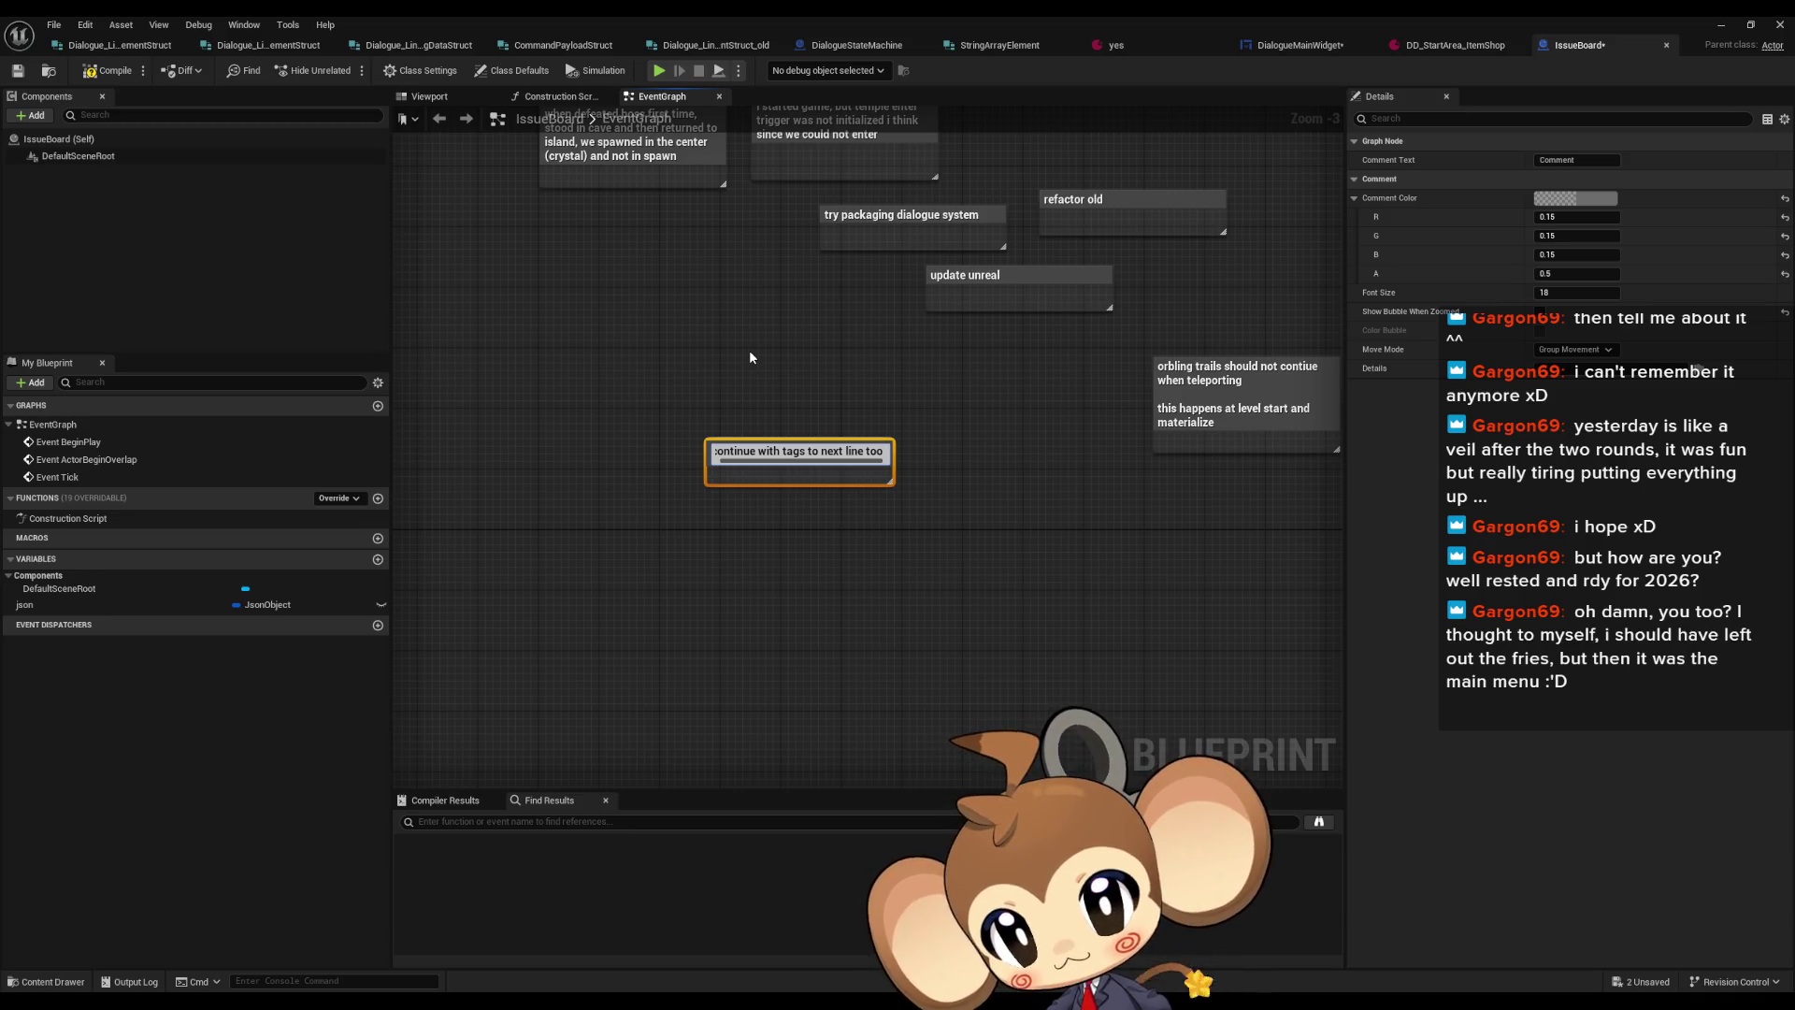
pyautogui.write(' if n')
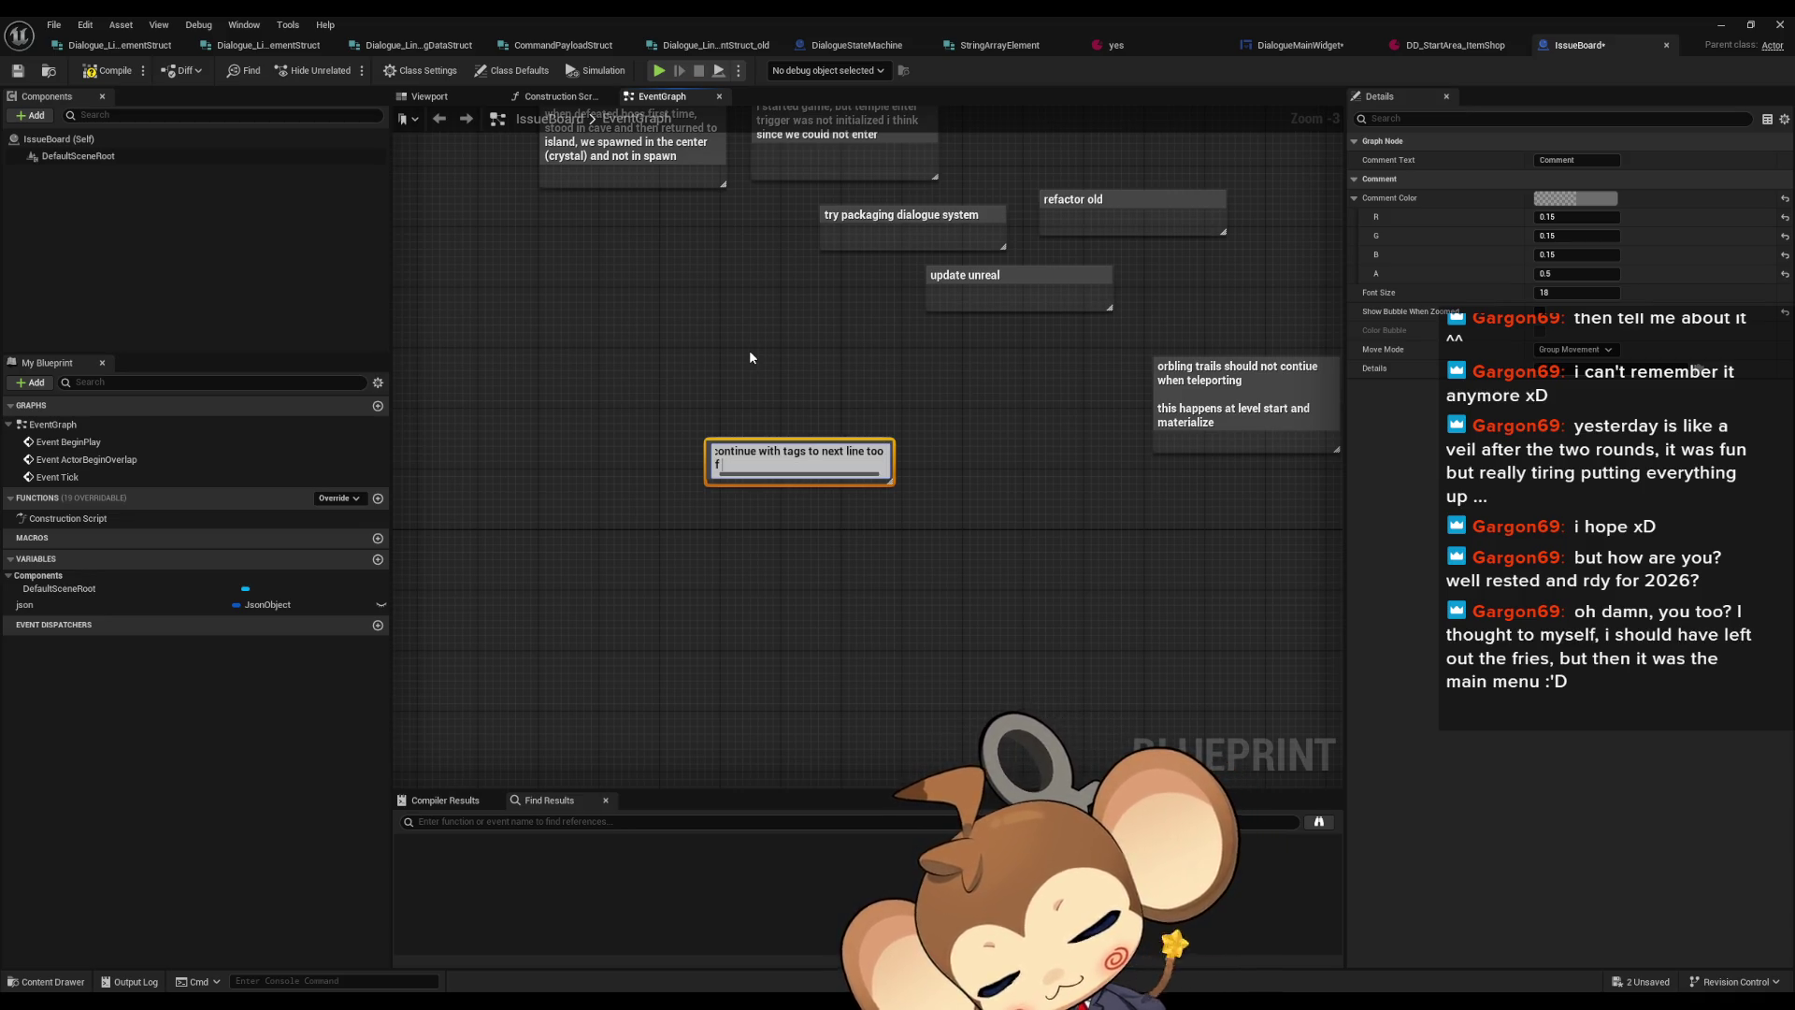
pyautogui.write('o')
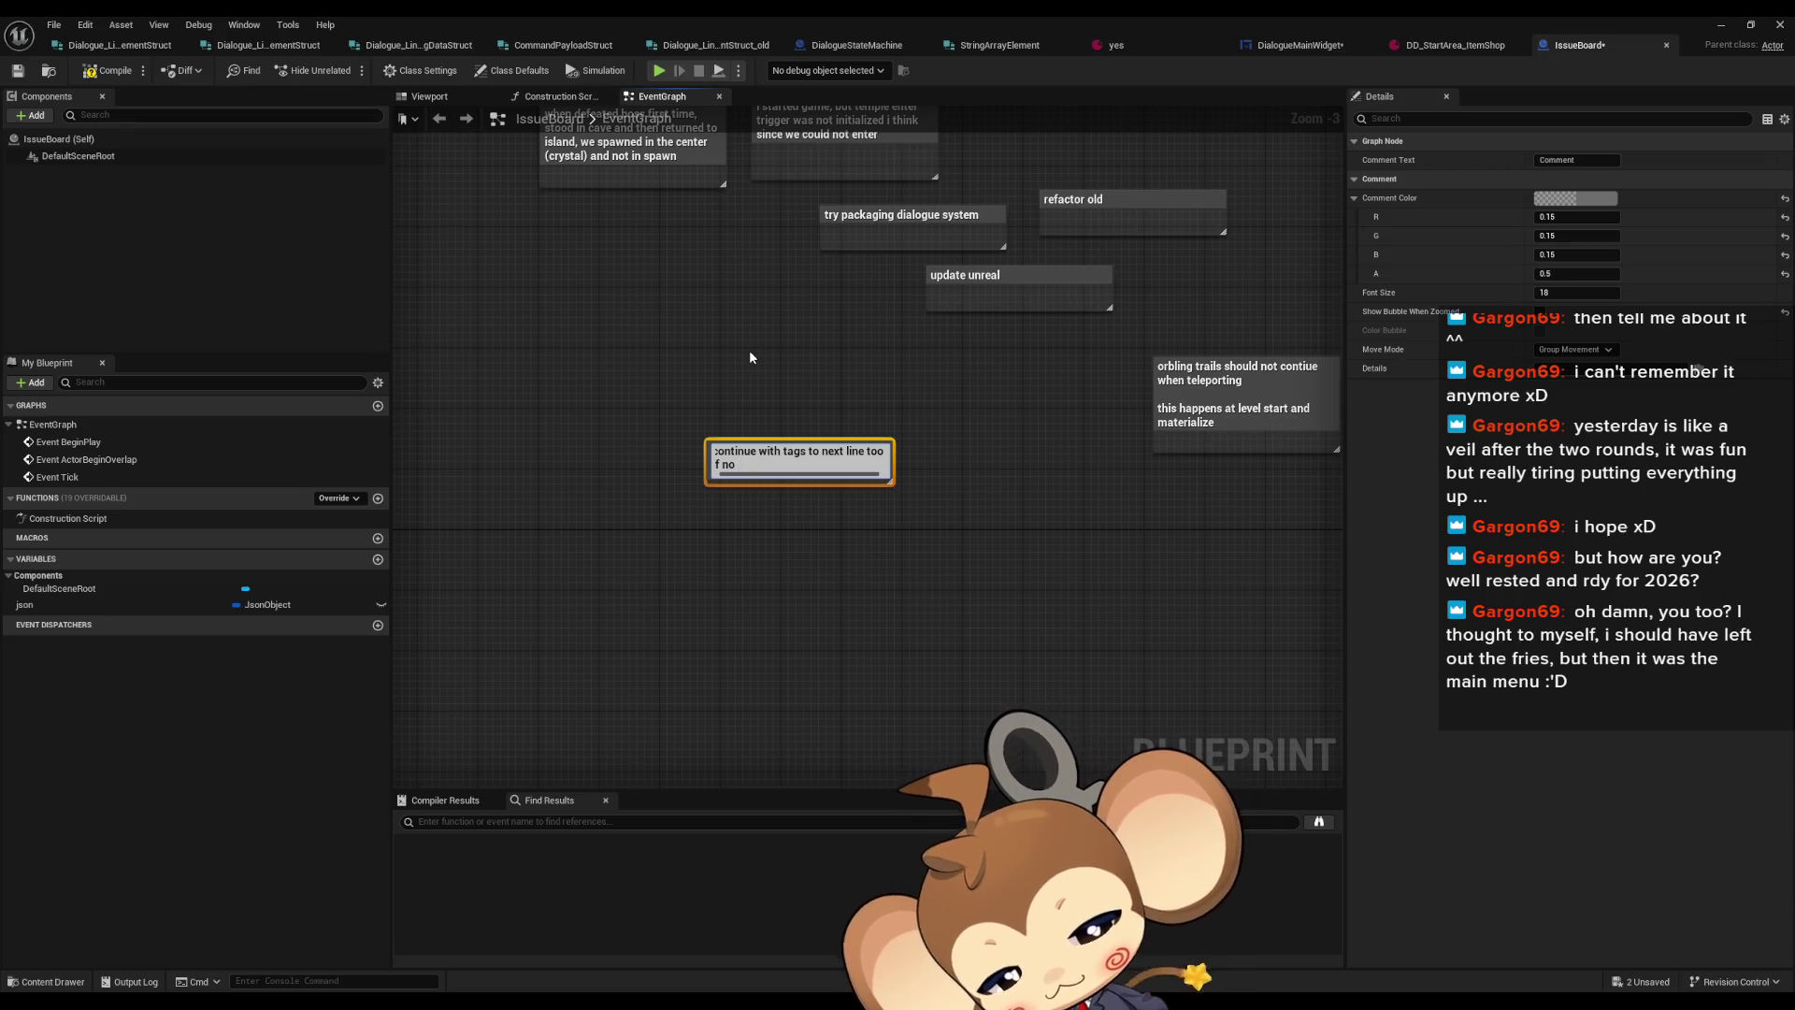
pyautogui.write(' \\[] tag')
pyautogui.press('Return')
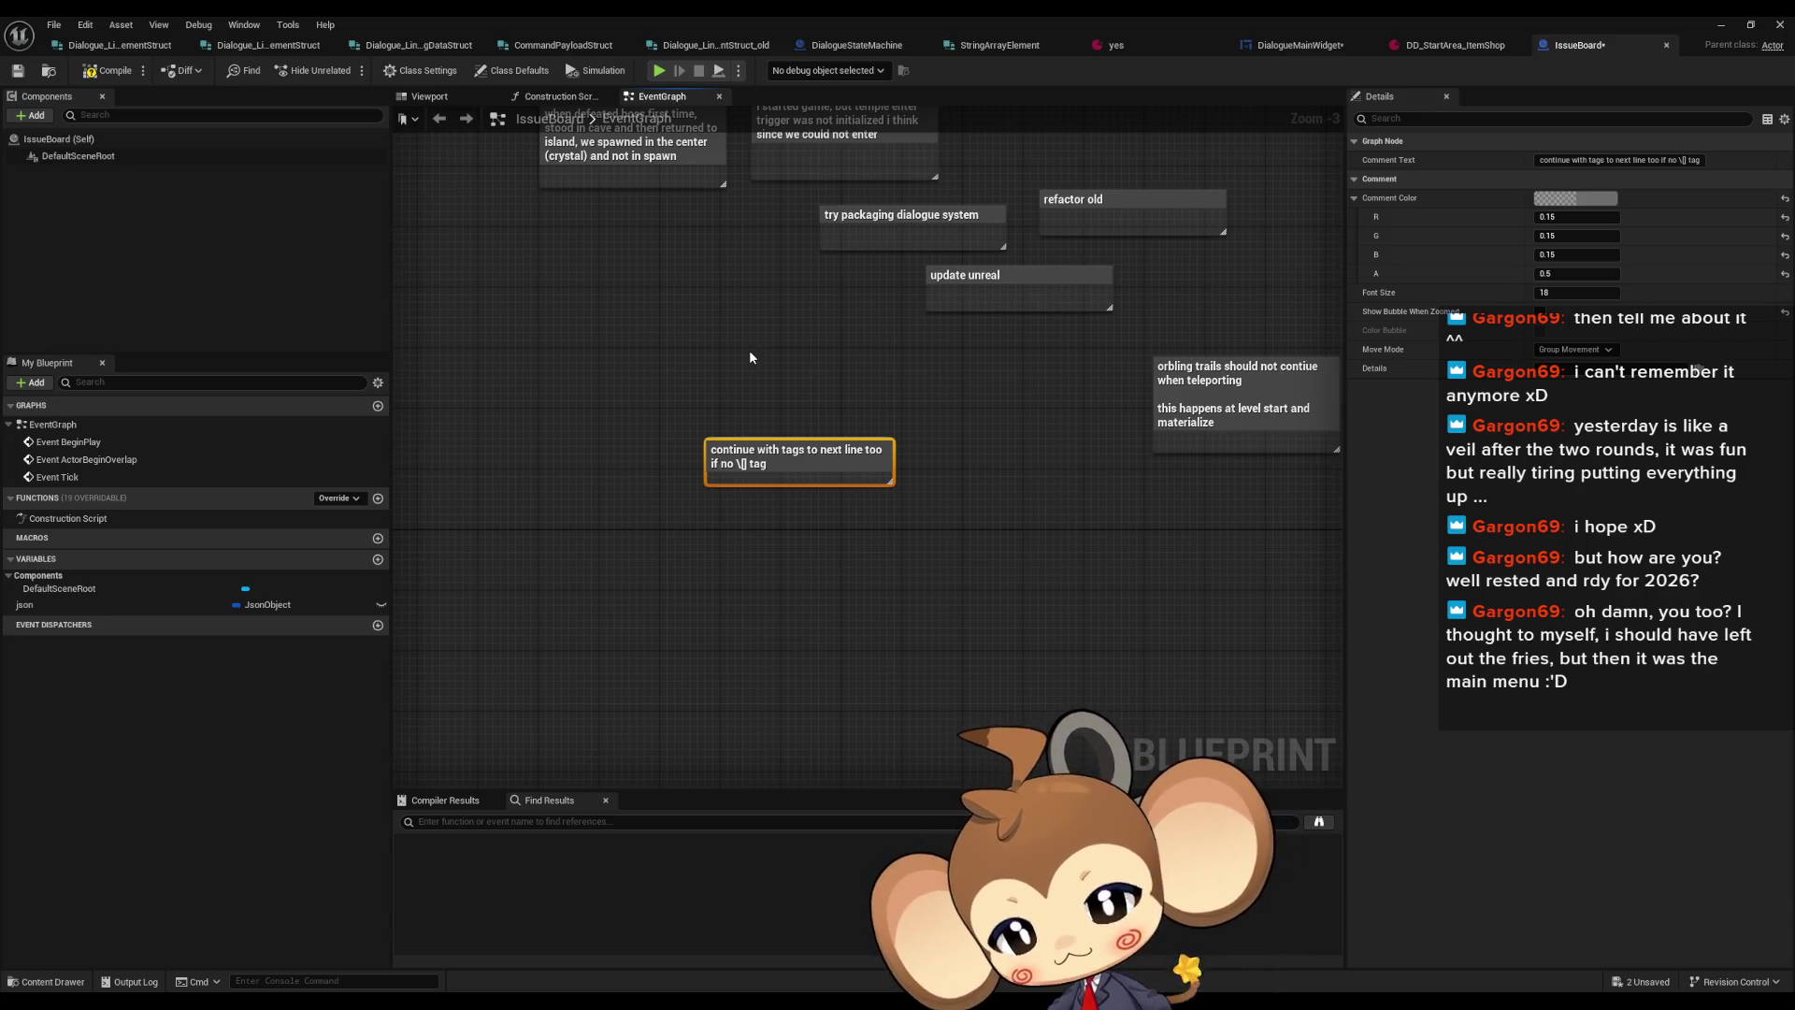
pyautogui.click(1156, 43)
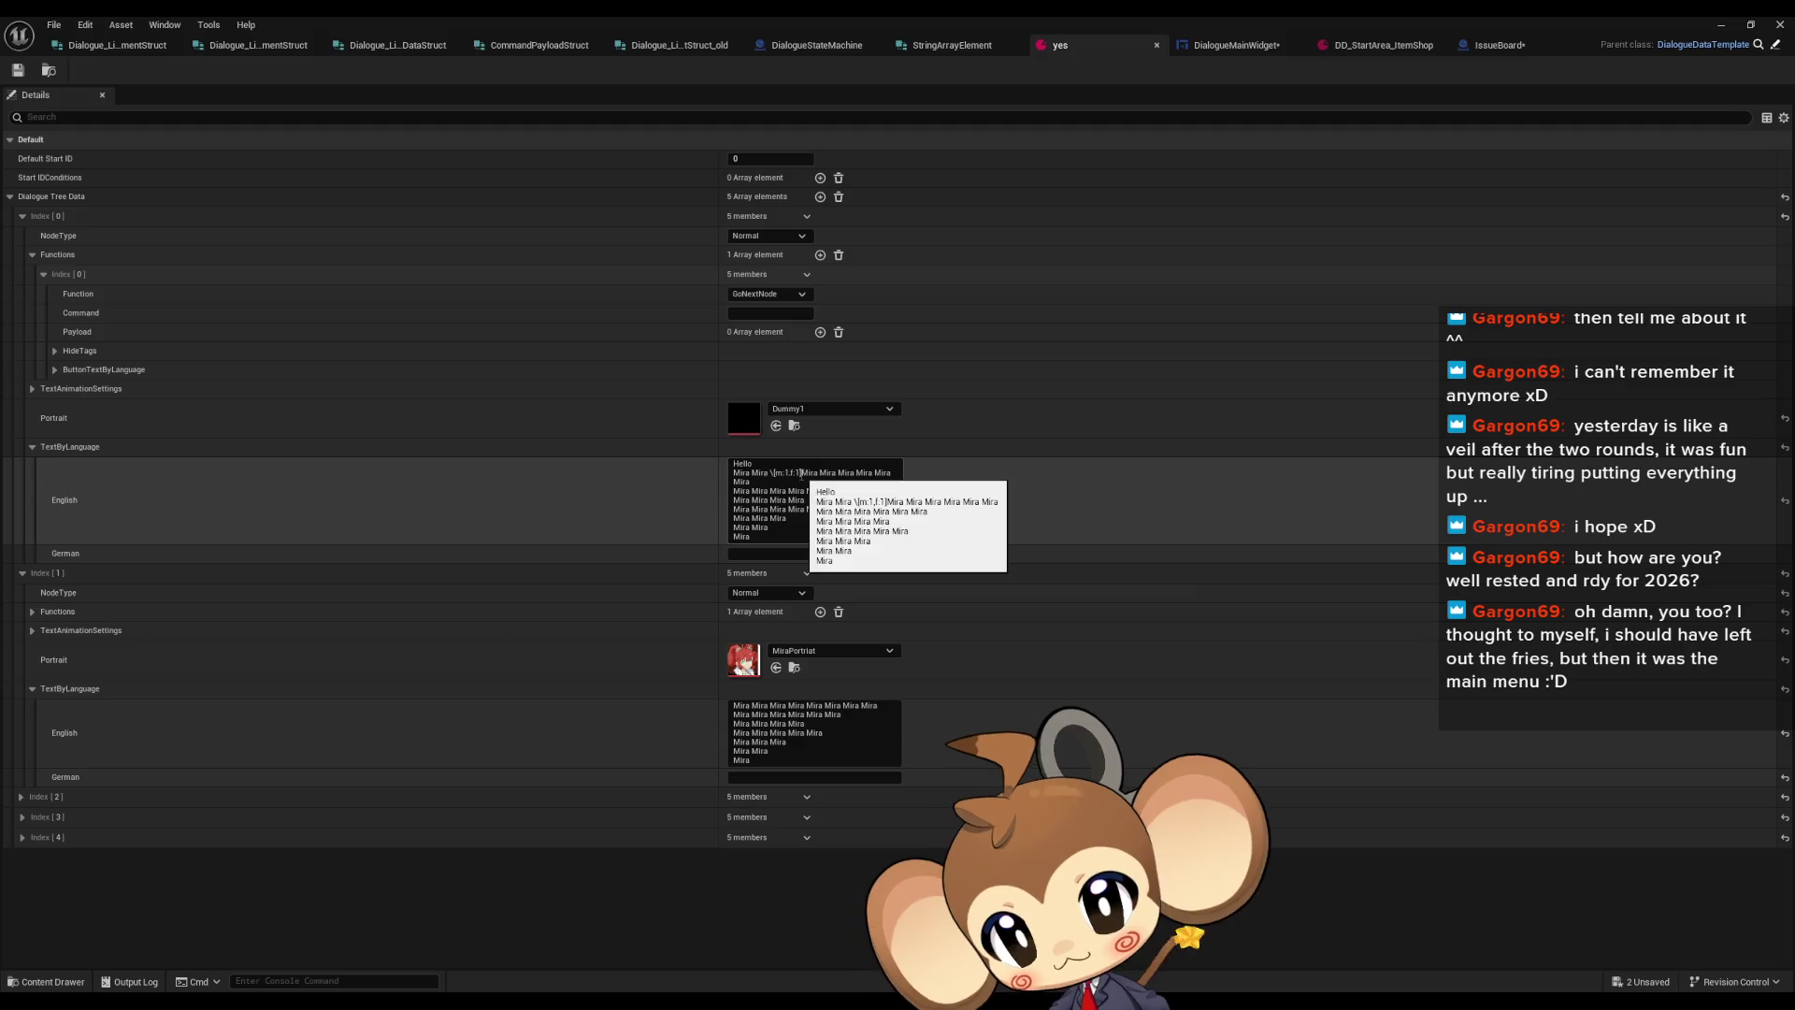
# Append new lines 'MIRA' and 'MIRA MIRA' to the Index [0] English dialogue text
pyautogui.moveTo(800, 474); pyautogui.dragTo(771, 474)
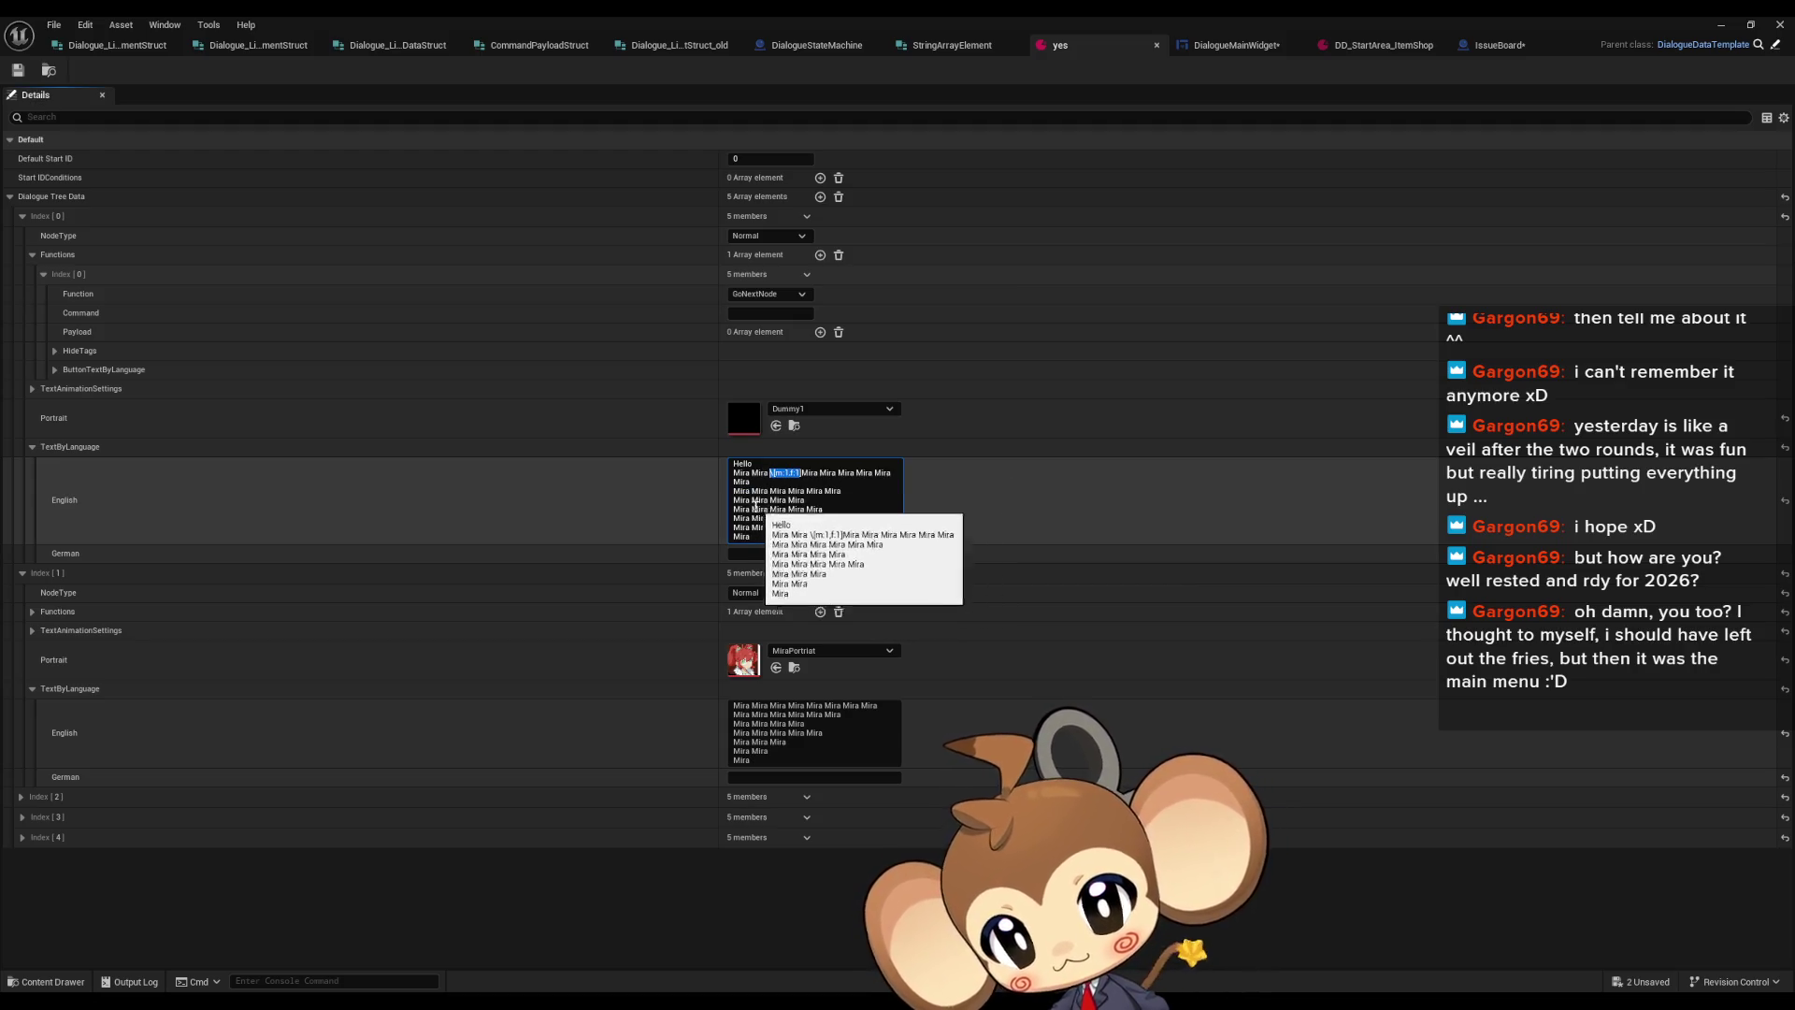
pyautogui.click(768, 503)
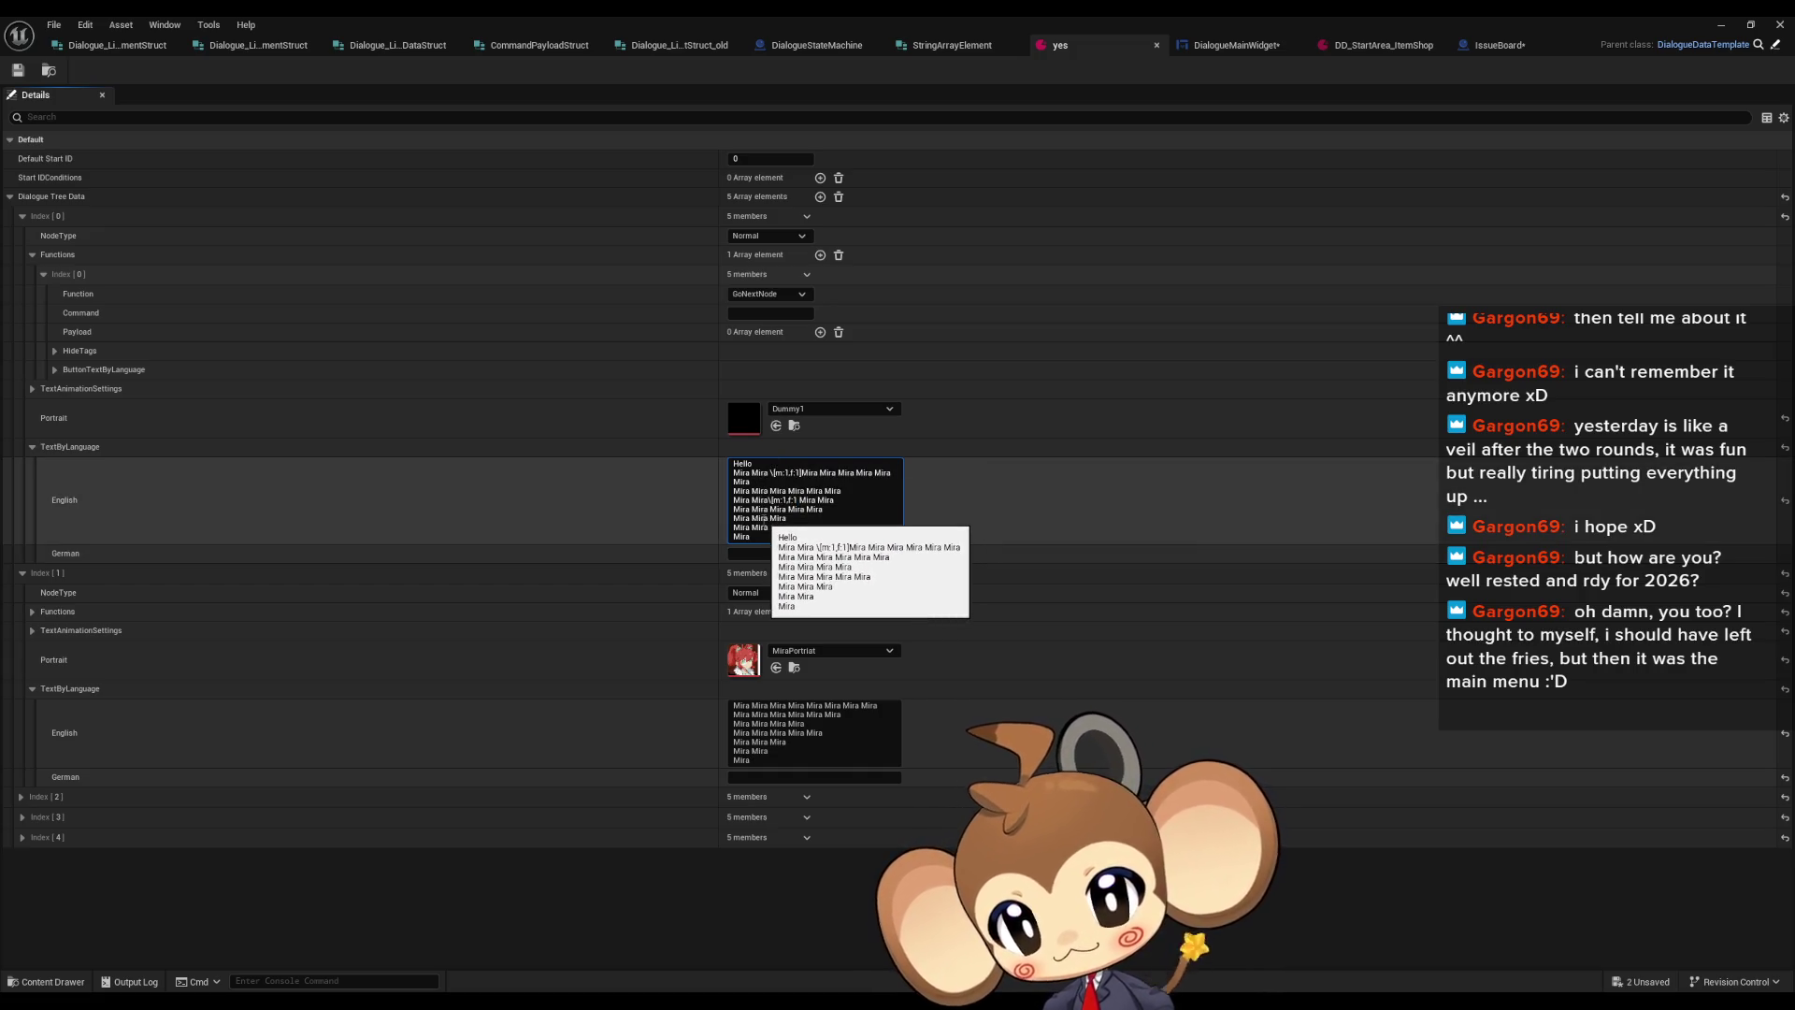
pyautogui.click(840, 540)
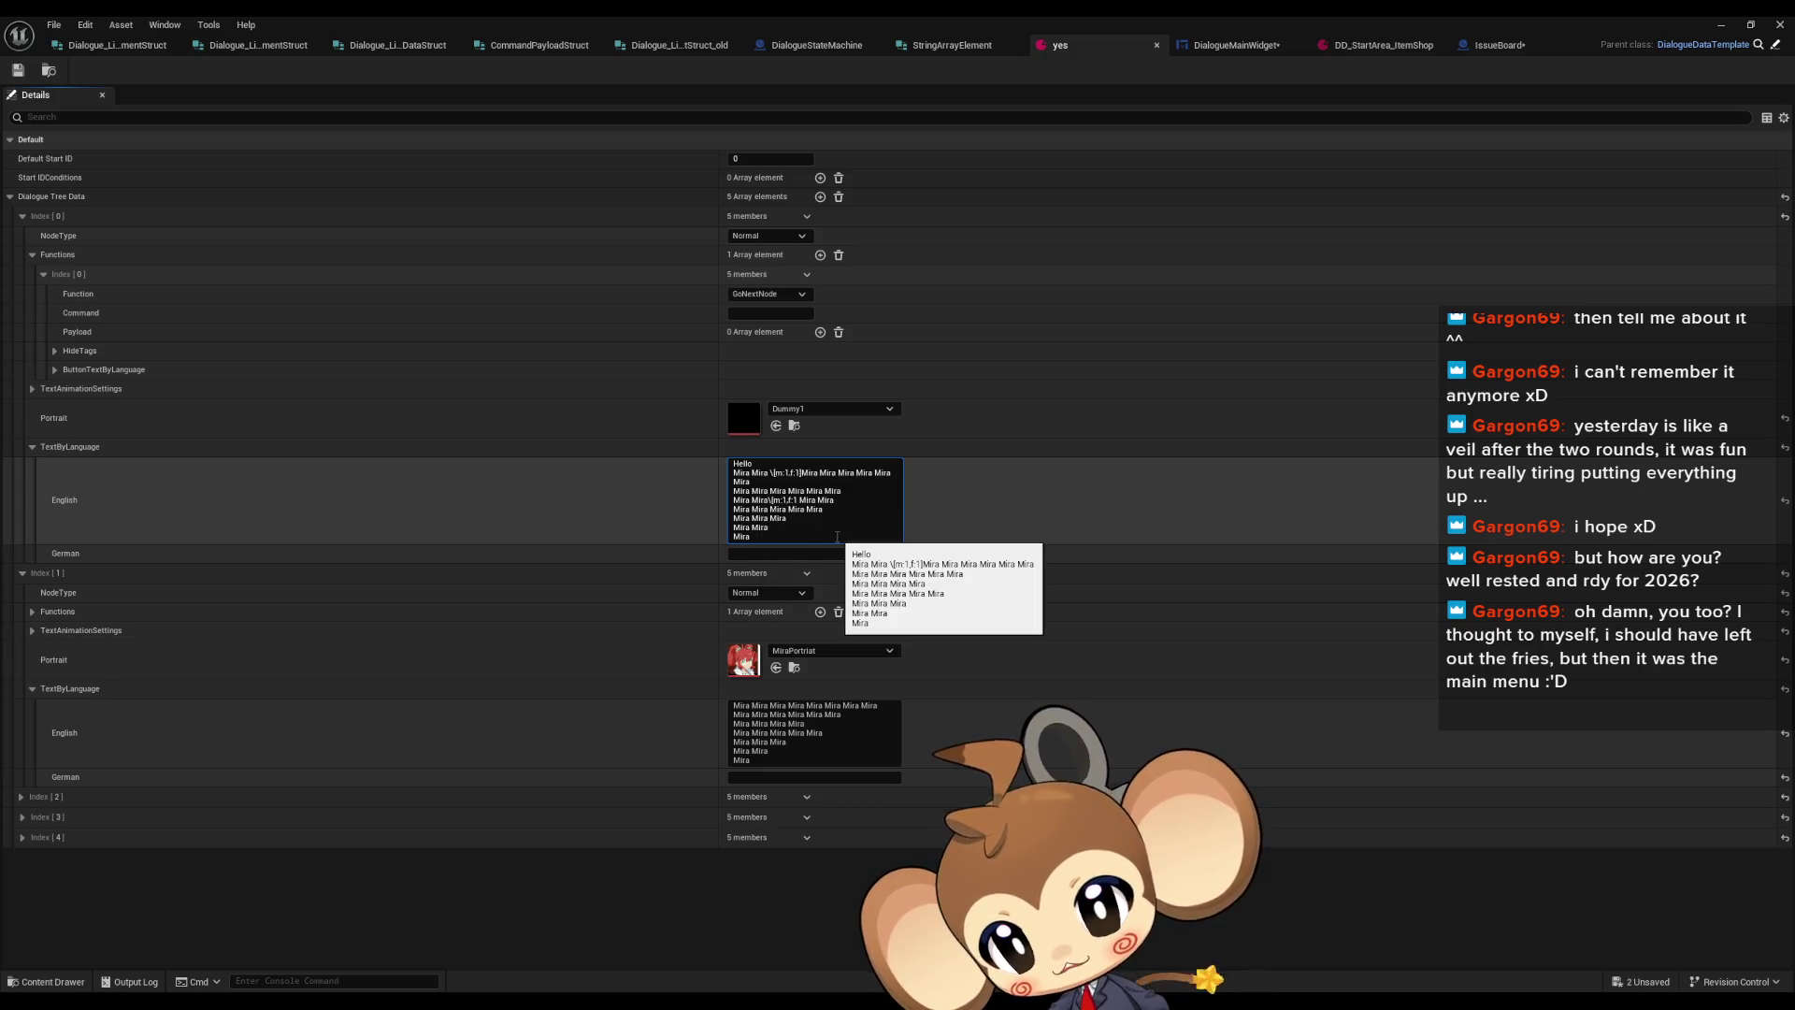
pyautogui.hotkey('shift', 'Return')
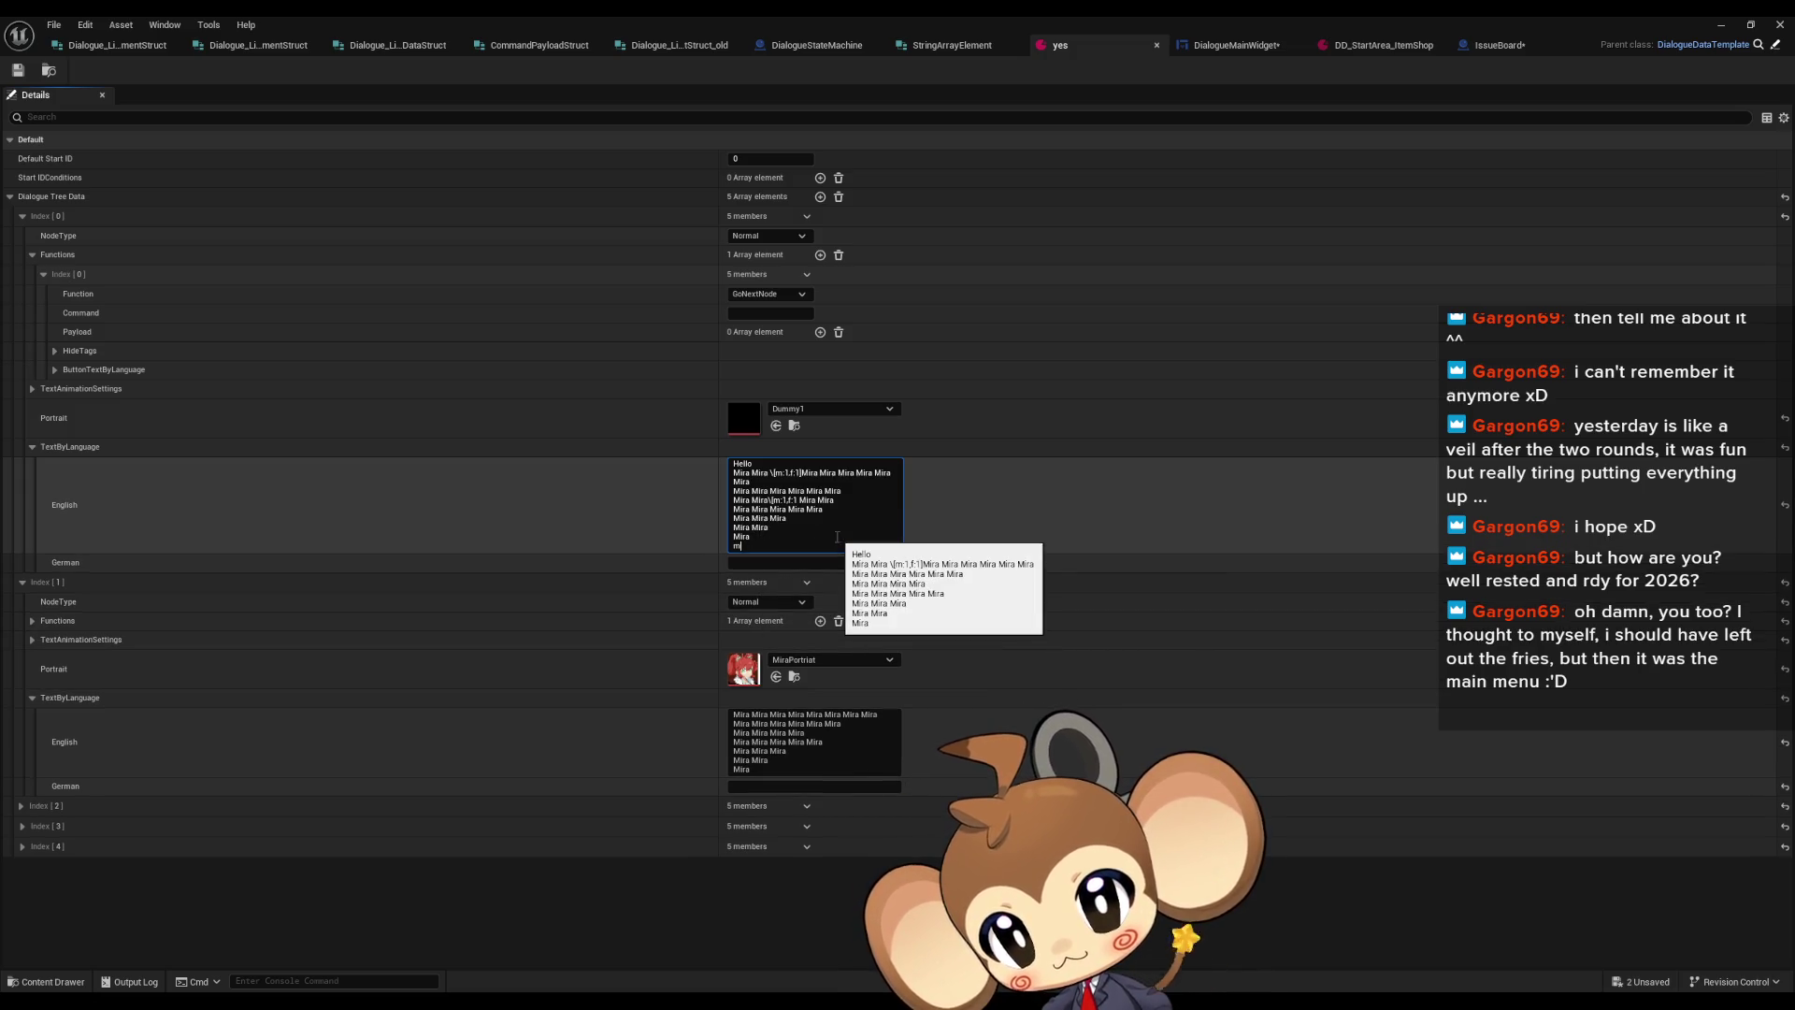
pyautogui.press('BackSpace')
pyautogui.write('MI')
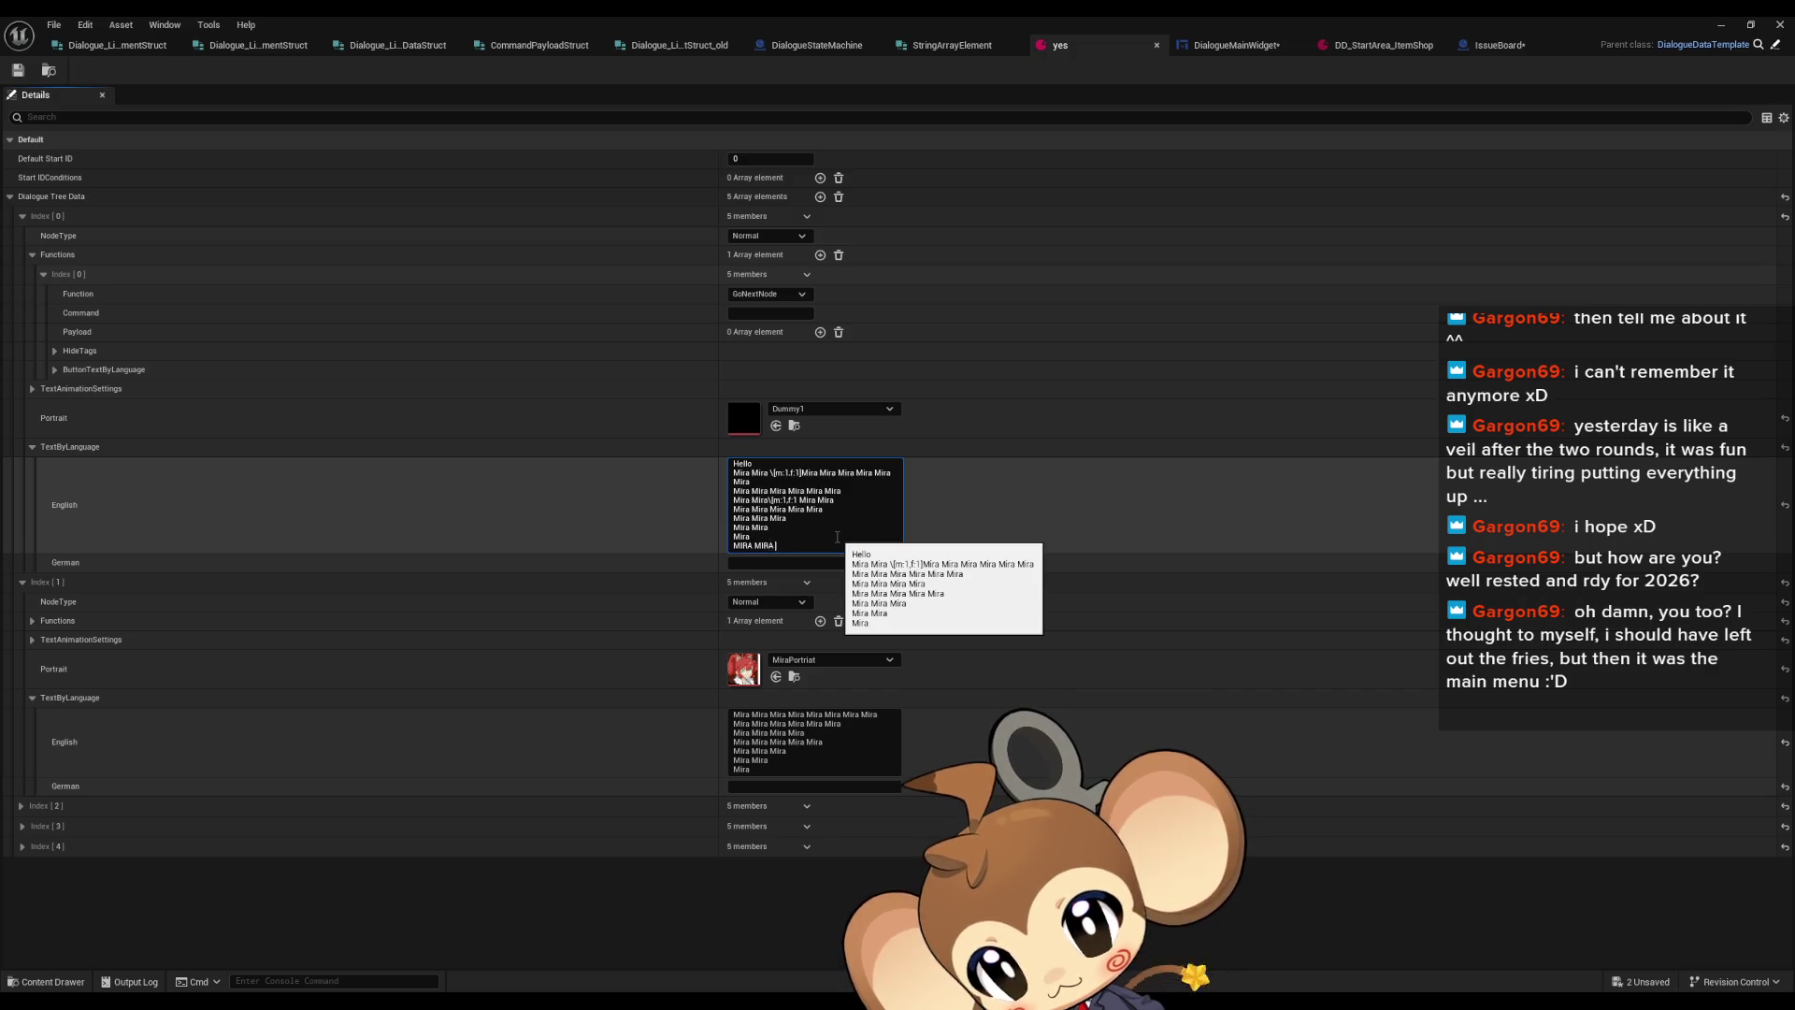
pyautogui.write('RA')
pyautogui.hotkey('shift', 'Return')
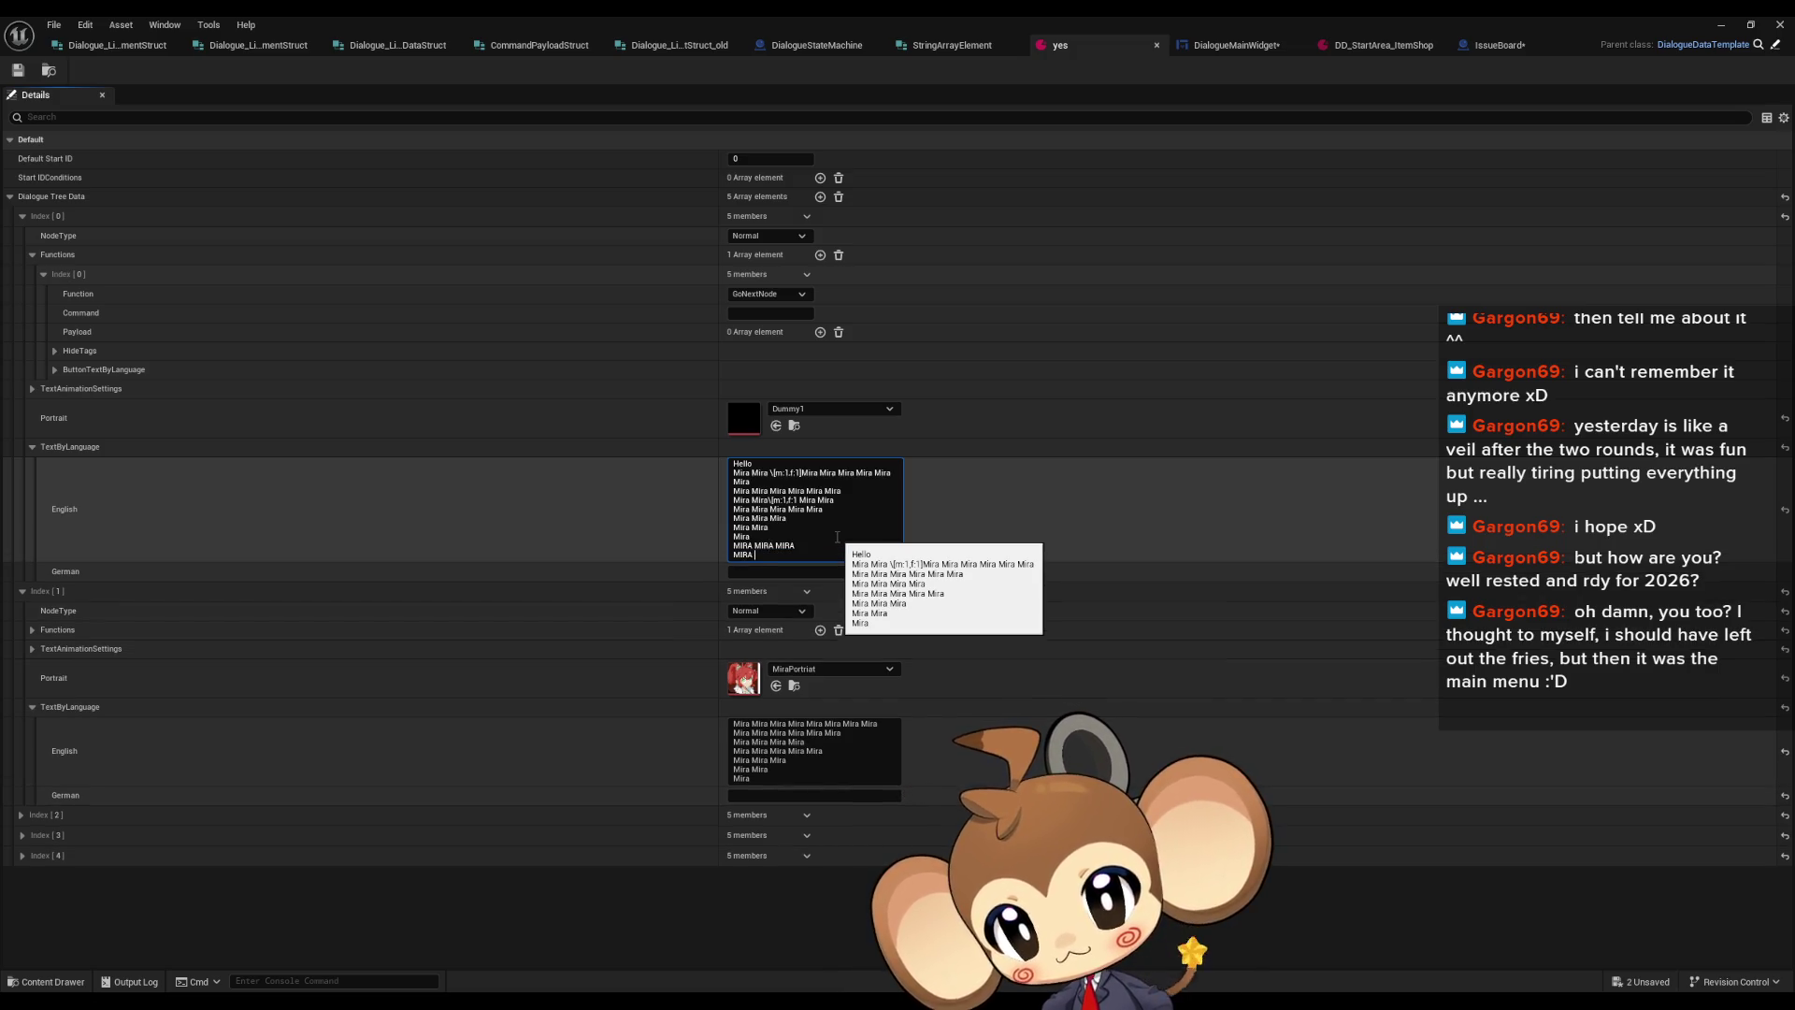
pyautogui.write('MIRA MIRA')
pyautogui.hotkey('shift', 'Return')
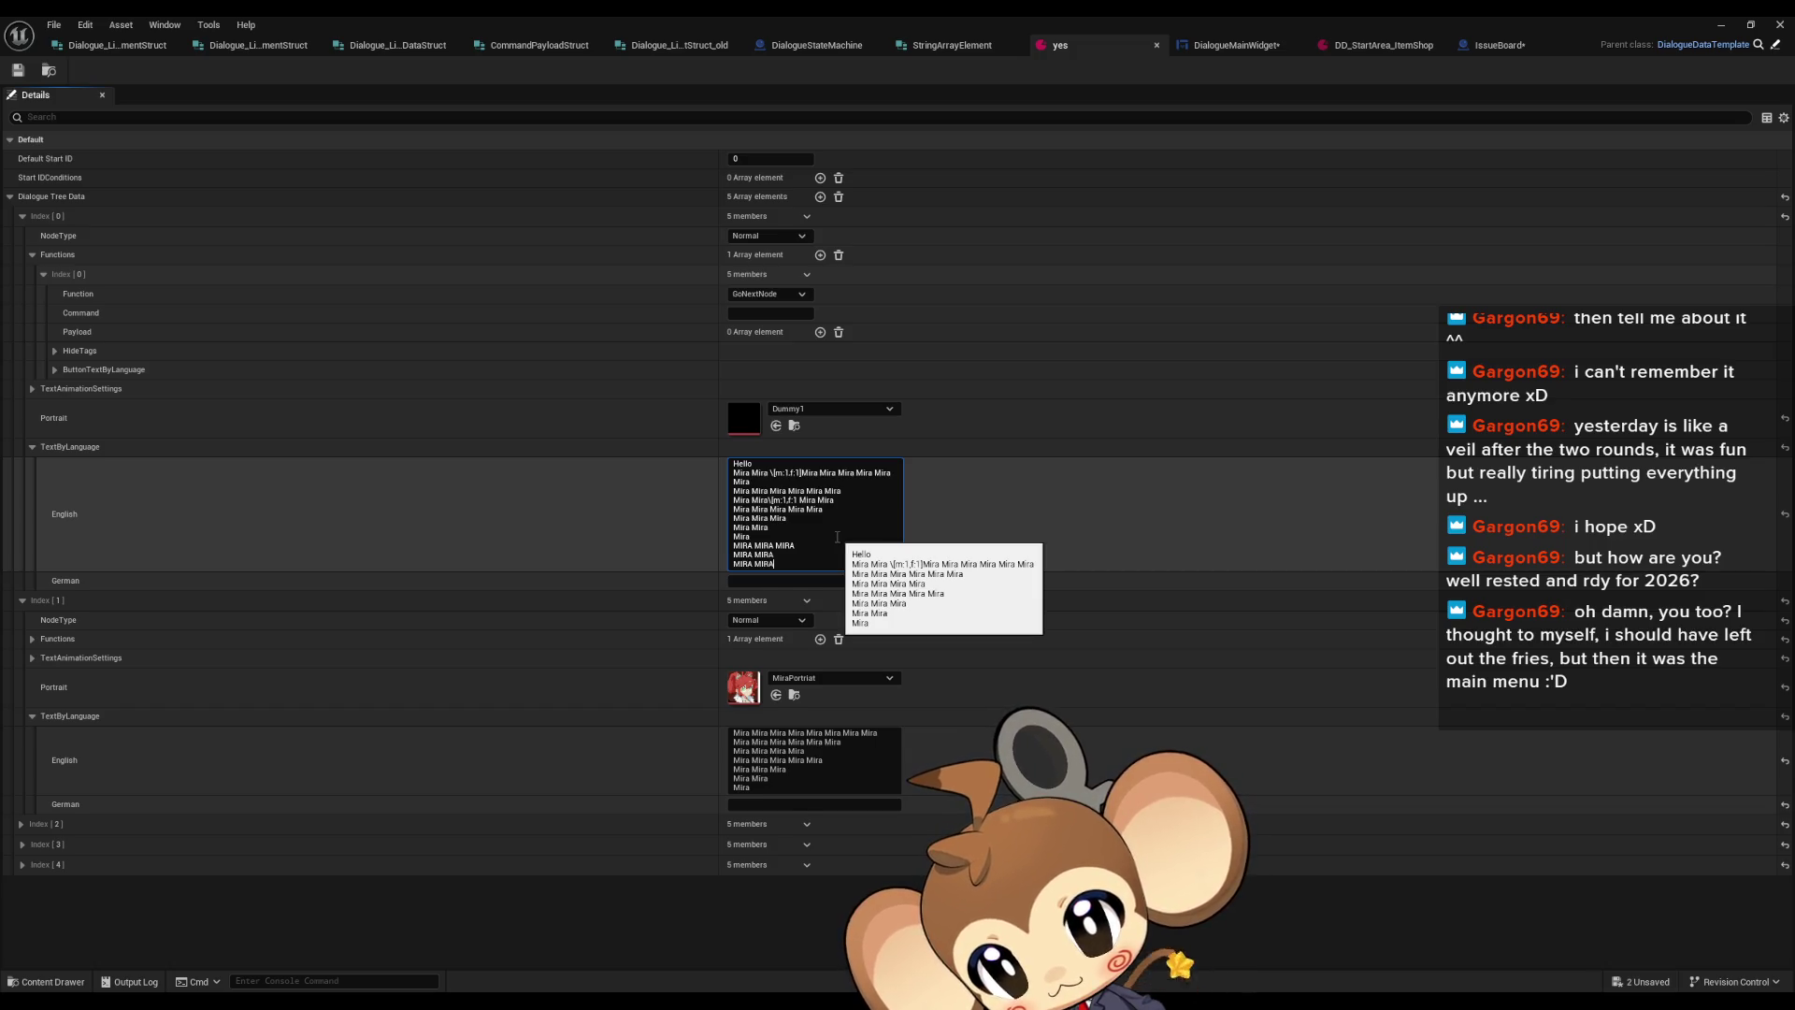
pyautogui.hotkey('shift', 'Return')
pyautogui.hotkey('shift', 'Return')
pyautogui.write('MIRA MIRA')
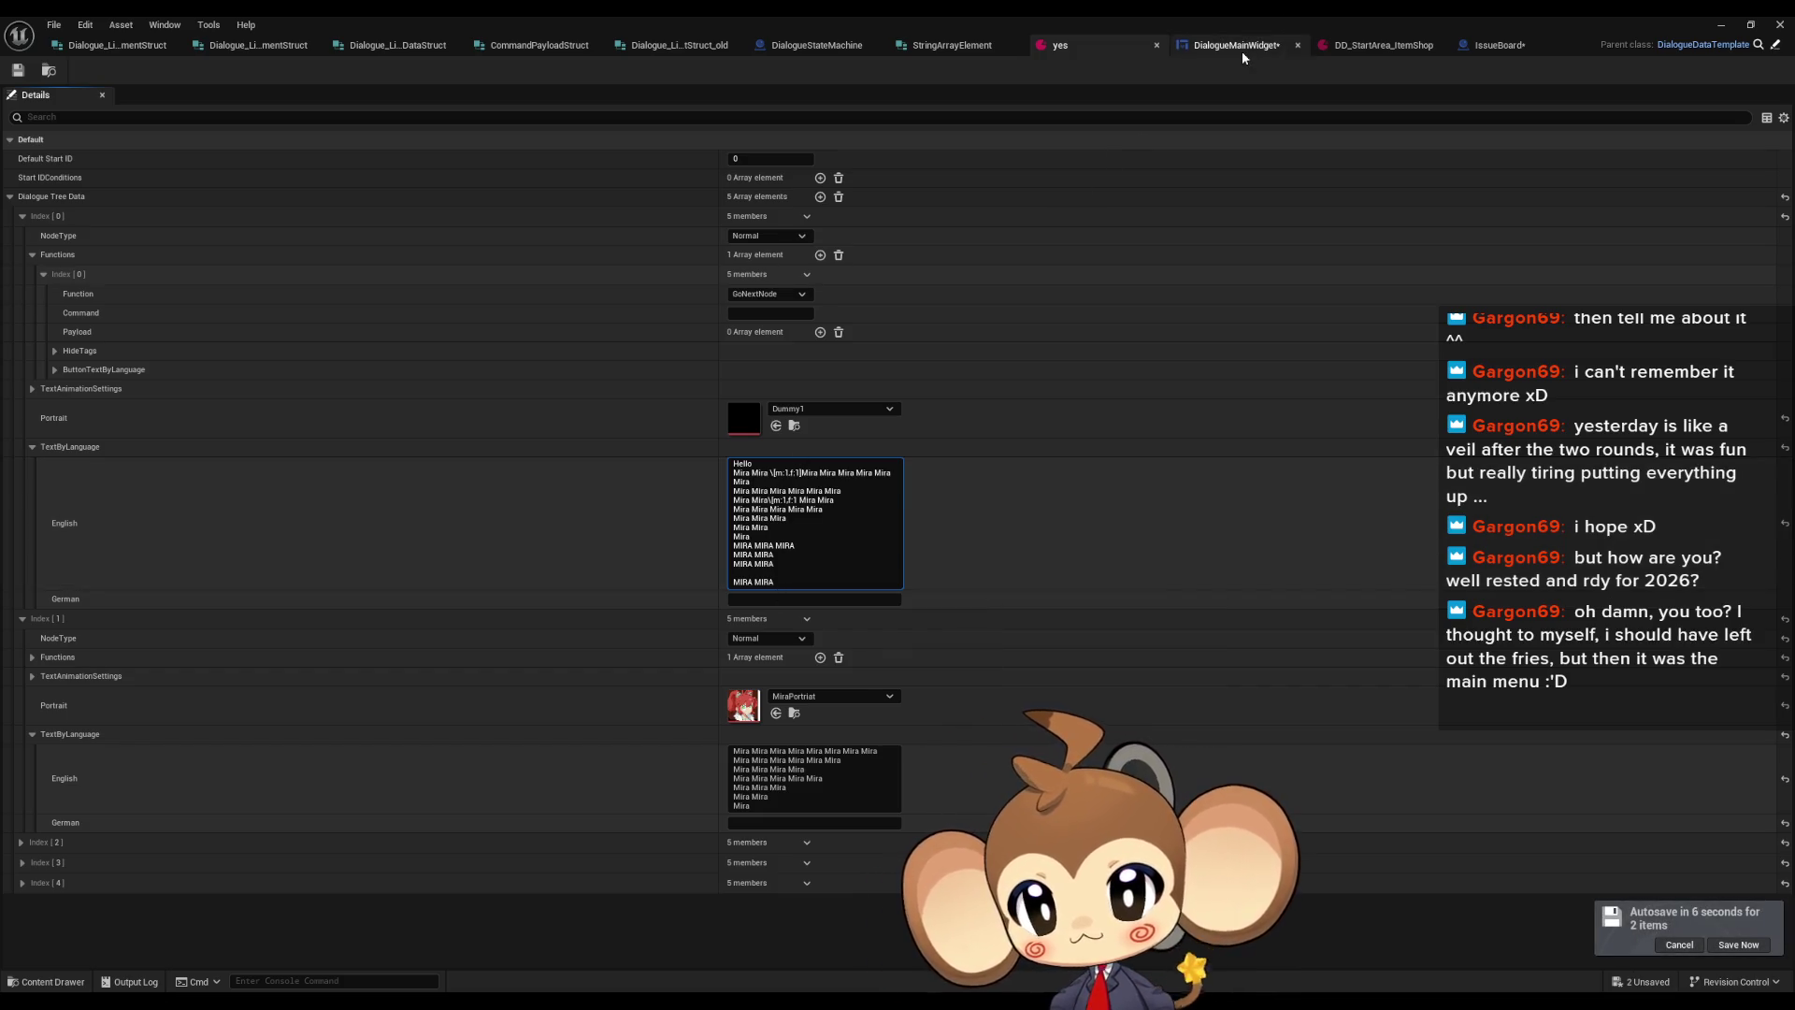
pyautogui.click(1239, 46)
# Create an IssueBoard comment and retitle it 'also how to force "default" if tag set once'
pyautogui.click(1503, 46)
pyautogui.write('caslo')
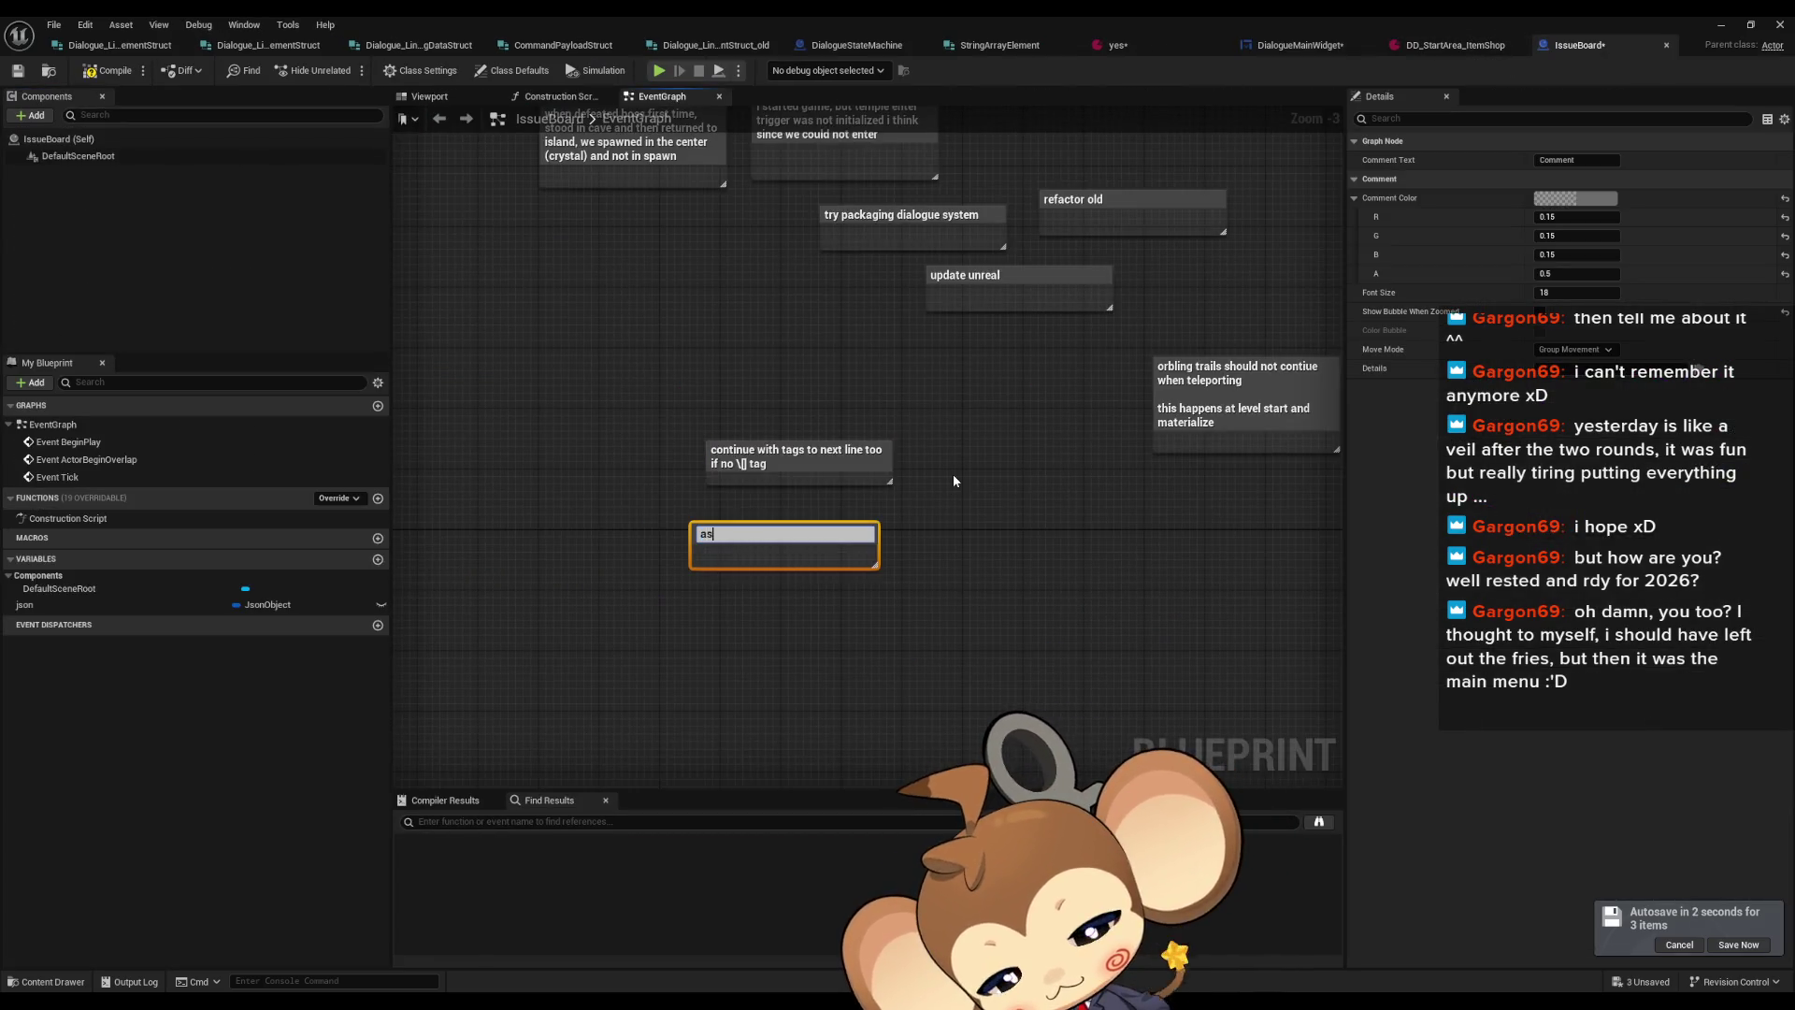
pyautogui.press('Return')
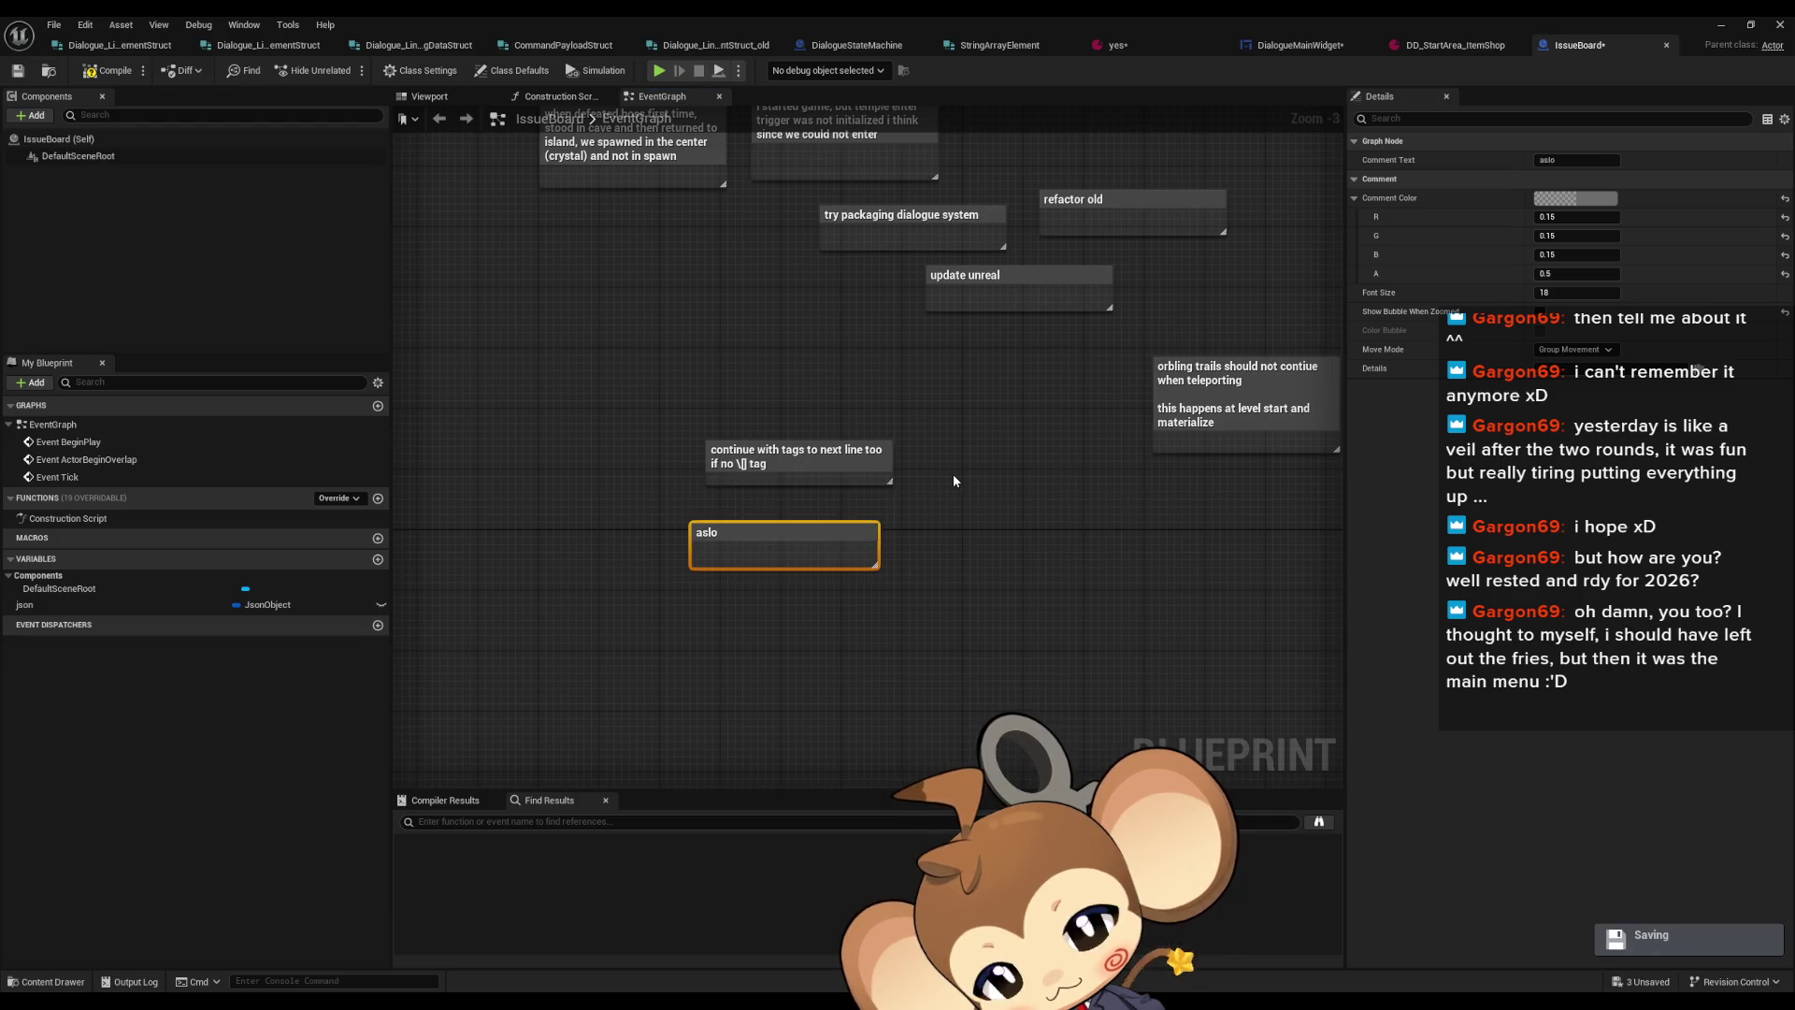
pyautogui.doubleClick(775, 537)
pyautogui.write('also how to ')
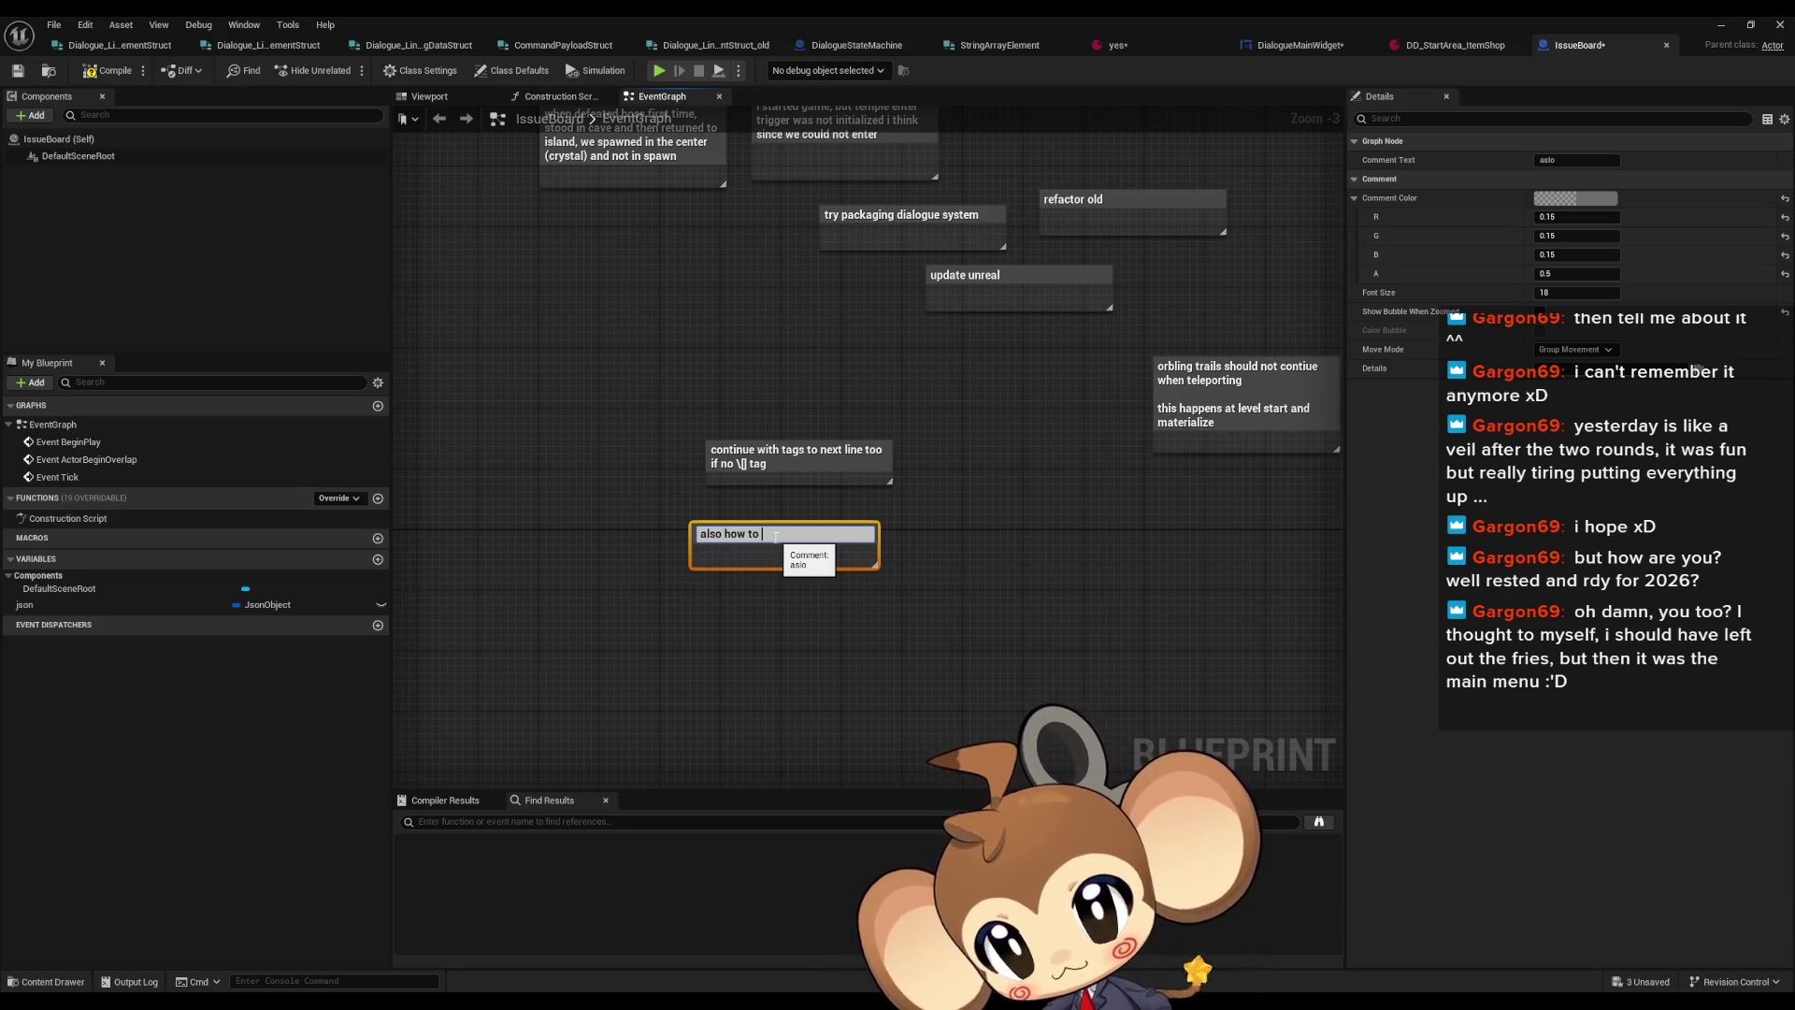
pyautogui.write('for')
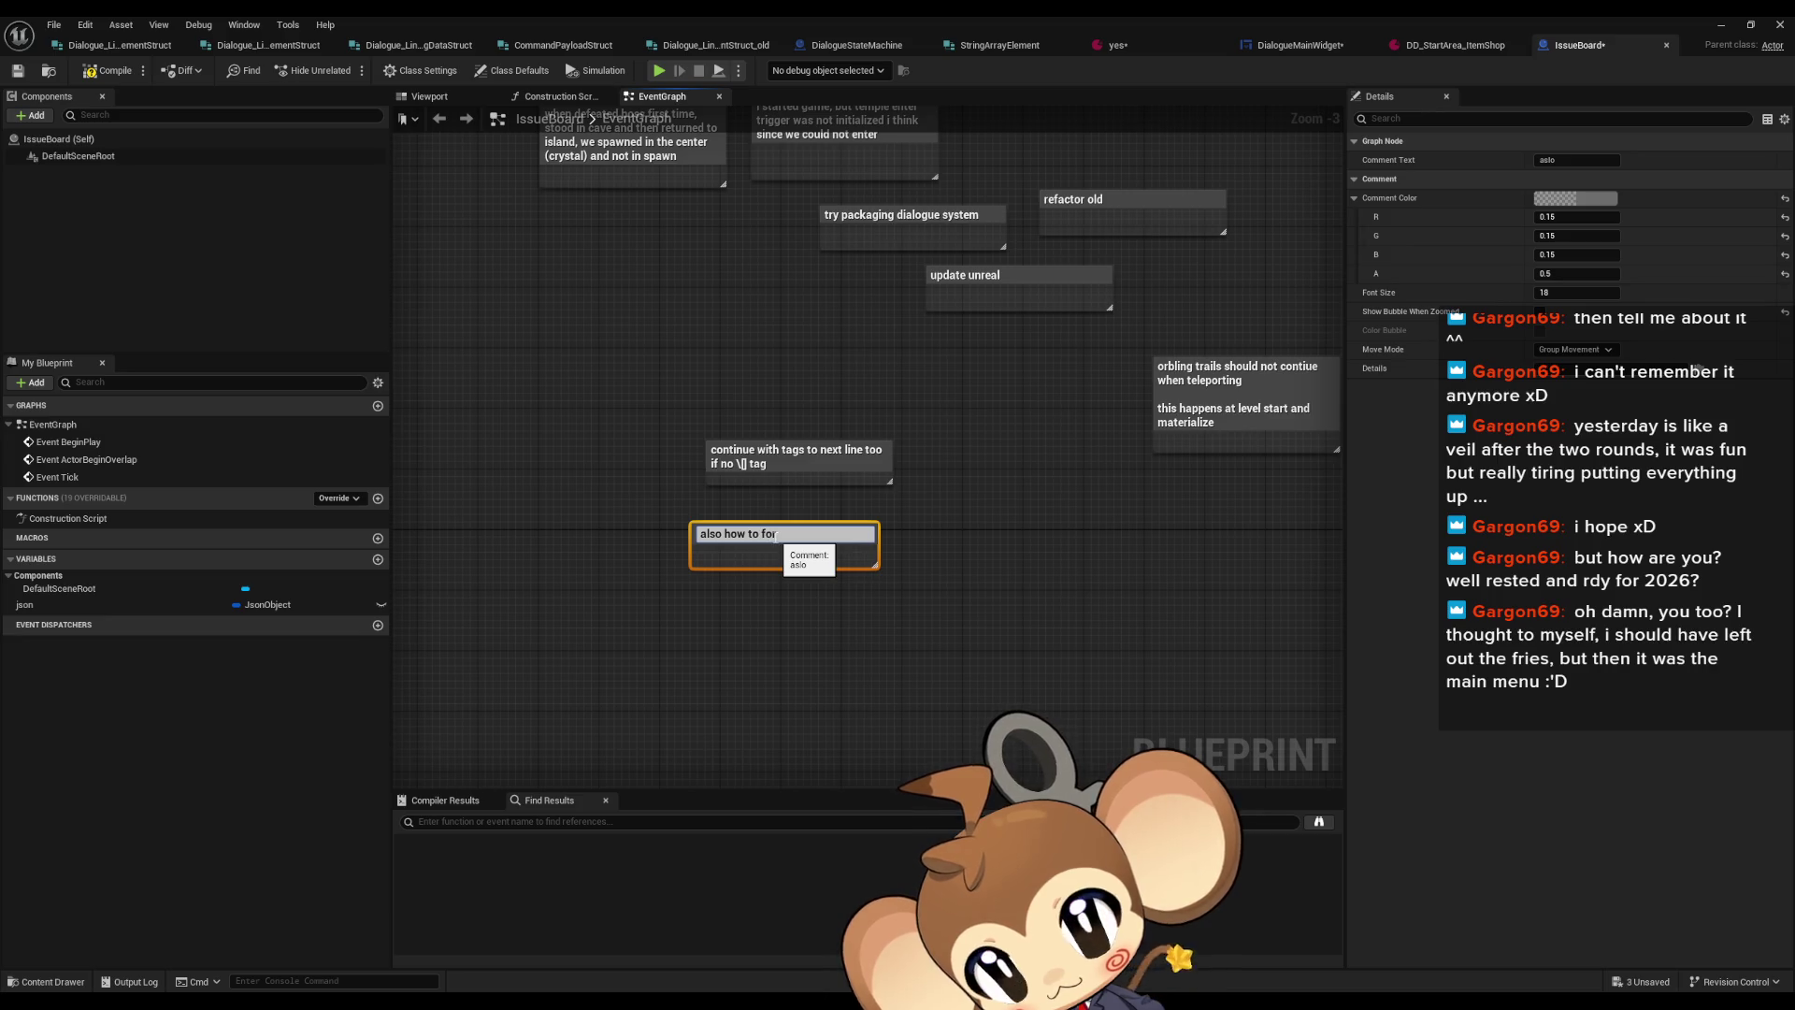
pyautogui.write('ce "de')
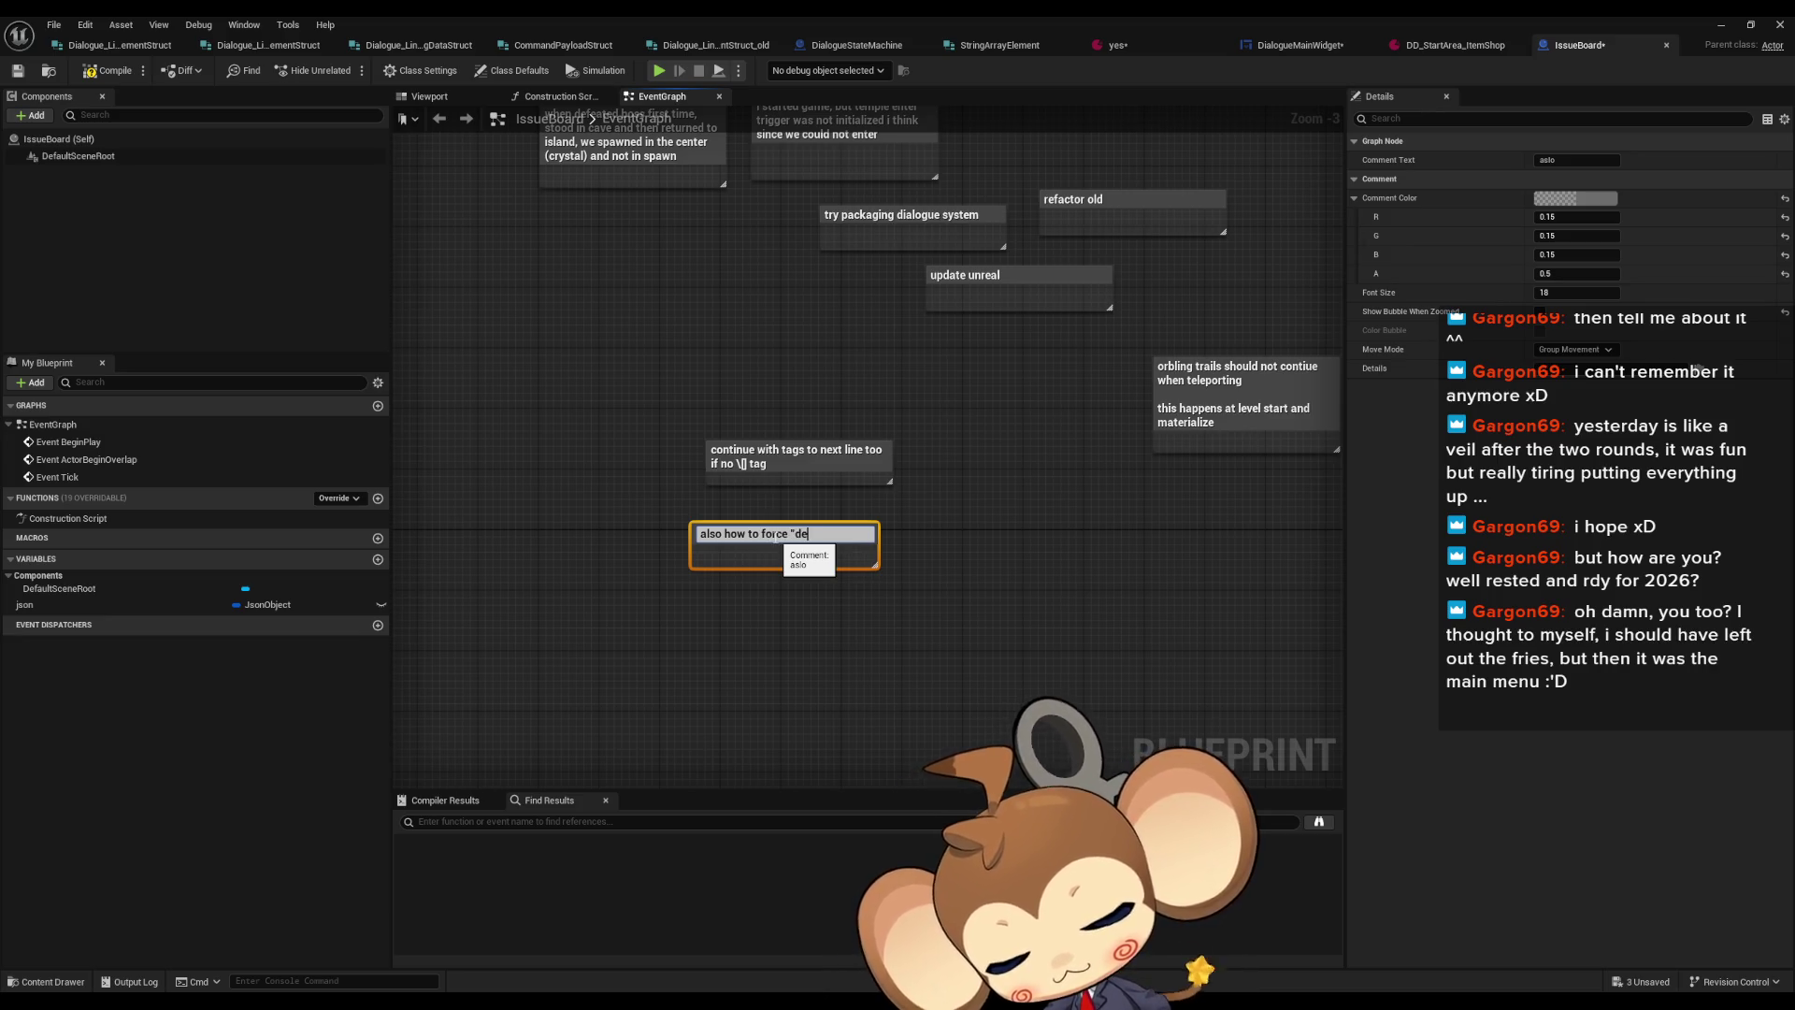
pyautogui.write('fault" if ')
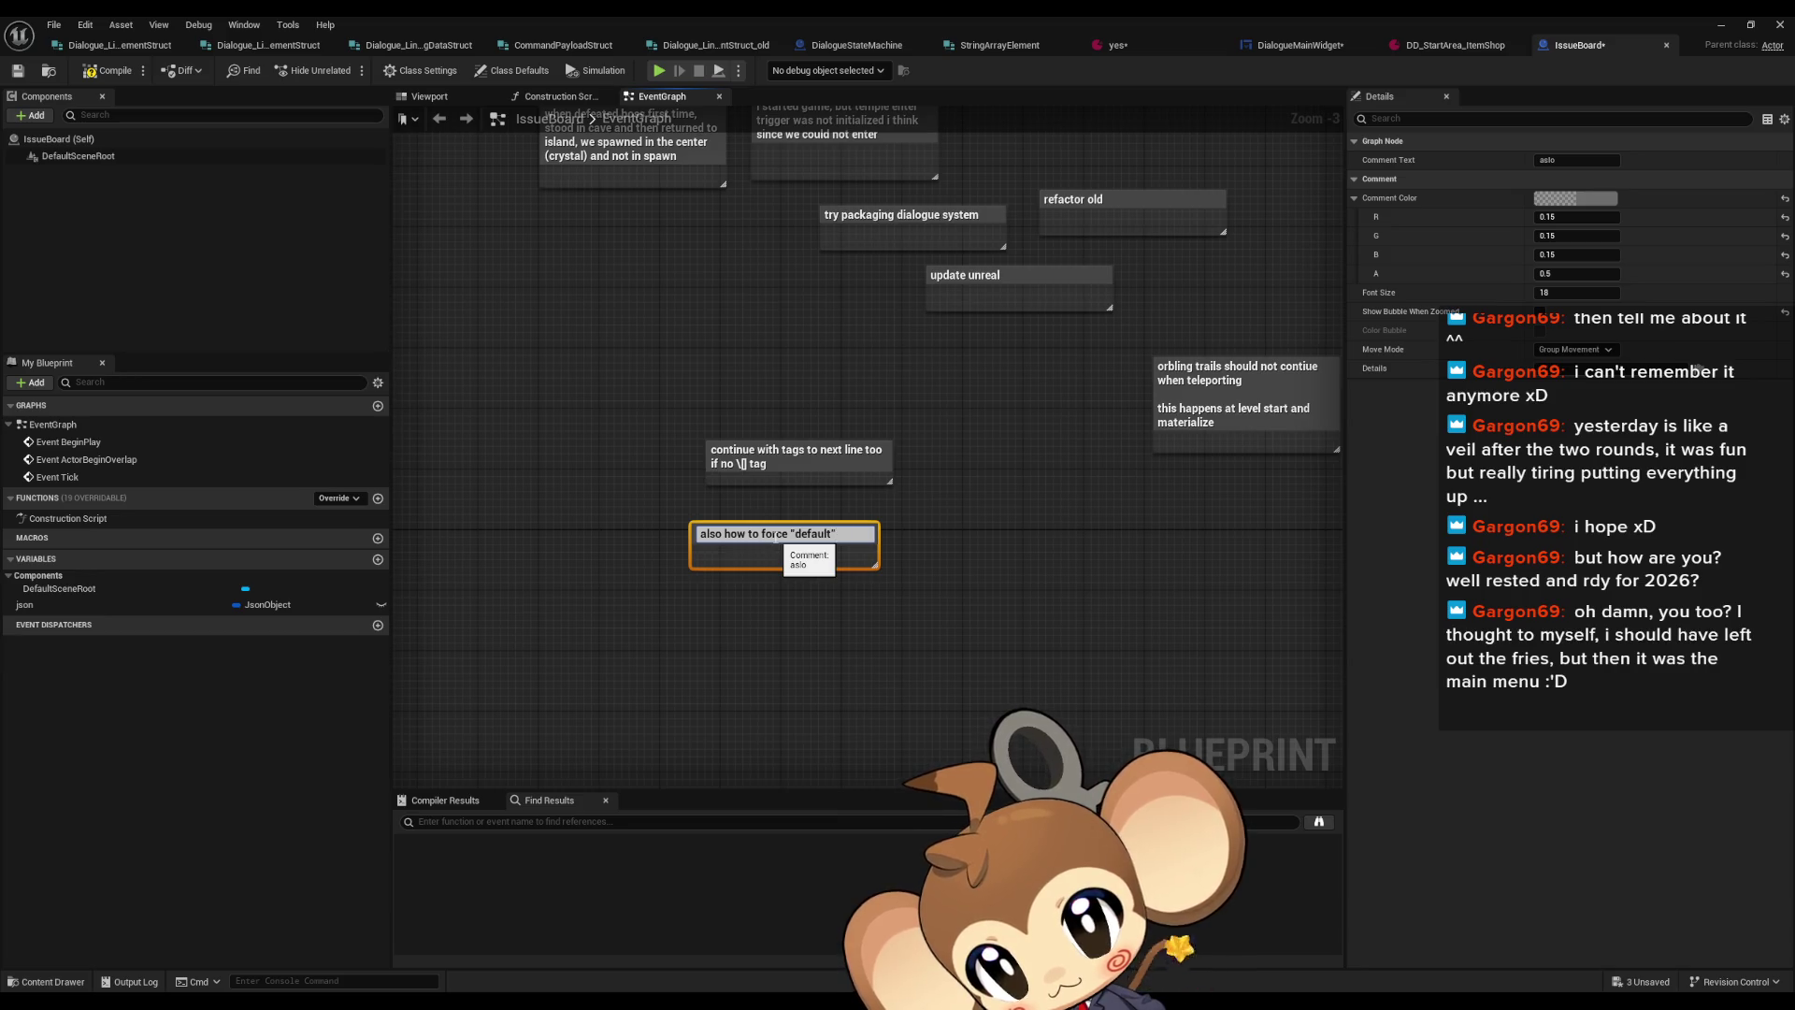
pyautogui.write('tag set once')
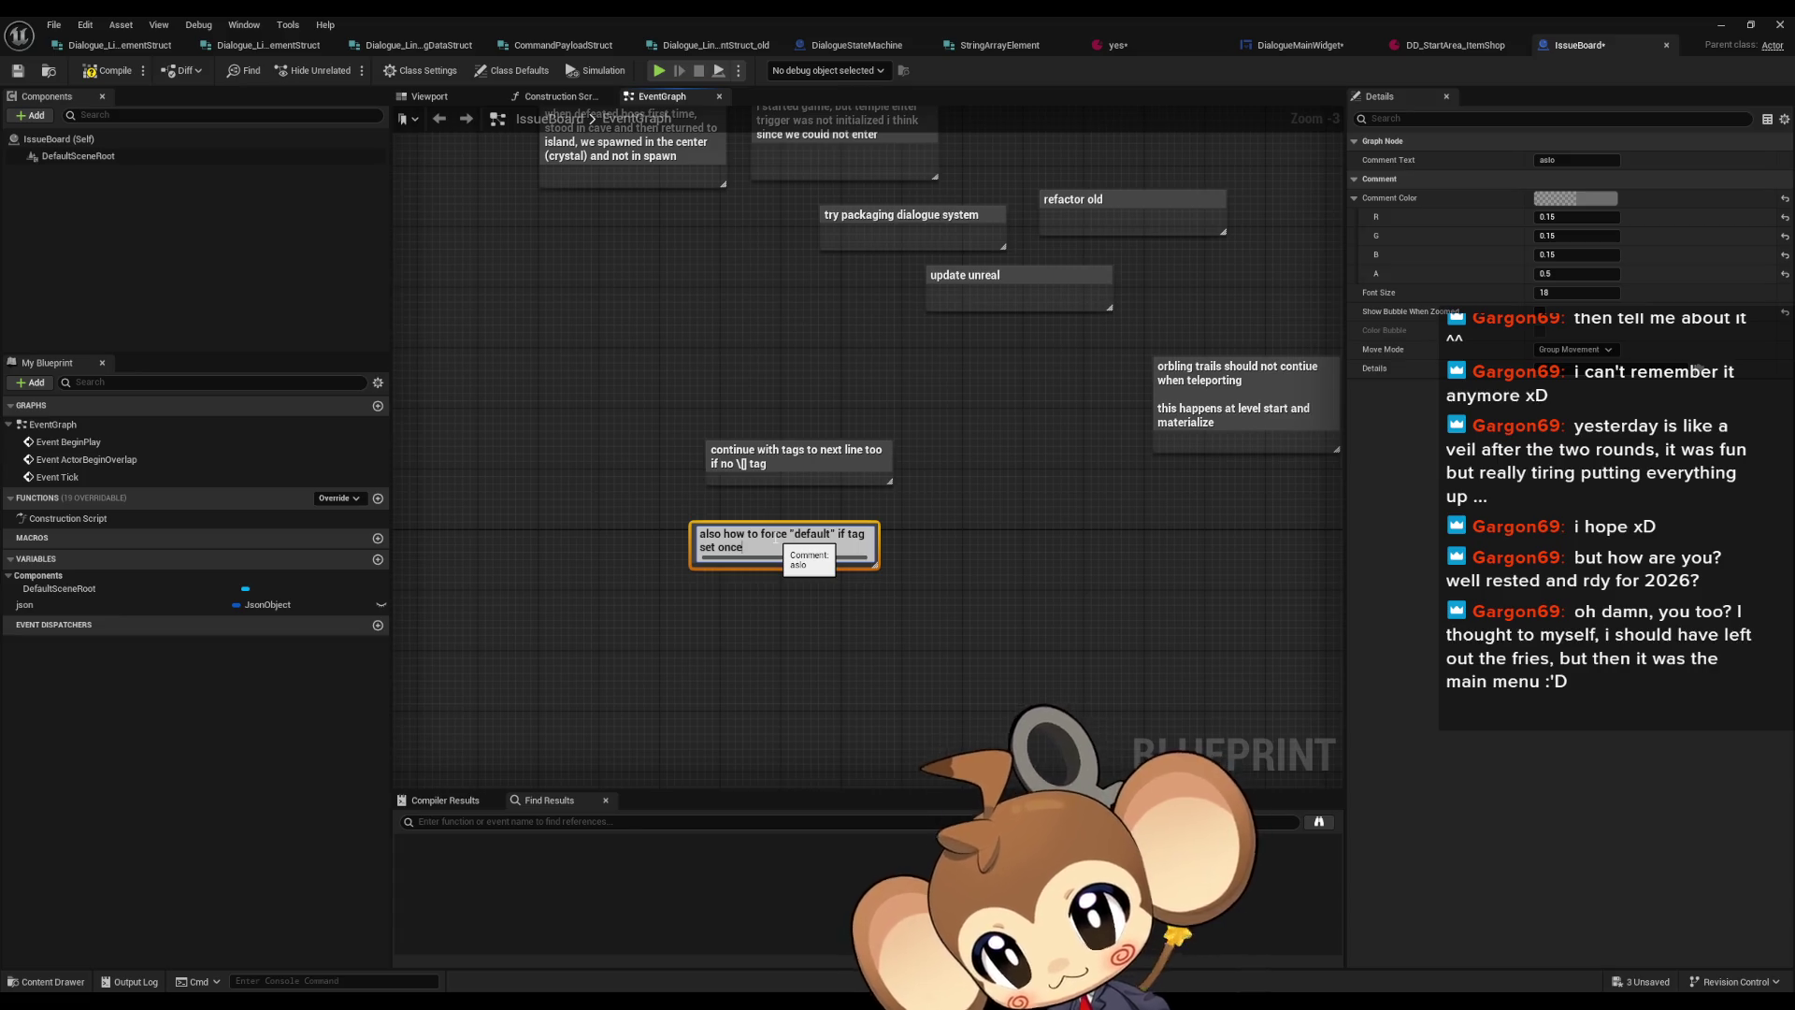
pyautogui.press('Return')
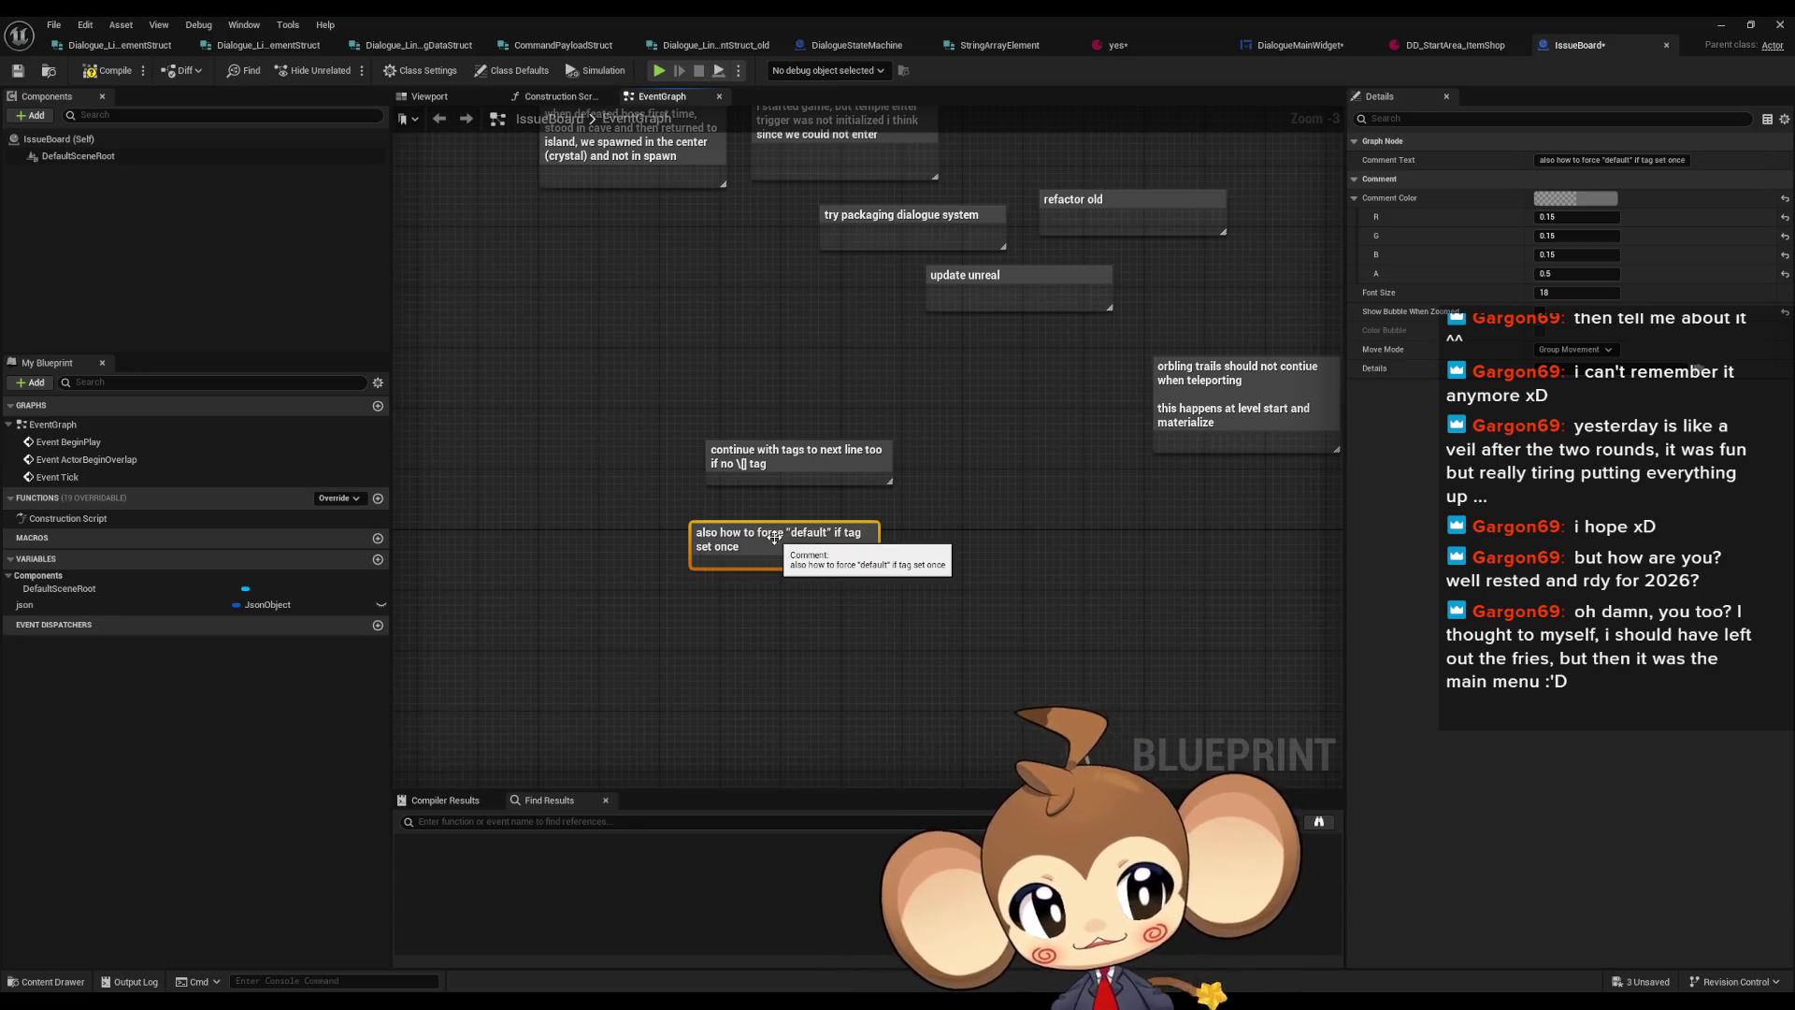